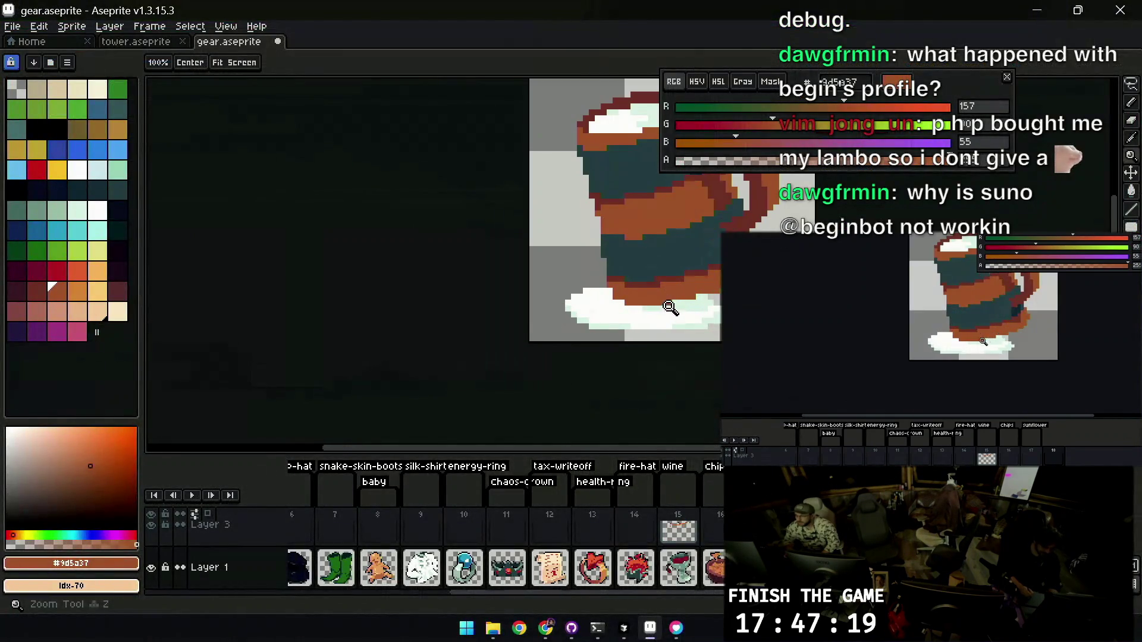
- Add two white foam pixels at the tankard's base and a short #743c33 outline stroke
left_click(654, 302, "alt")
left_click(648, 300)
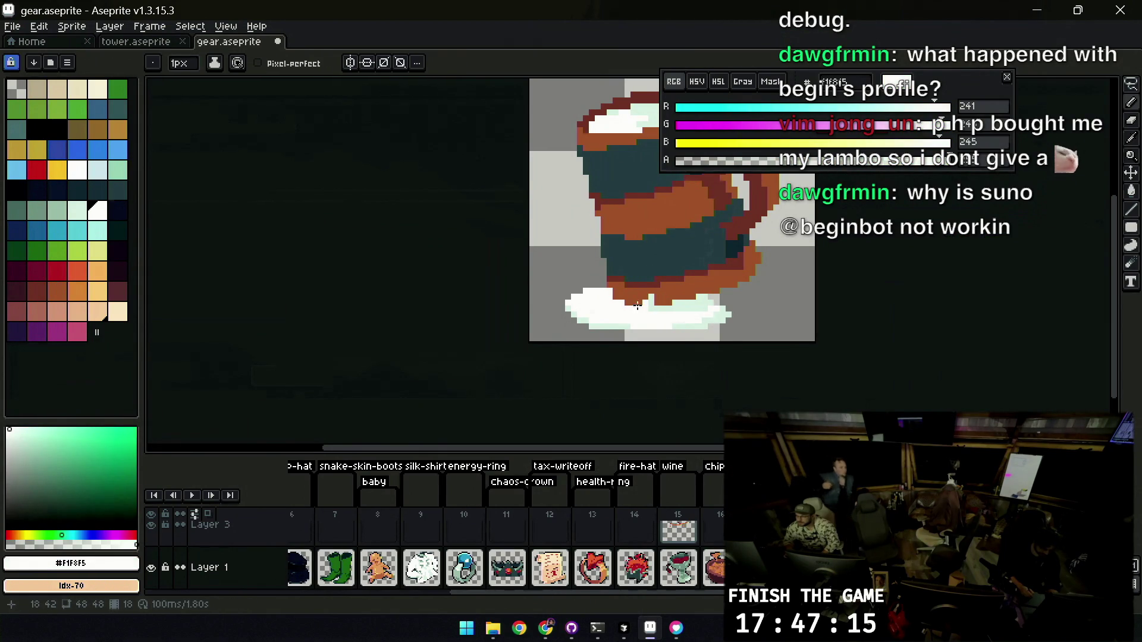
key("alt")
left_click(659, 280, "alt")
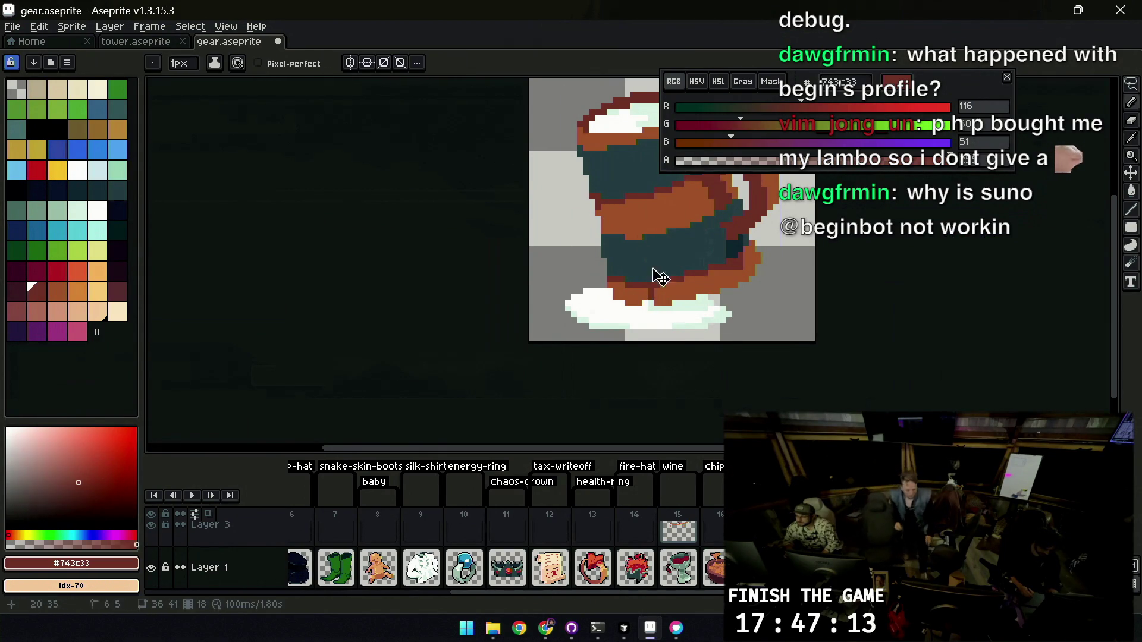
left_click_drag(646, 228, 640, 214)
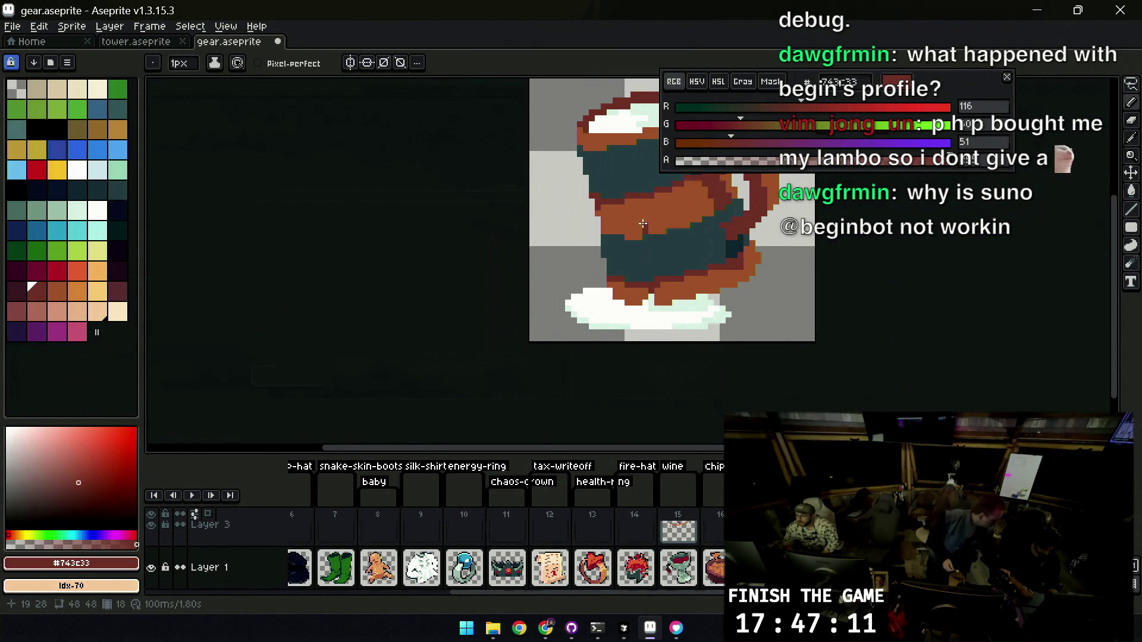
- Re-centre the view on the tankard and sample its orange-brown and dark teal colours
key("z")
scroll(595, 256, "down", 3)
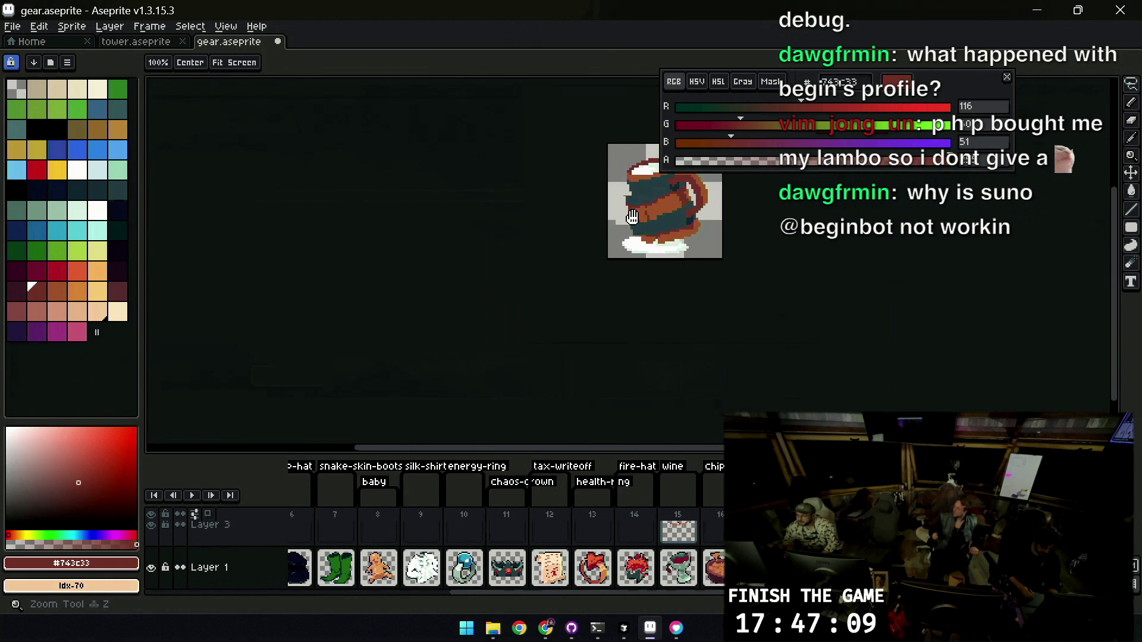
scroll(576, 284, "up", 4)
key("b")
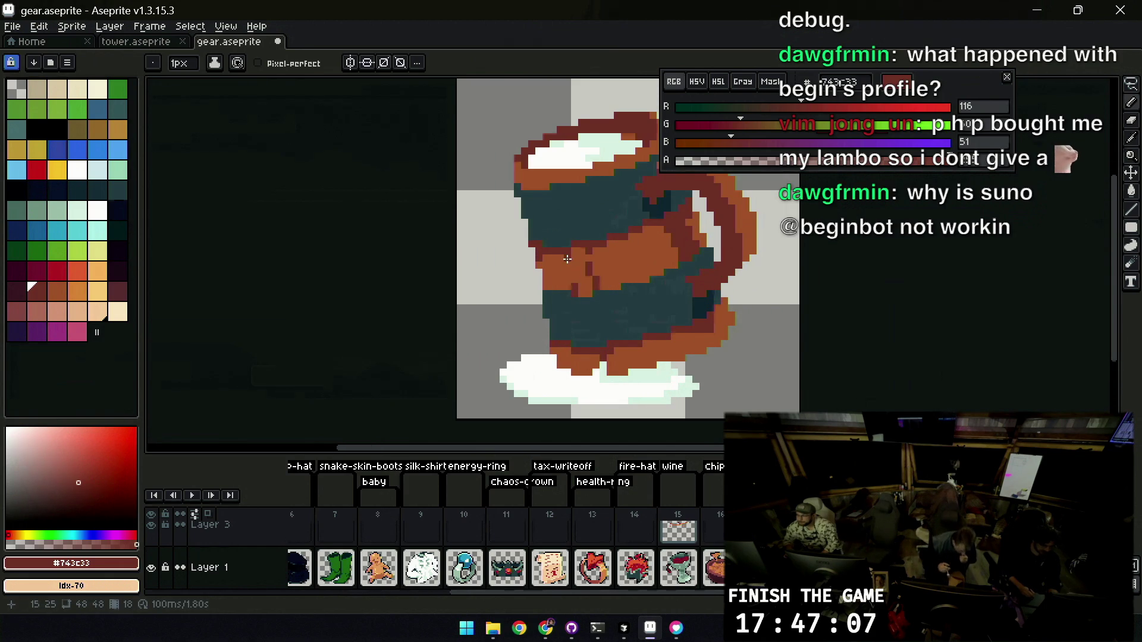
left_click_drag(680, 229, 595, 270)
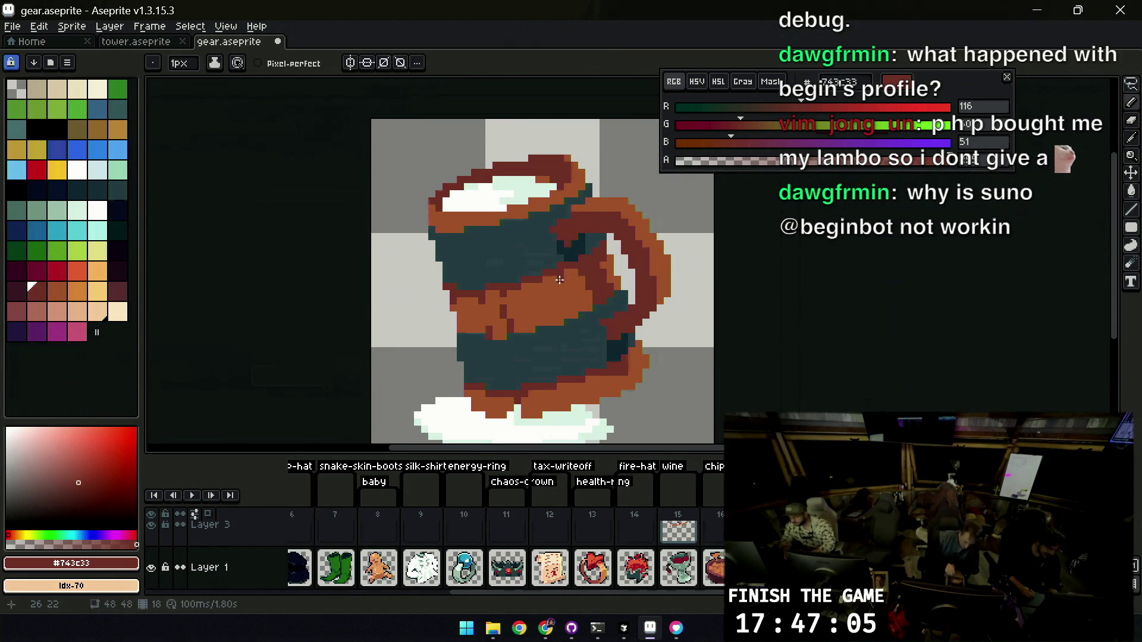
key("z")
scroll(600, 263, "down", 3)
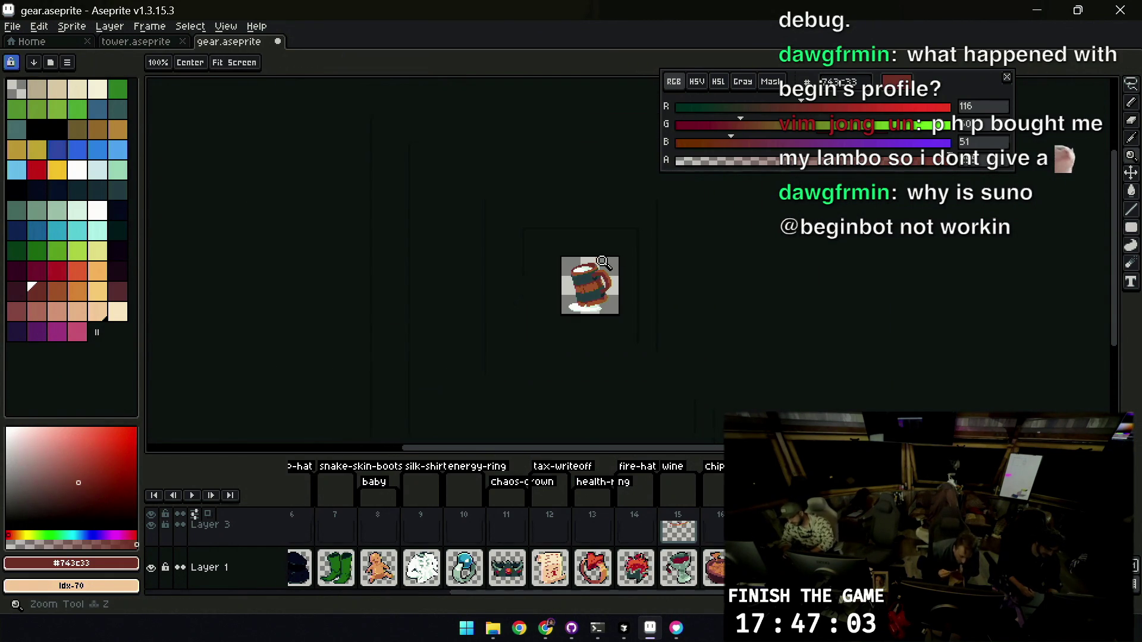
scroll(595, 293, "up", 5)
key("b")
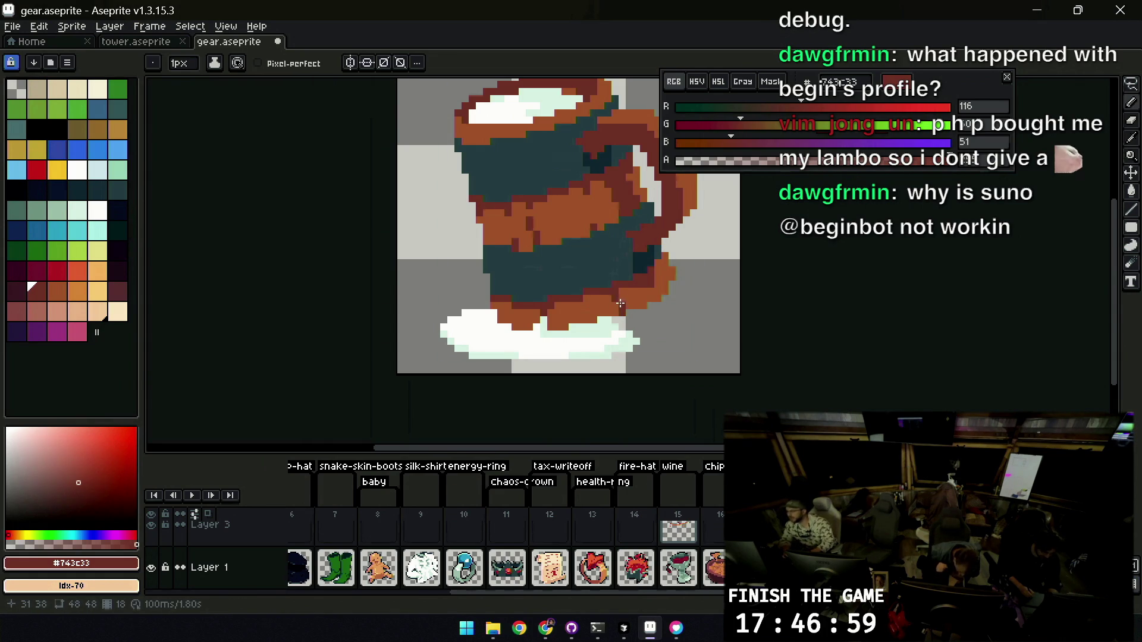
key("b")
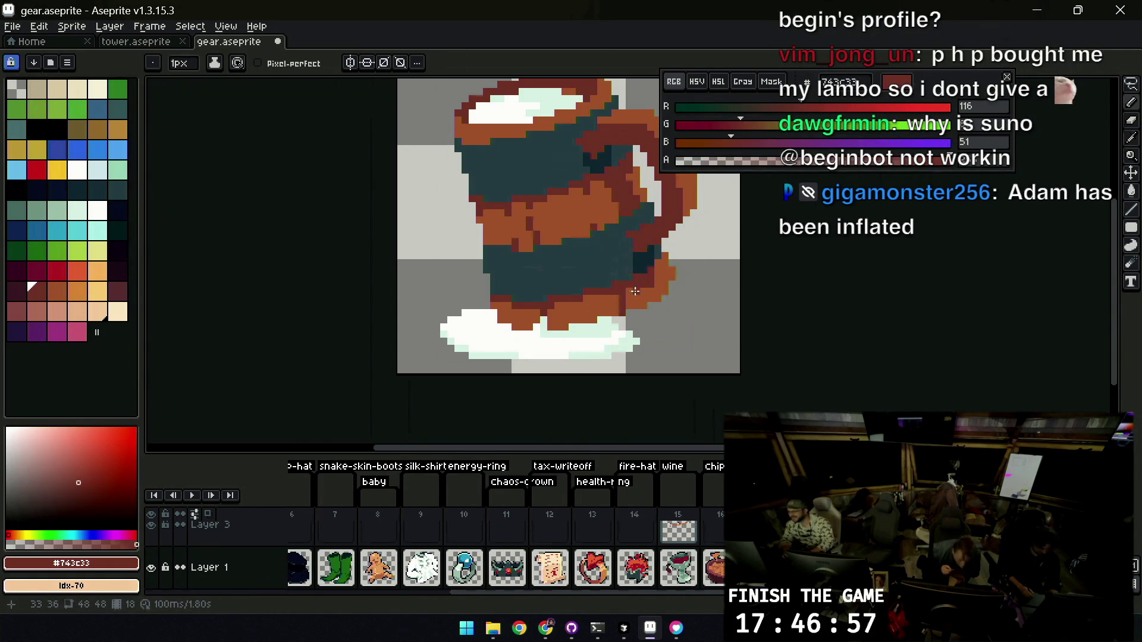
left_click(635, 291, "alt")
left_click(598, 301, "alt")
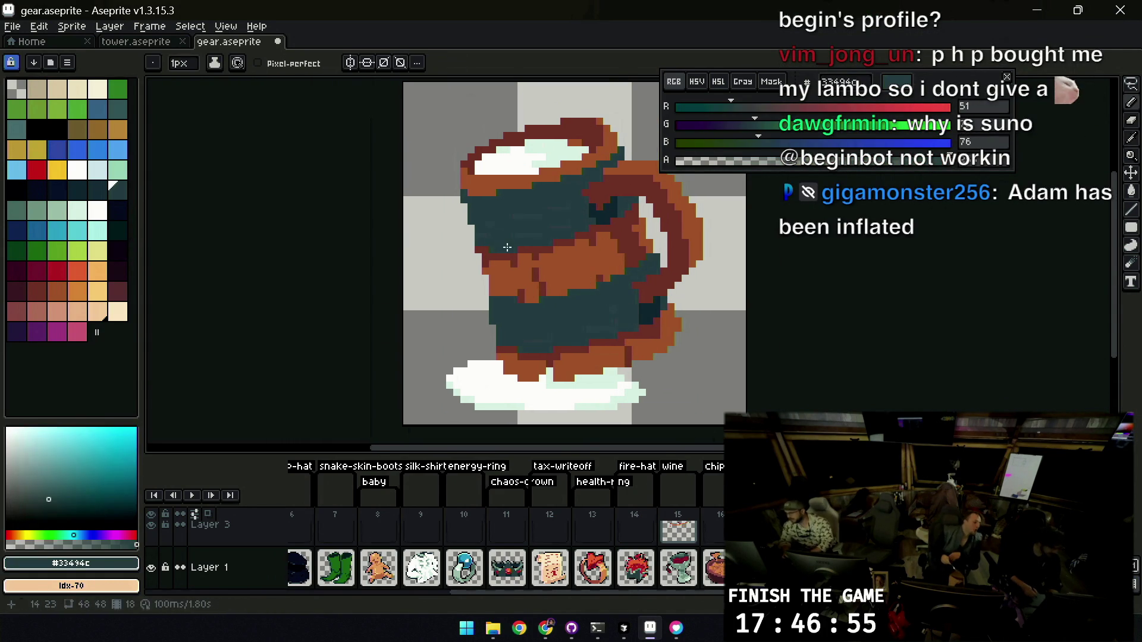
- Repaint the upper and lower bands in palette teal-grey with a 5px brush
left_click(18, 212)
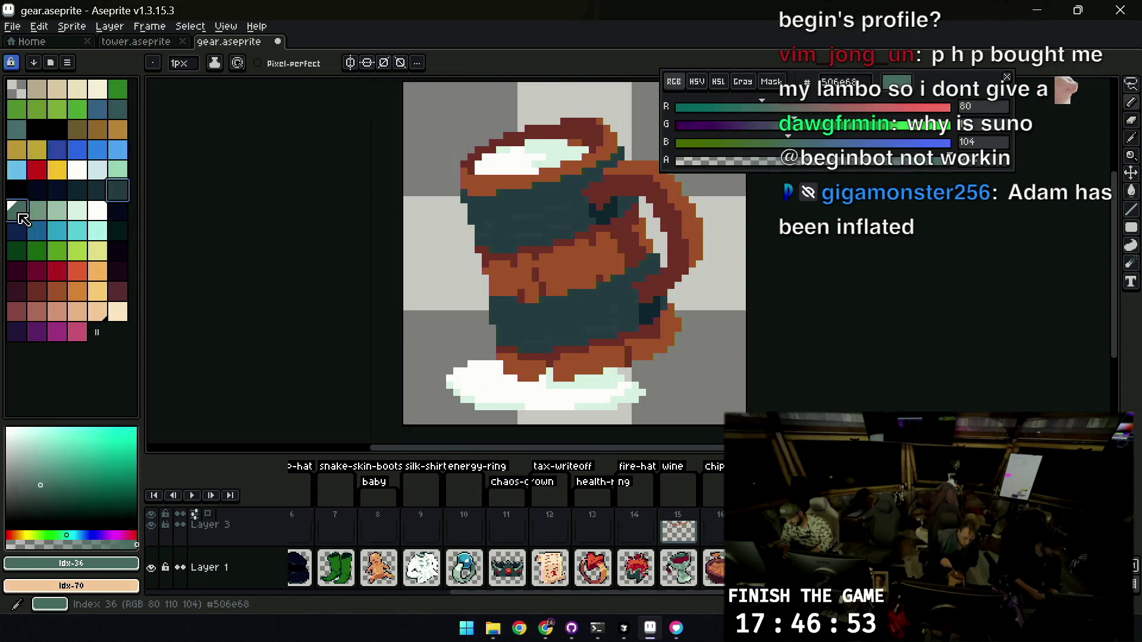
key("plus")
key("plus")
key("plus")
key("x")
left_click_drag(540, 315, 542, 352)
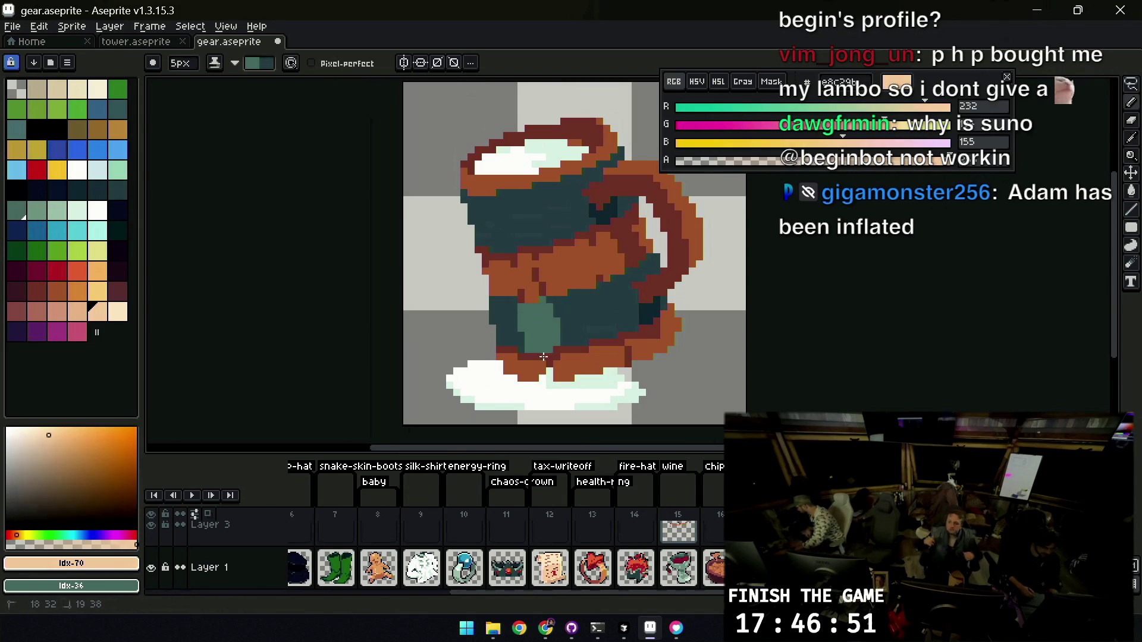
left_click_drag(536, 311, 606, 300)
mouse_move(521, 207)
left_mouse_down()
mouse_move(520, 246)
mouse_move(574, 211)
left_mouse_up()
- Try dark teal on the lower body, undo it, and re-centre the tankard
key("z")
scroll(526, 214, "down", 3)
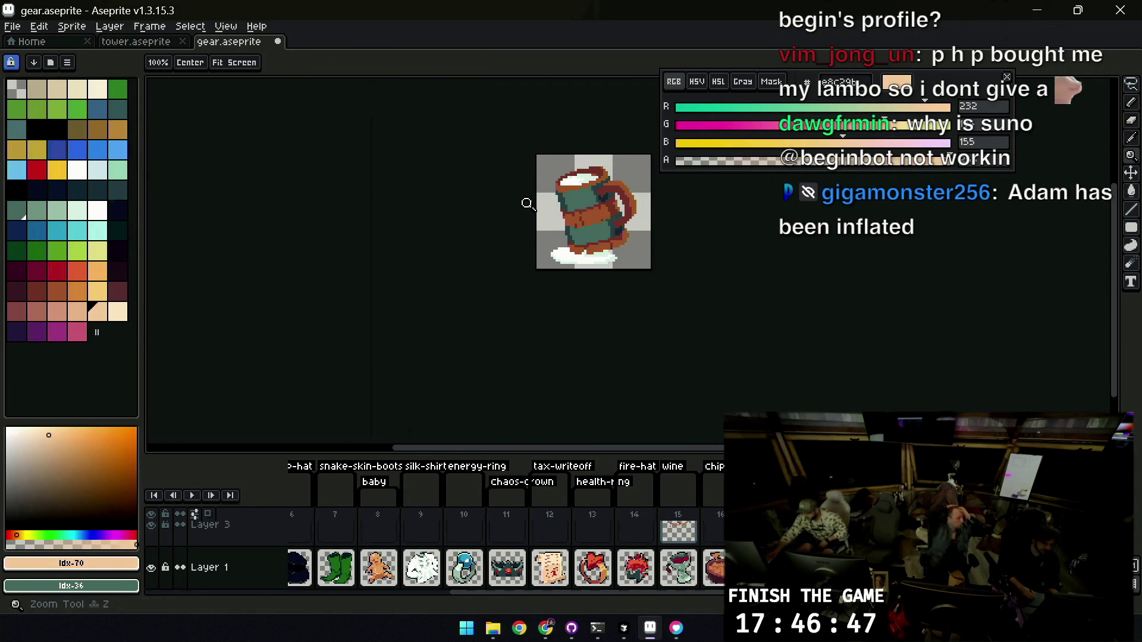
scroll(584, 220, "up", 3)
key("b")
key("x")
key("x")
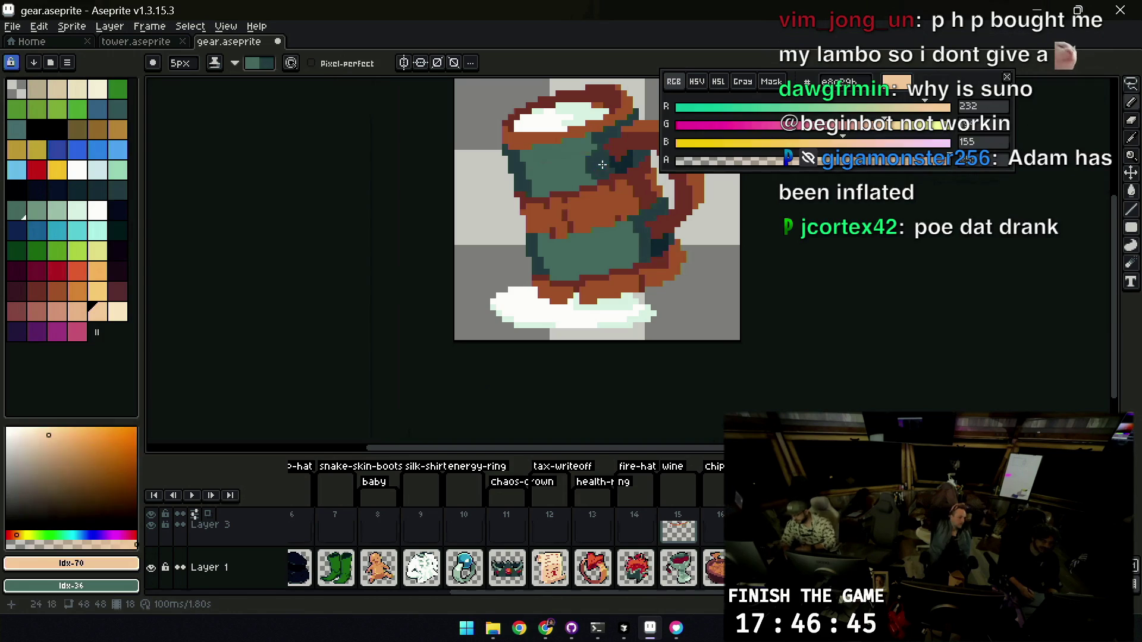
key("x")
key("x")
key("x")
left_click_drag(613, 235, 636, 220)
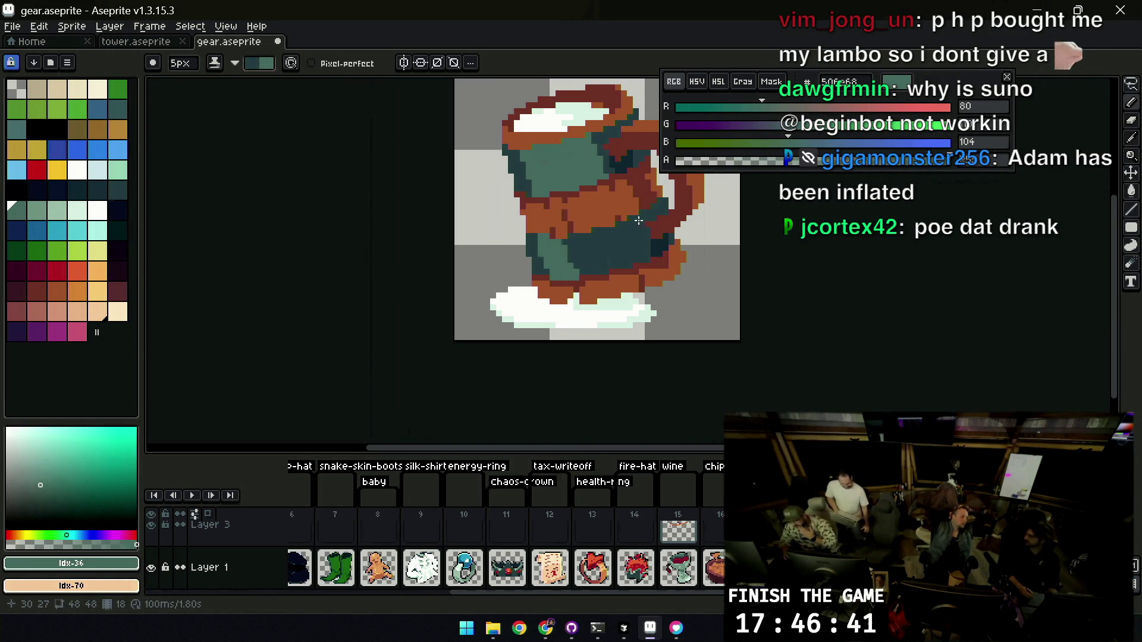
key("ctrl+z")
left_click_drag(612, 201, 662, 277)
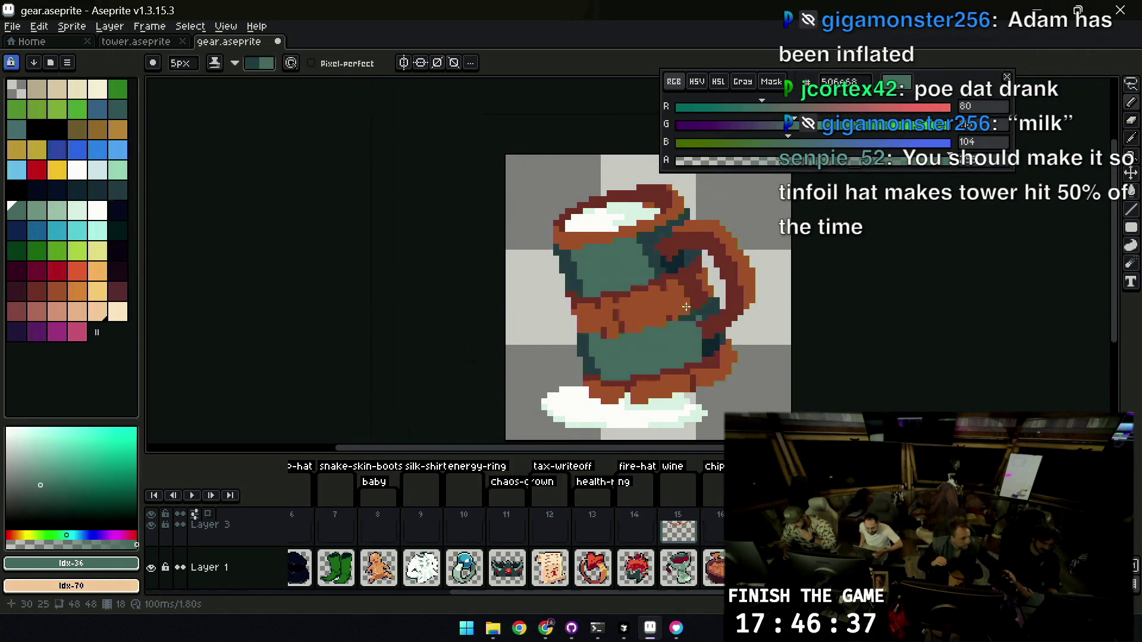
- Draw a 1px pale green highlight line and pixels along the inner rim
key("x")
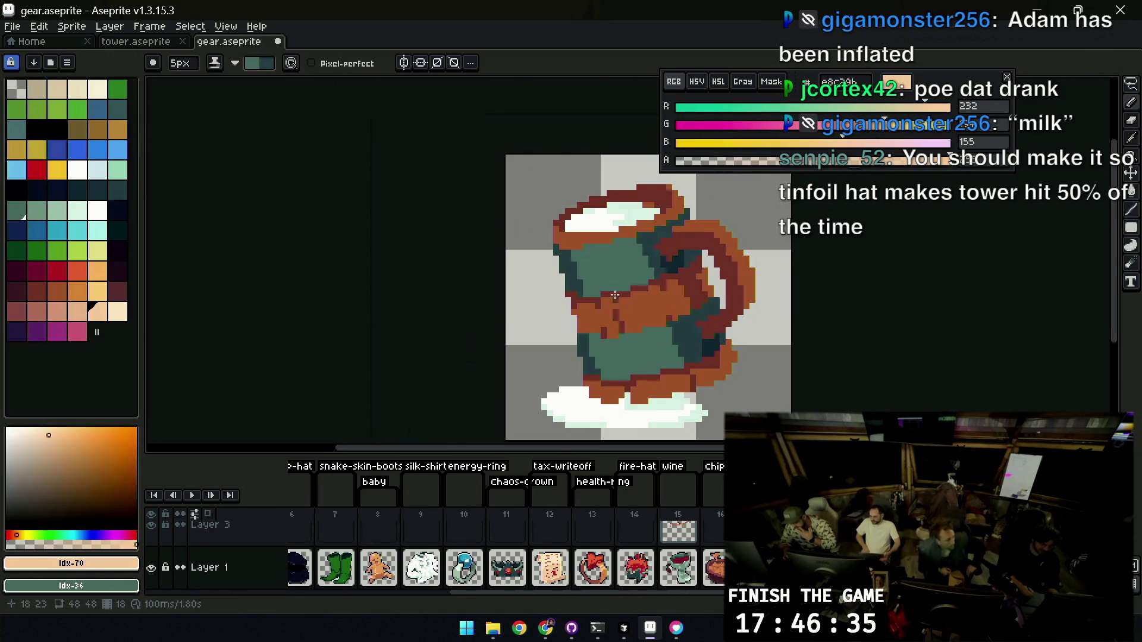
key("z")
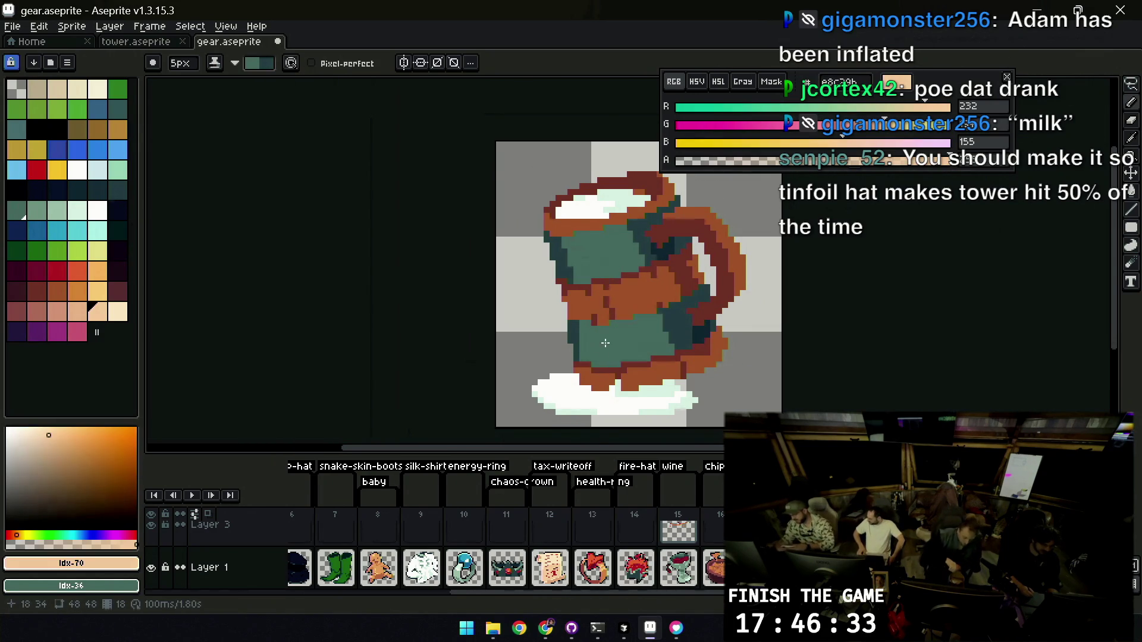
scroll(658, 291, "up", 2)
scroll(655, 254, "down", 3)
scroll(595, 256, "up", 2)
scroll(535, 256, "up", 2)
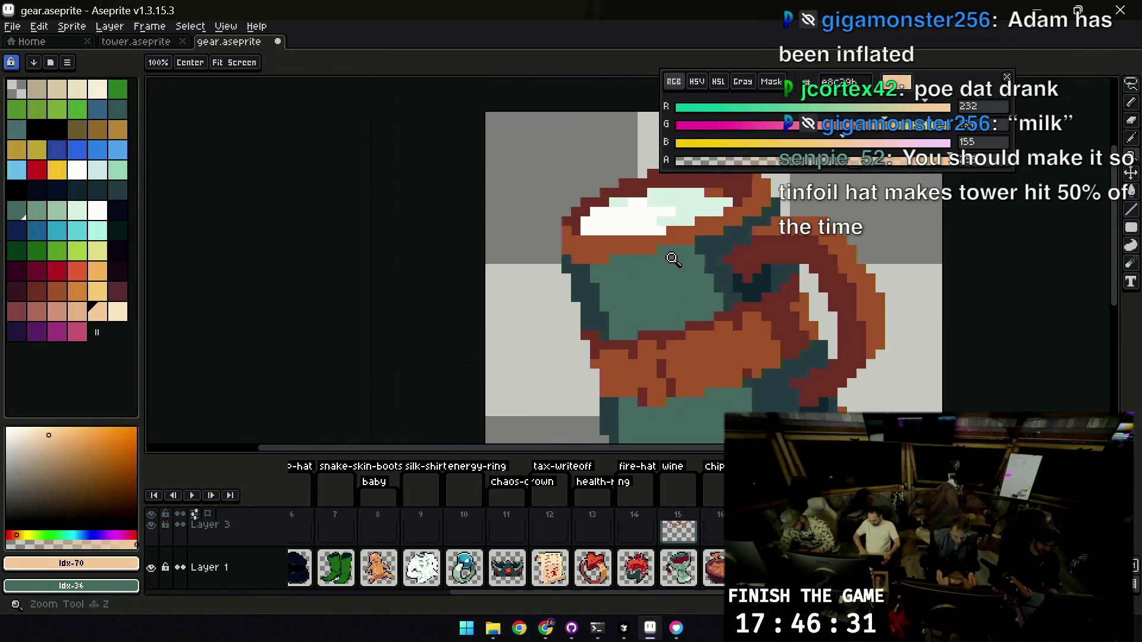
scroll(507, 258, "up", 1)
left_click(58, 210)
key("b")
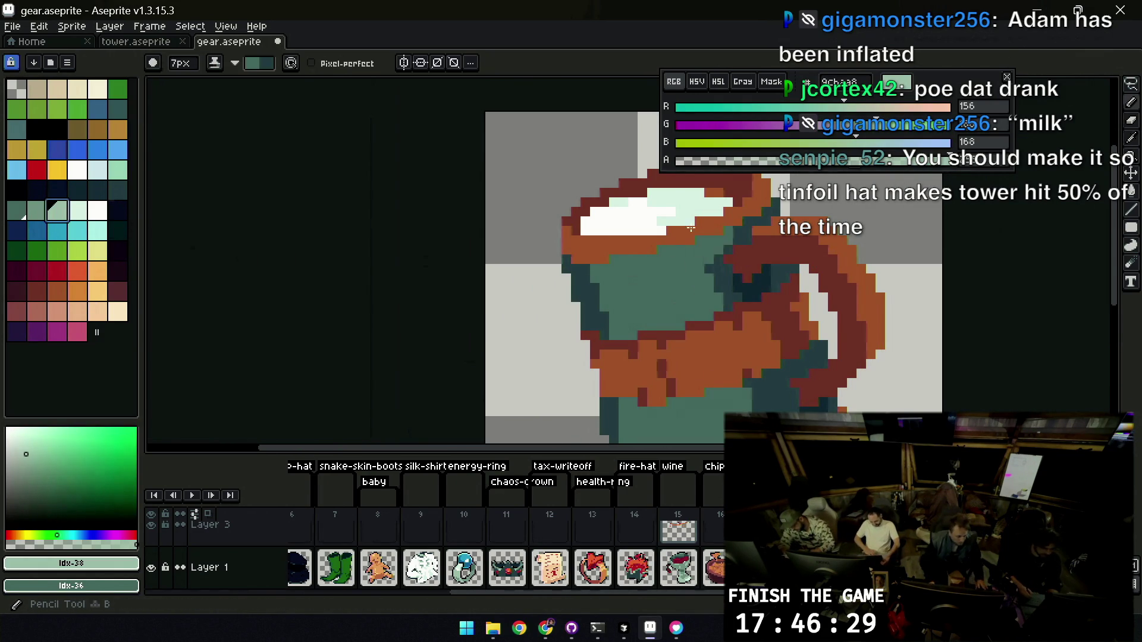
key("minus")
key("minus")
key("minus")
left_click_drag(689, 248, 614, 260)
left_click(599, 269)
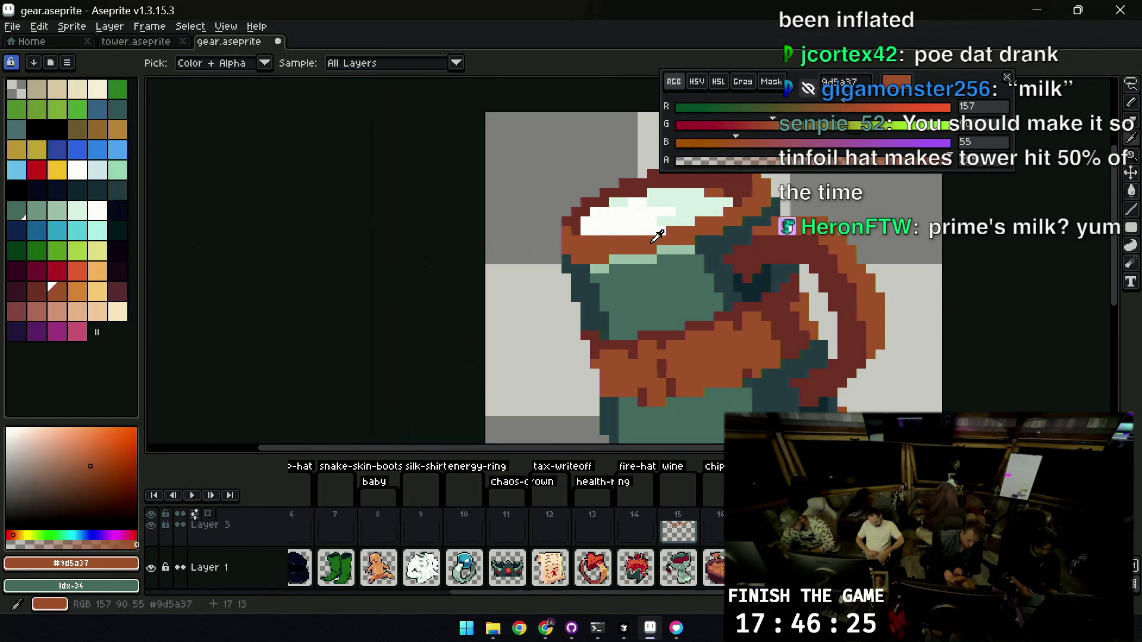
left_click(639, 240, "alt")
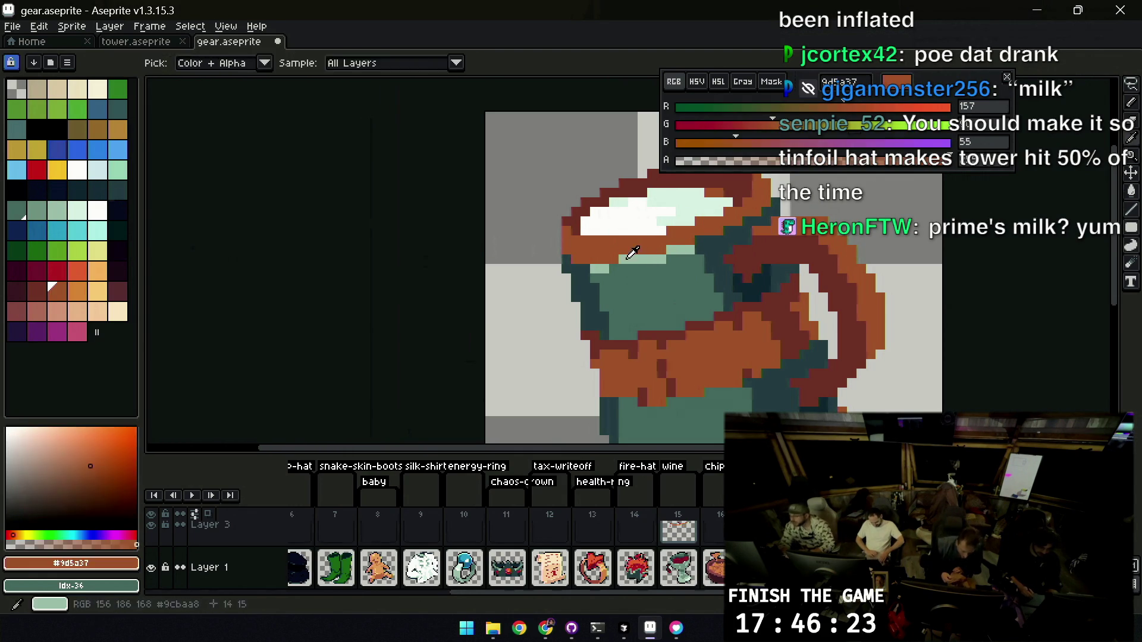
- Turn one rim pixel teal-grey using the body's colour, then zoom out
left_click(691, 267, "alt")
left_click(729, 229)
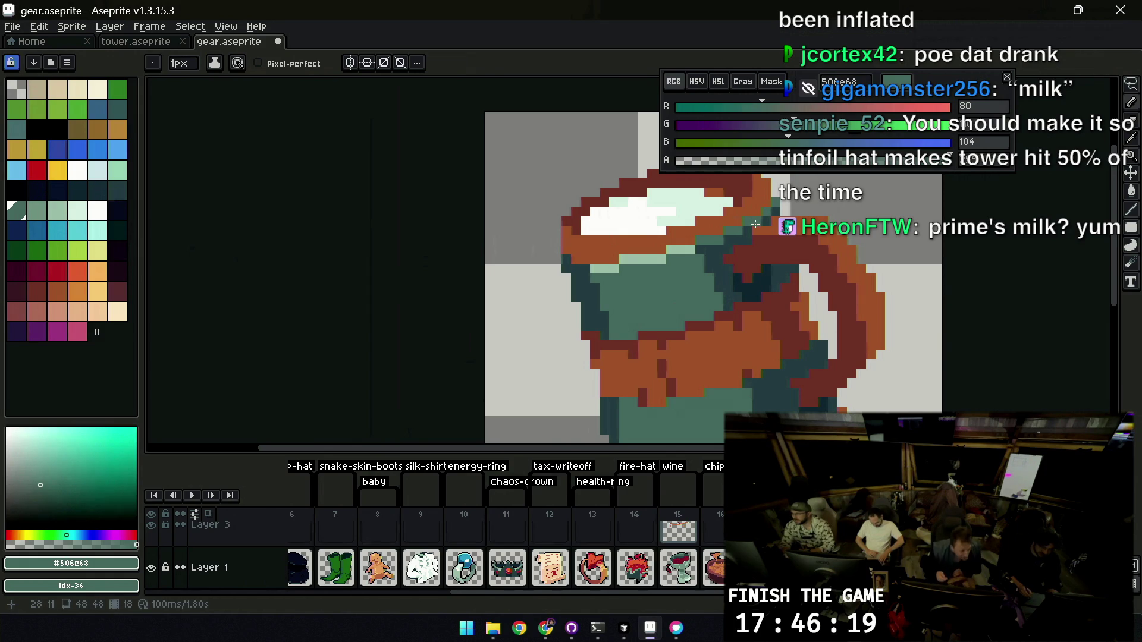
key("z")
scroll(486, 177, "down", 2)
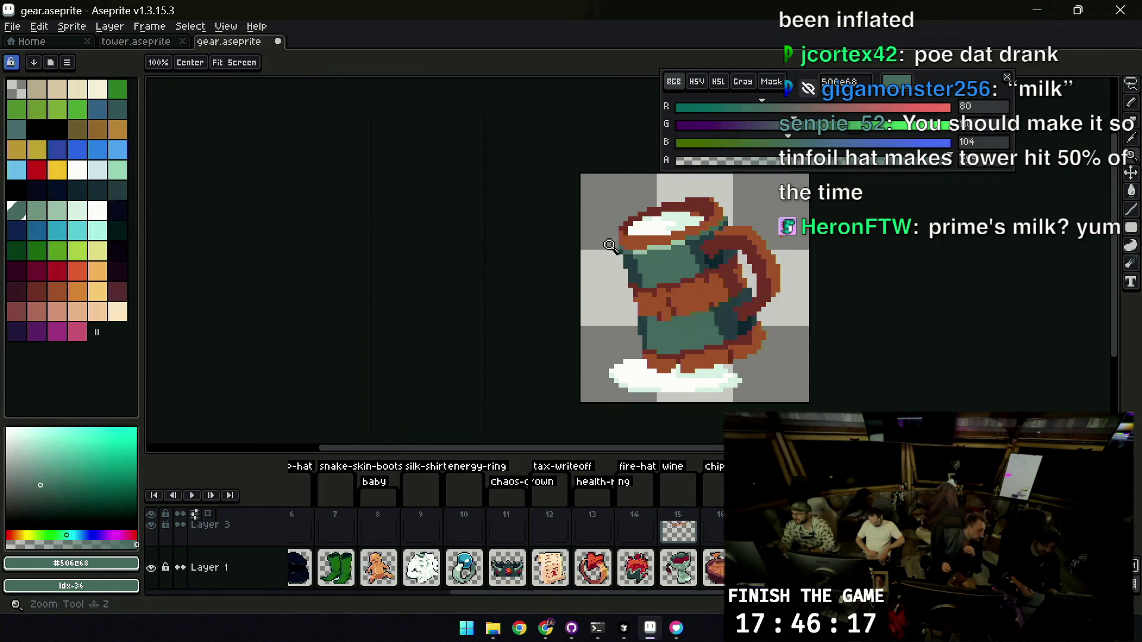
- Create a new 200×200 sprite, Sprite-0004, and zoom into its canvas
left_click(12, 26)
left_click(24, 35)
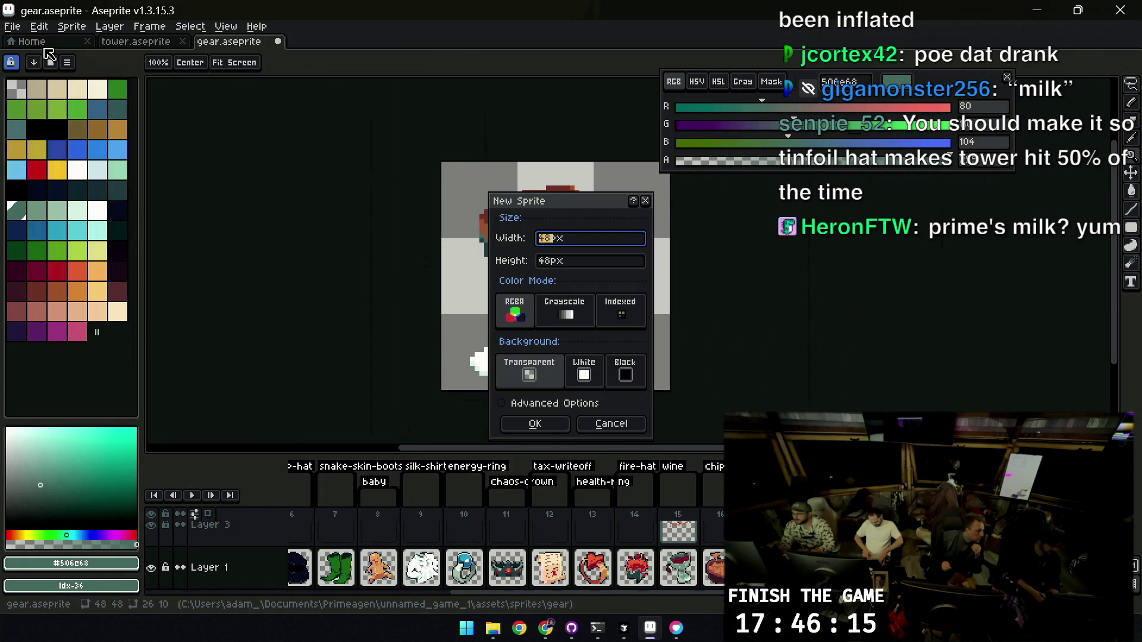
key("Tab")
type("20")
left_click(535, 424)
left_click(534, 275)
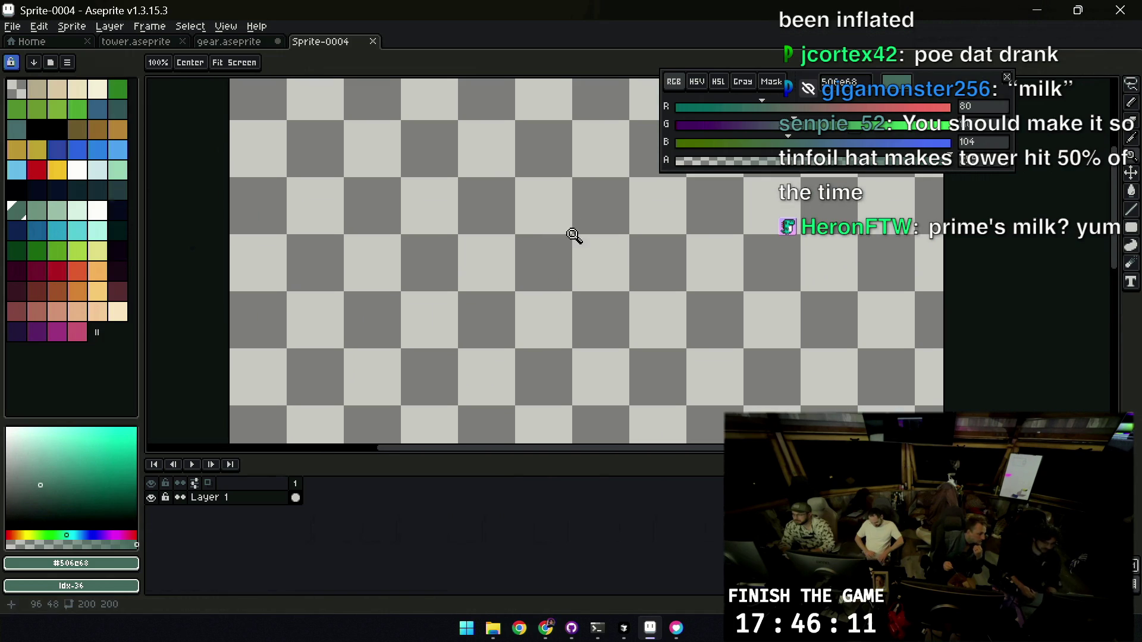
- Convert Layer 1 into a tilemap layer with the default tileset settings
right_click(262, 497)
mouse_move(338, 553)
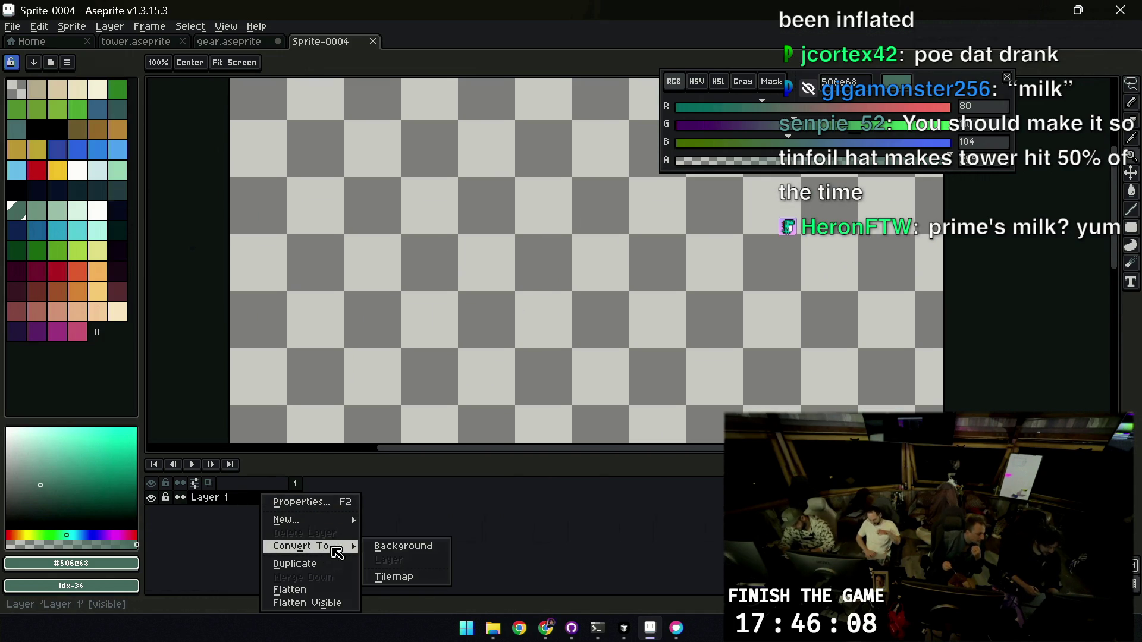
left_click(408, 577)
key("Return")
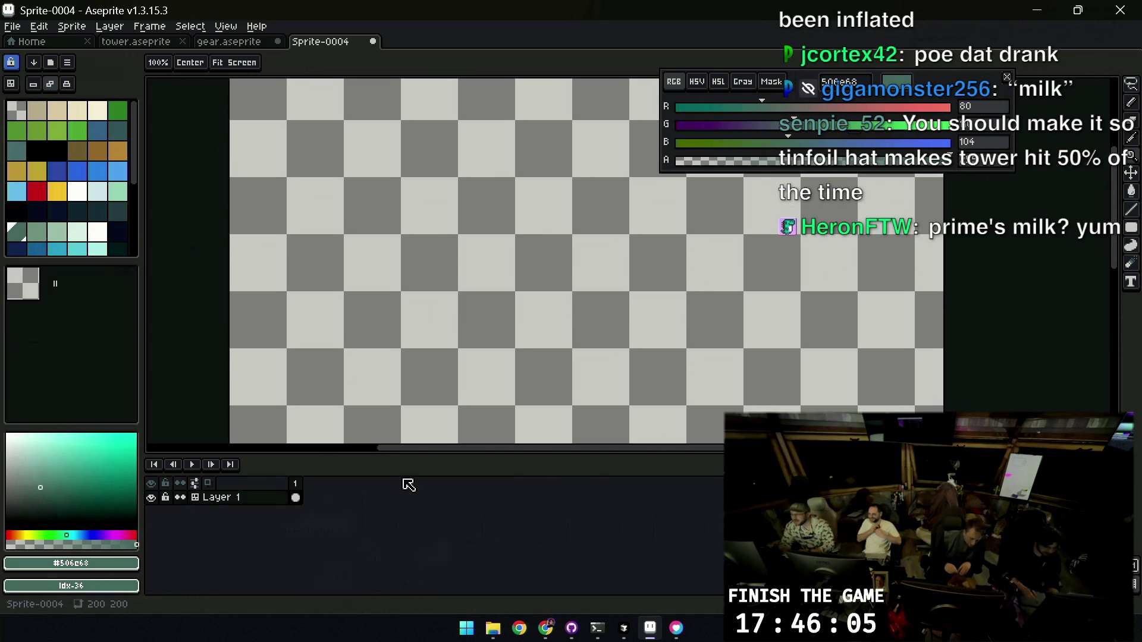
- Zoom further into the canvas and set the brush size to 2px
key("plus")
key("plus")
key("plus")
scroll(513, 210, "up", 1)
scroll(517, 195, "up", 1)
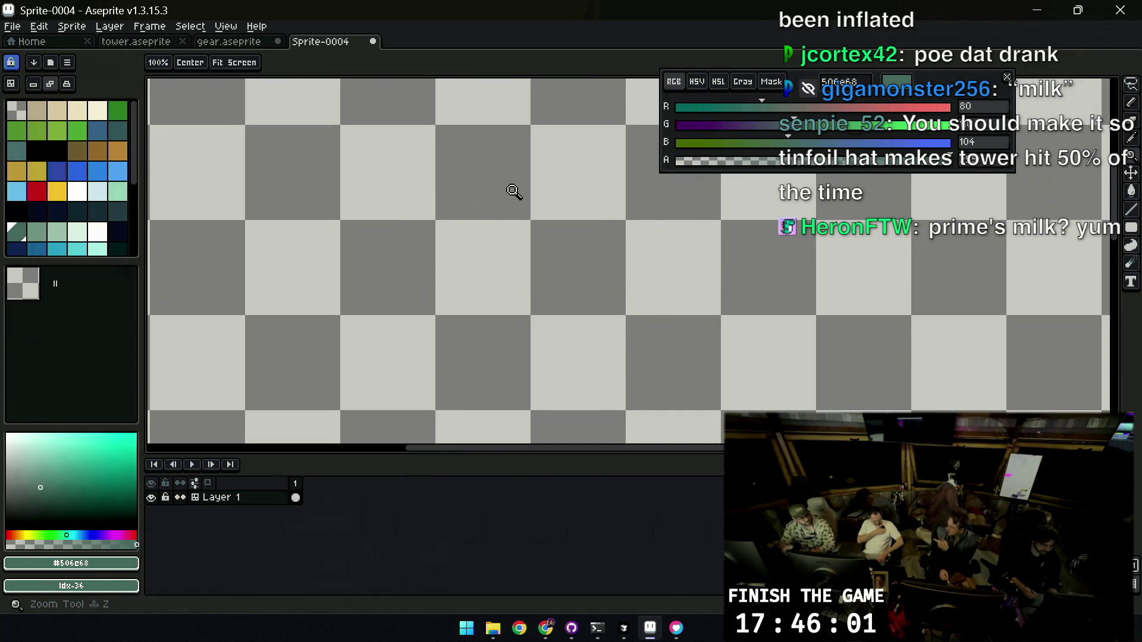
key("minus")
key("minus")
key("minus")
- Pencil a small dark-green 2-shaped squiggle on the canvas
mouse_move(459, 170)
left_mouse_down()
mouse_move(515, 179)
mouse_move(540, 205)
left_mouse_up()
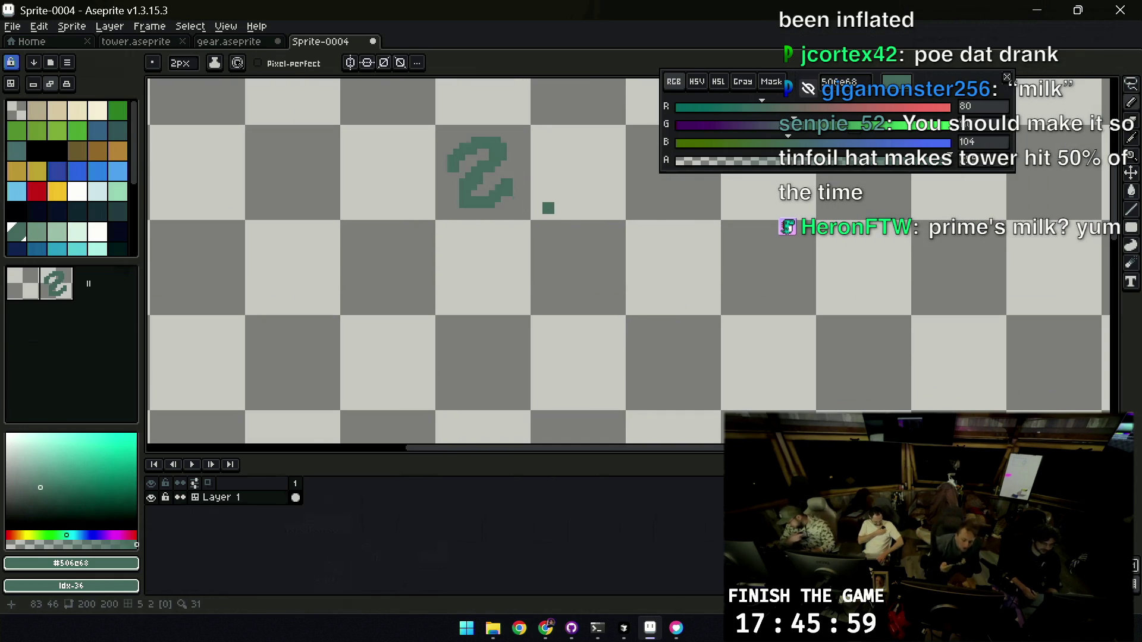
key("z")
scroll(535, 262, "down", 3)
scroll(564, 173, "up", 2)
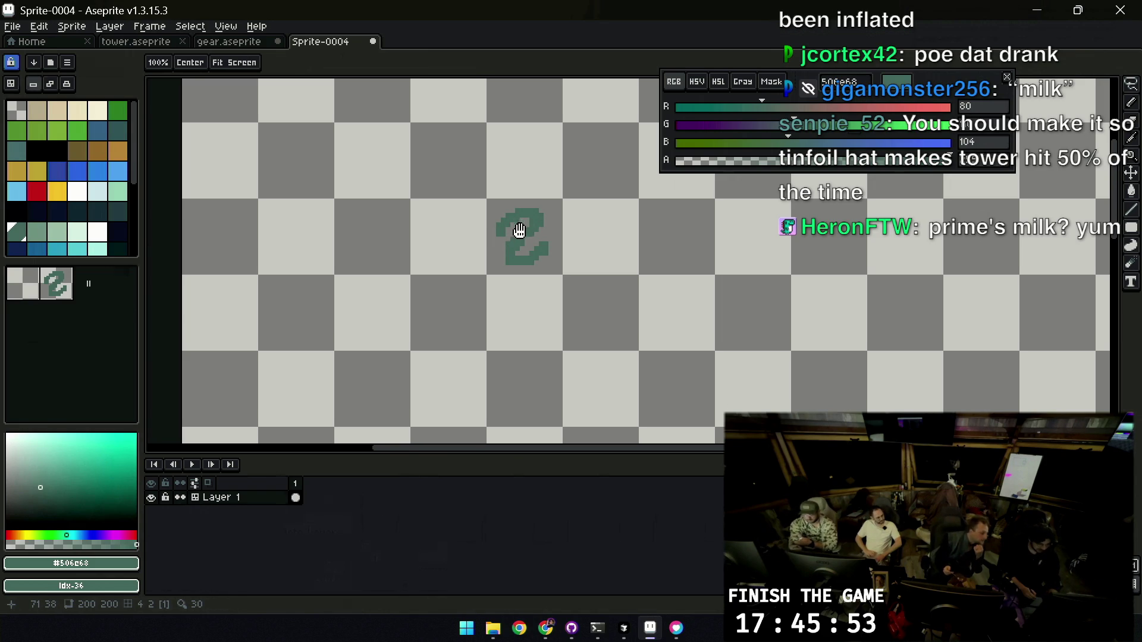
key("b")
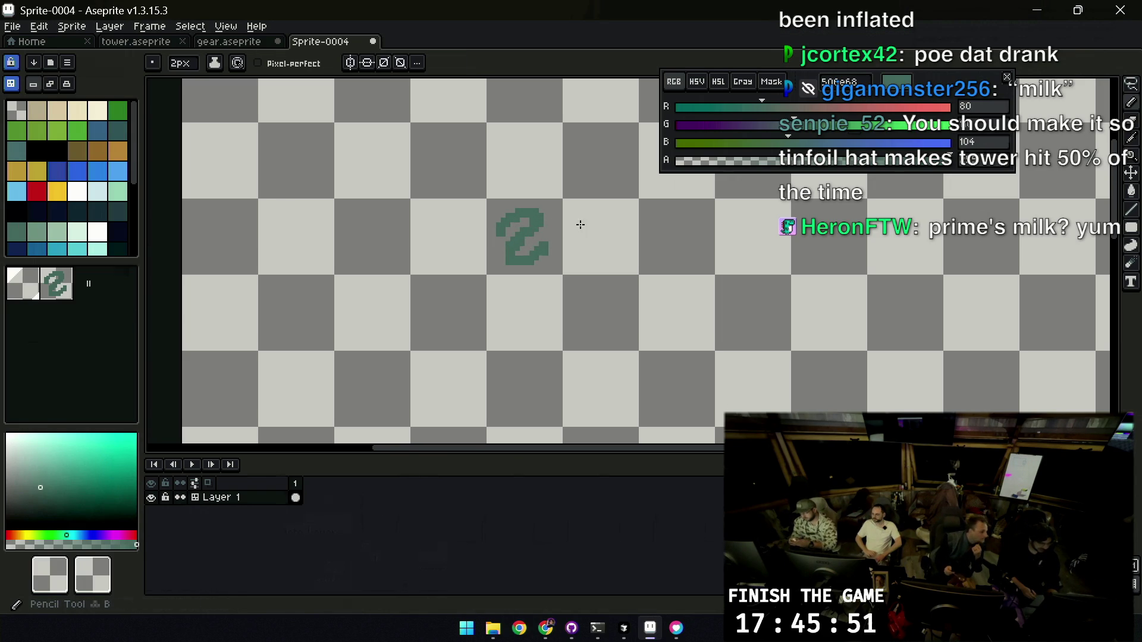
key("i")
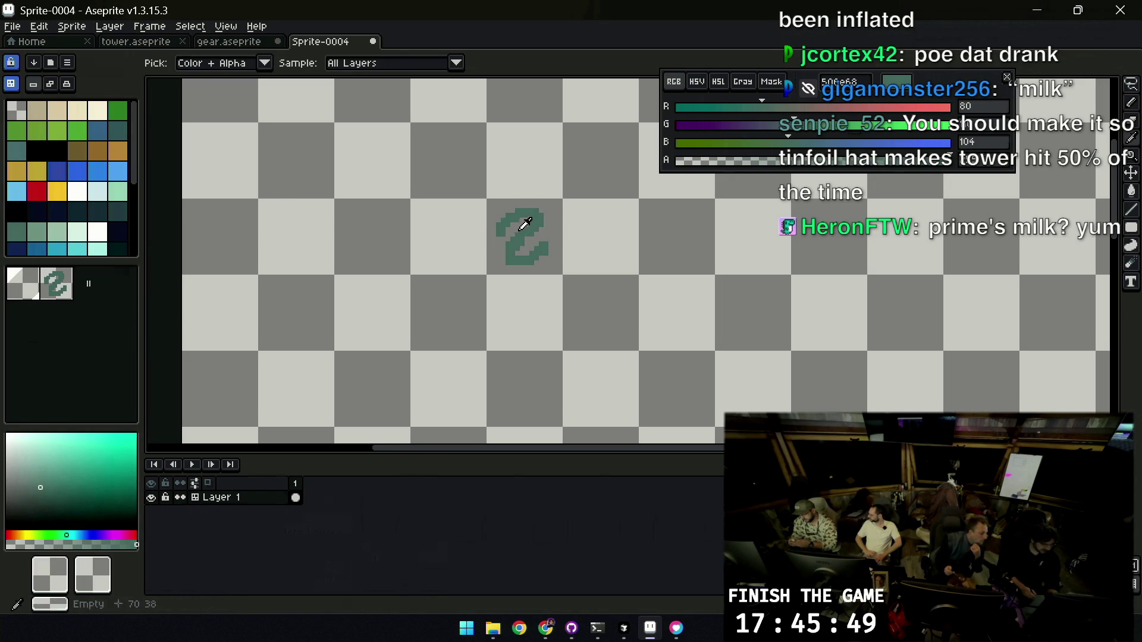
key("b")
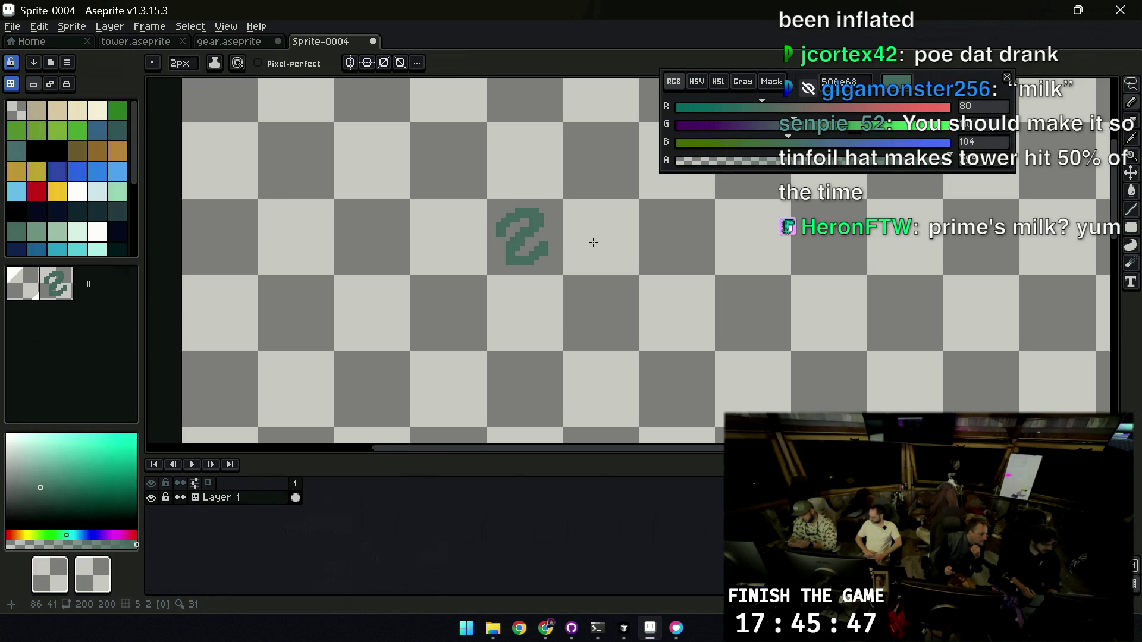
key("h")
key("b")
key("space")
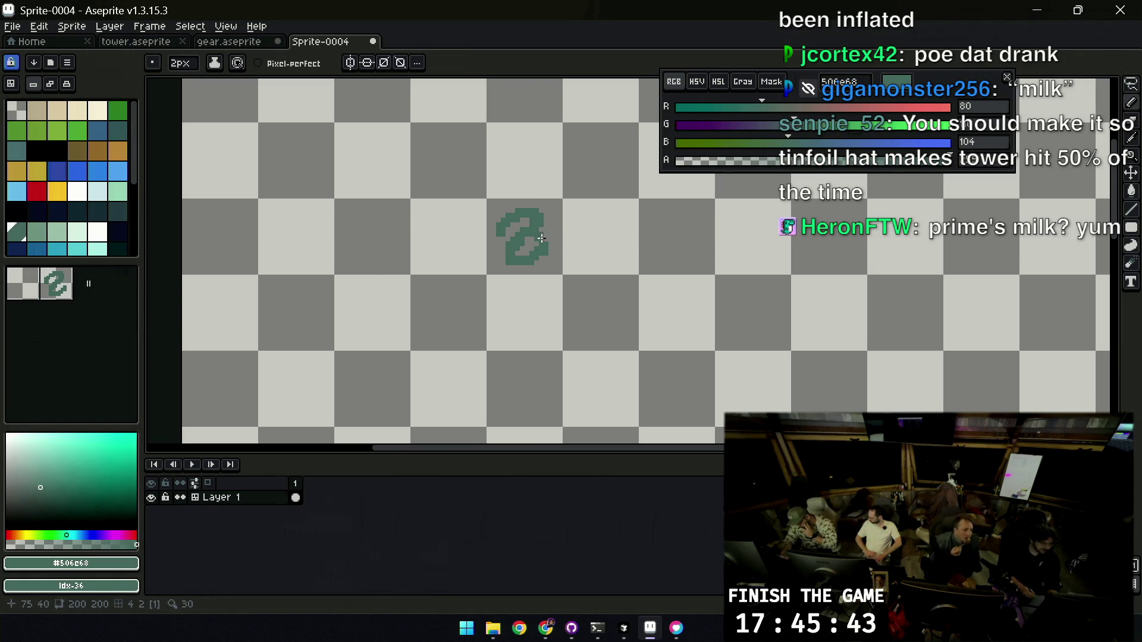
- In Tiles mode, copy the 2 tile into a two-by-two block of tiles
key("Tab")
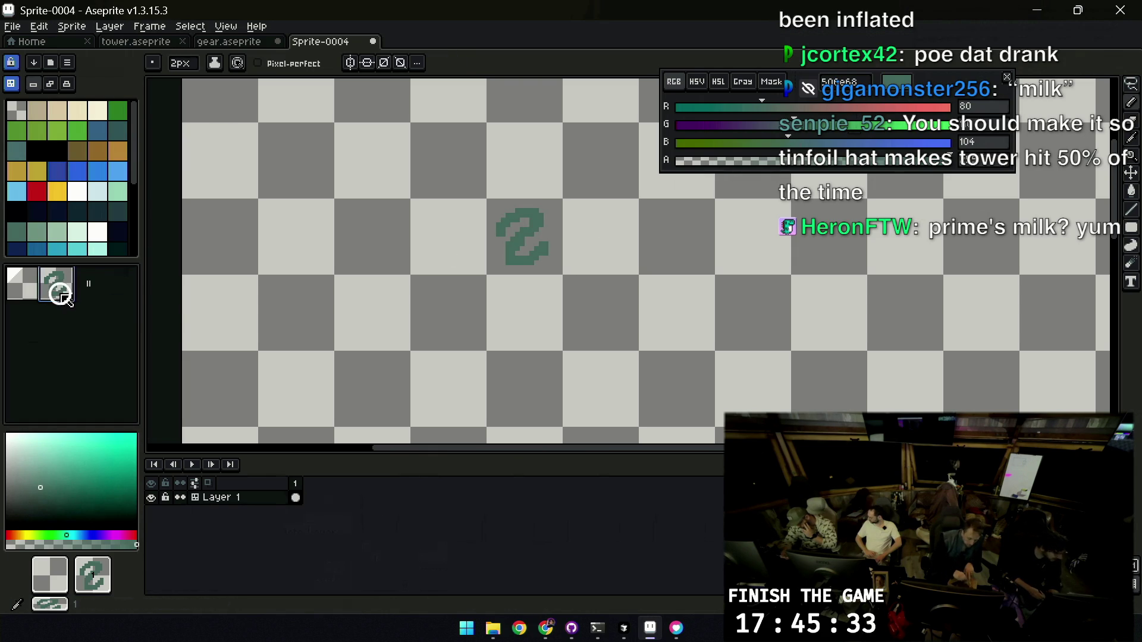
key("q")
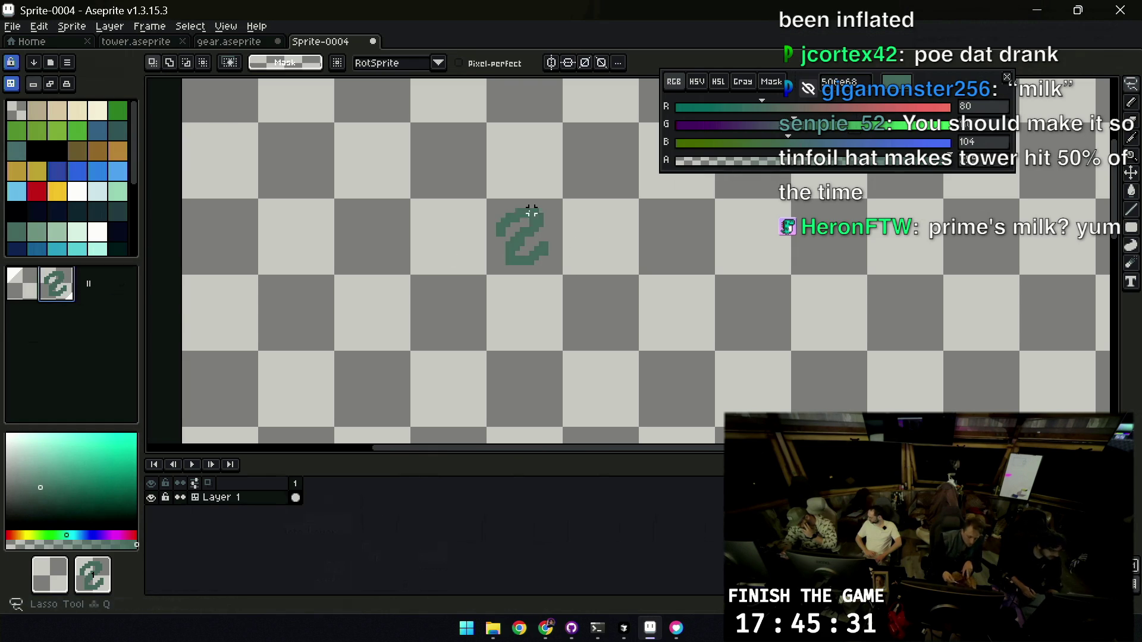
left_click_drag(531, 215, 538, 249)
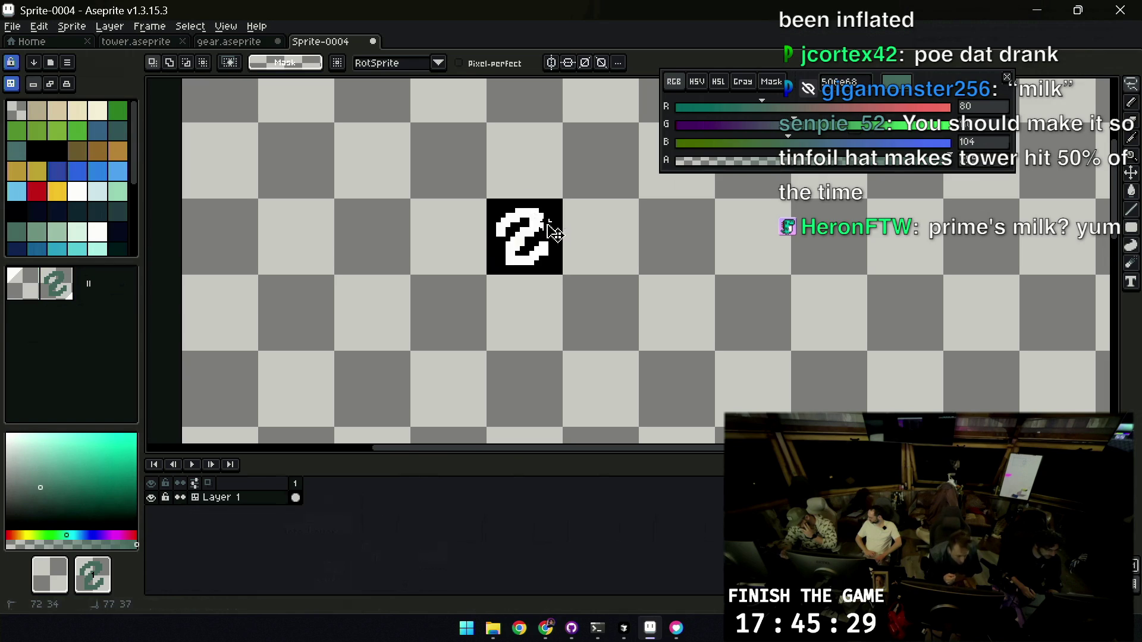
key("ctrl+c")
key("ctrl+v")
mouse_move(602, 235)
left_mouse_down()
mouse_move(602, 311)
mouse_move(678, 311)
left_mouse_up()
key("Return")
- Erase one tile's 2, restore it, and move the view toward empty canvas
scroll(505, 216, "right", 1)
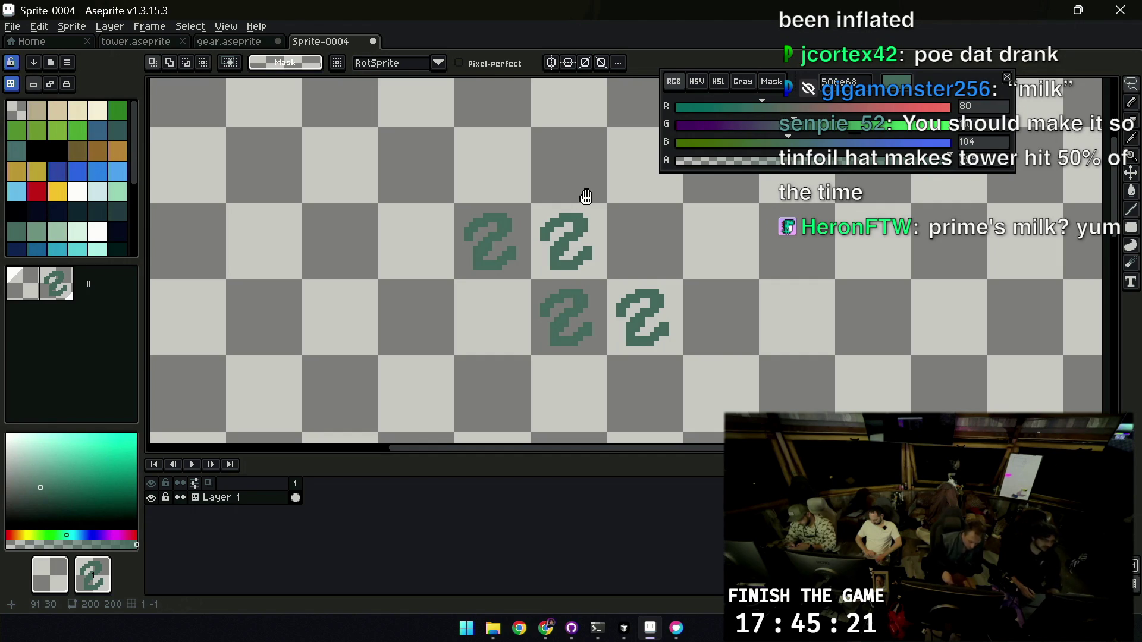
key("Delete")
key("b")
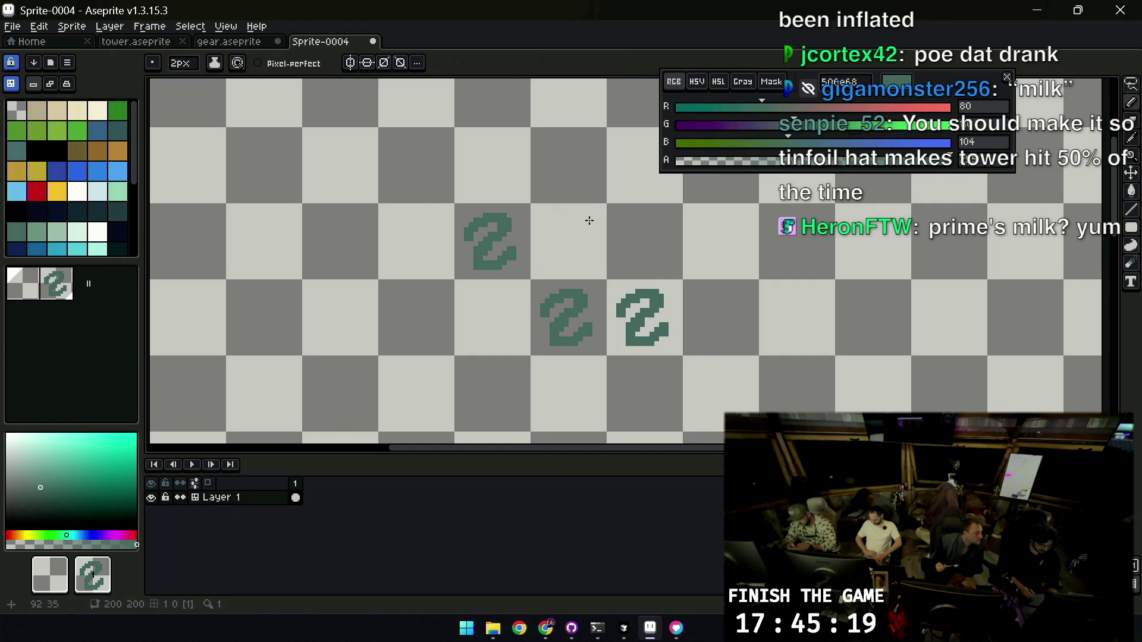
key("ctrl+z")
key("space")
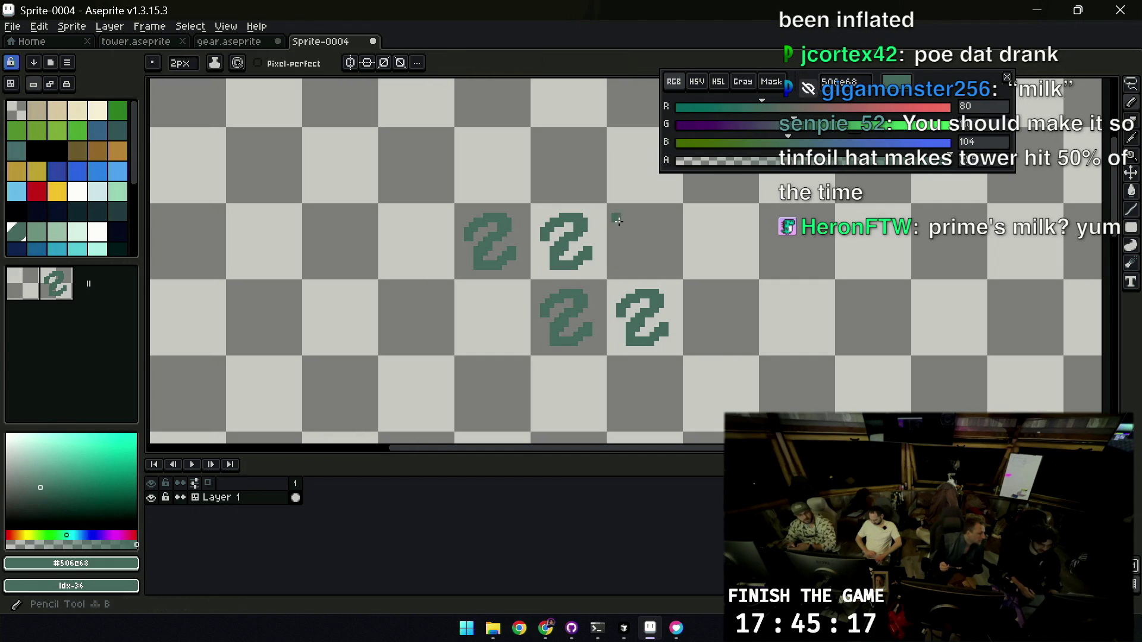
key("z")
scroll(607, 280, "down", 1)
scroll(594, 202, "down", 1)
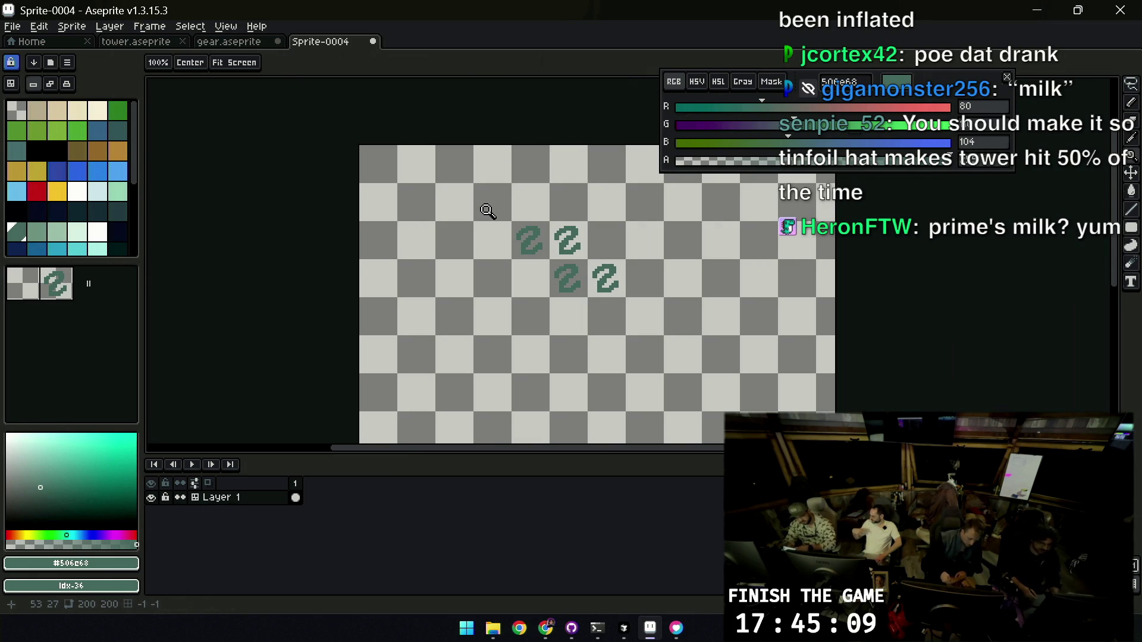
left_click_drag(604, 237, 502, 220)
key("b")
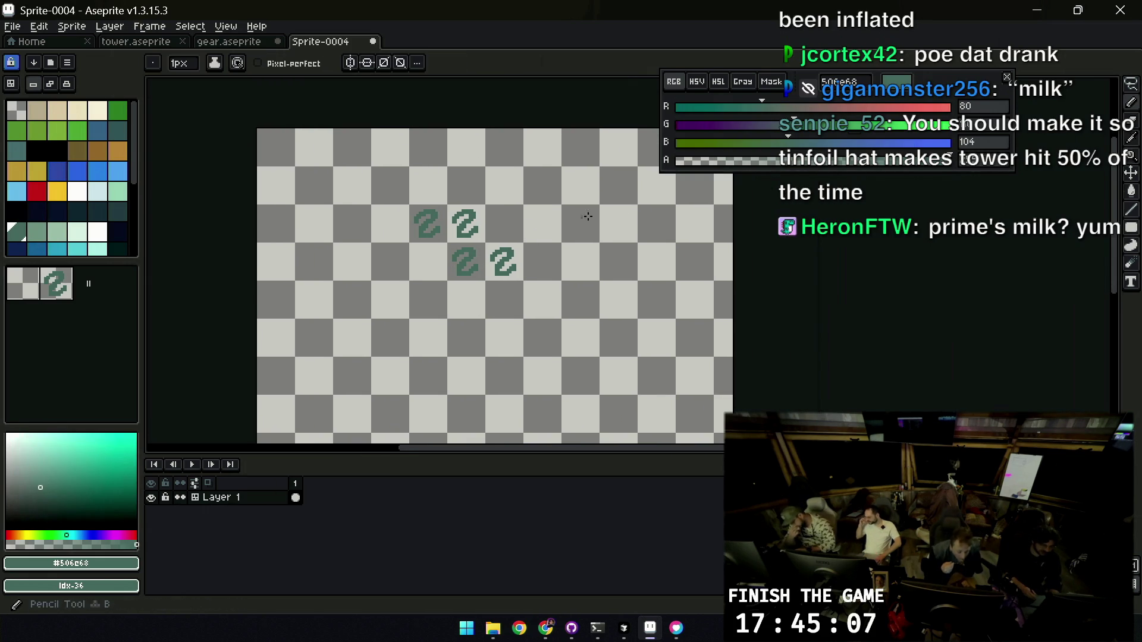
key("z")
scroll(471, 288, "up", 1)
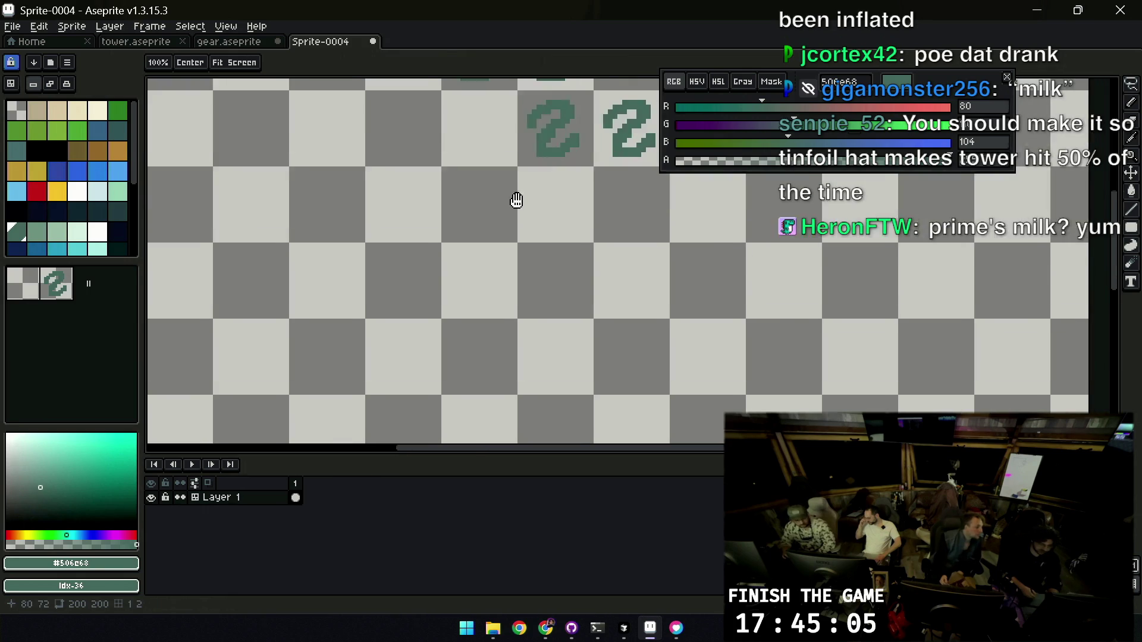
- Draw a thick L-shaped teal left side and base, undoing a stray stroke
key("b")
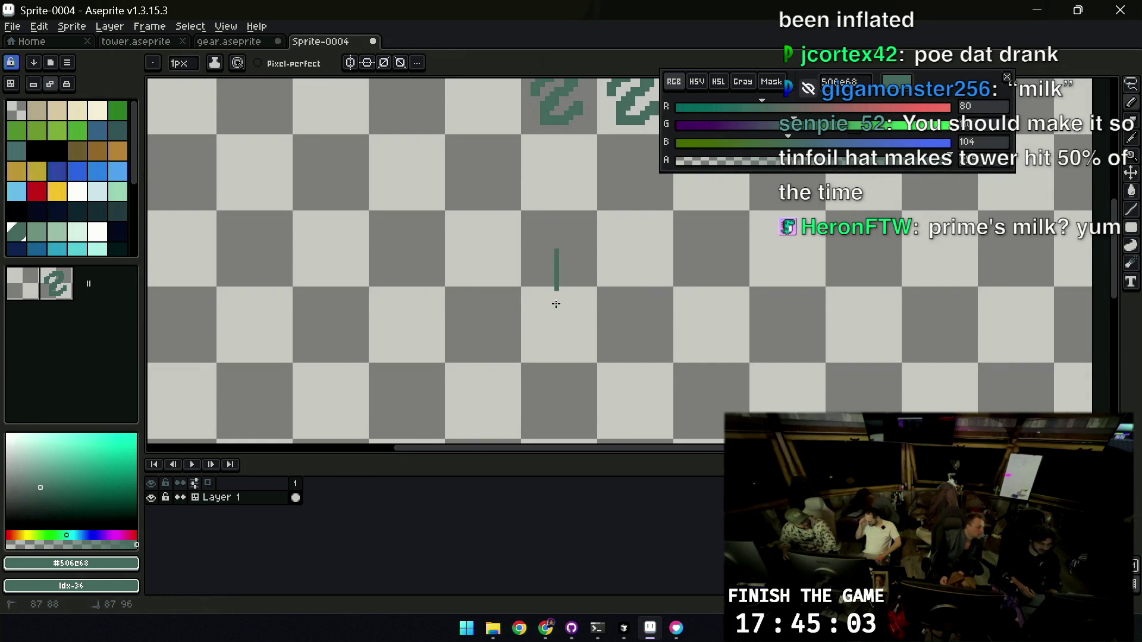
left_click_drag(555, 280, 635, 331)
left_click_drag(524, 302, 592, 308)
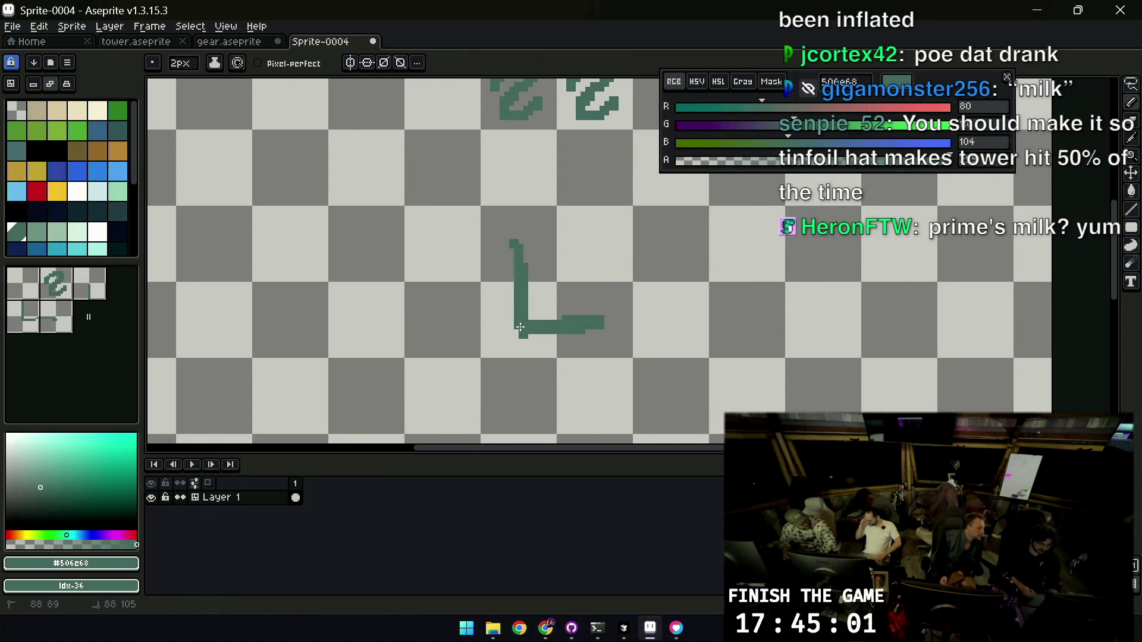
left_click_drag(694, 266, 640, 275)
left_click_drag(636, 315, 722, 238)
key("ctrl+z")
key("q")
key("b")
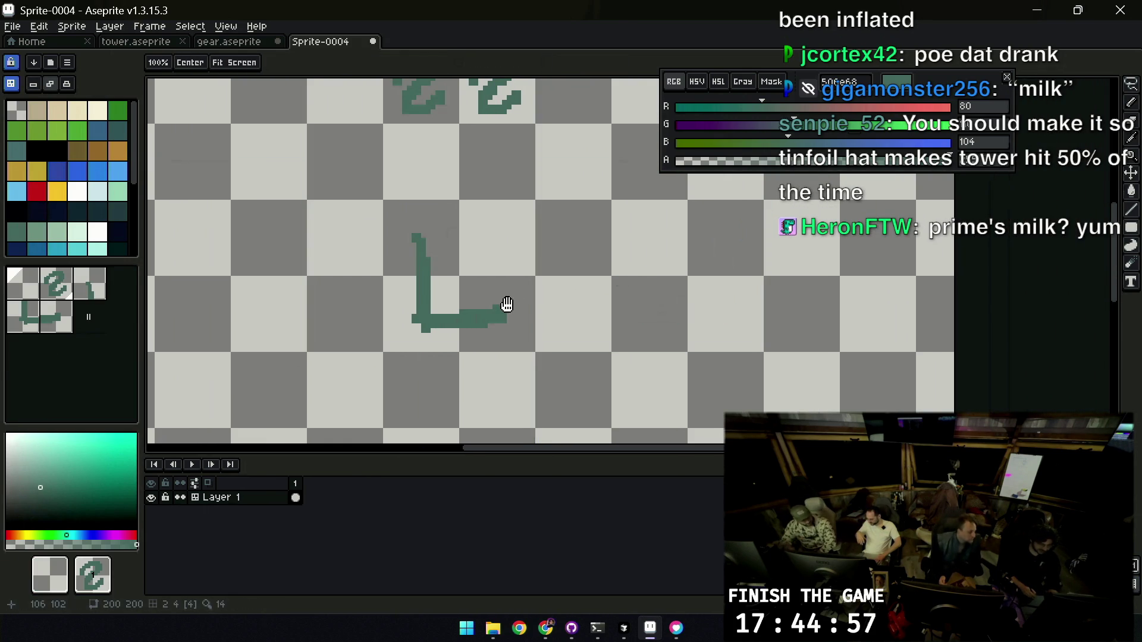
left_click_drag(616, 321, 638, 307)
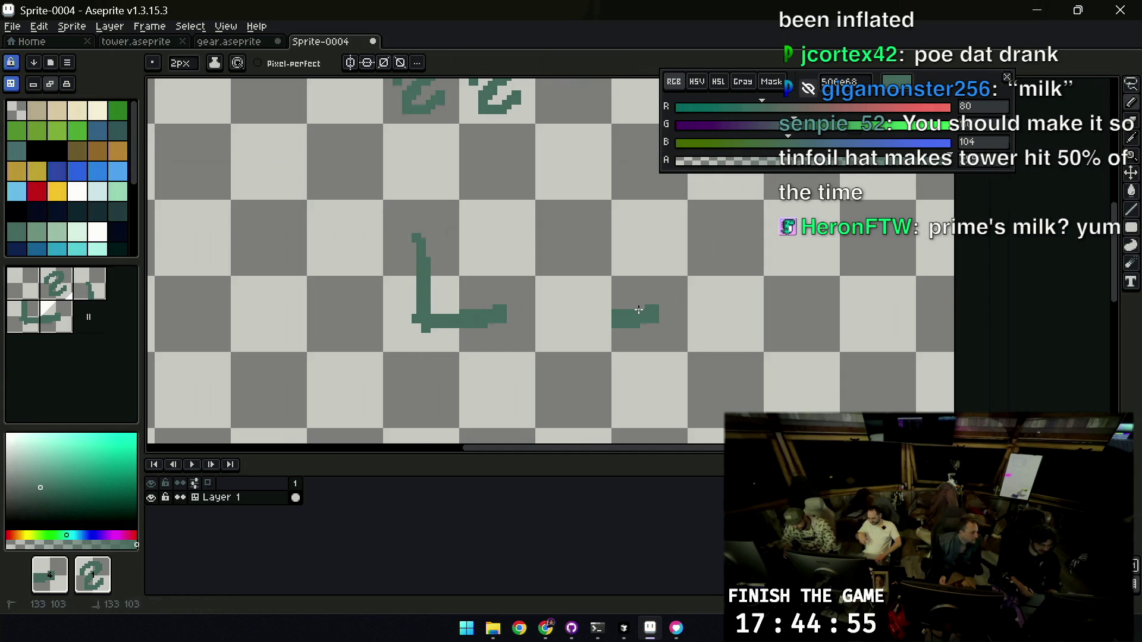
- With Tiles mode off, extend the base, add a right side, and erase humps into it
key("space+Tab")
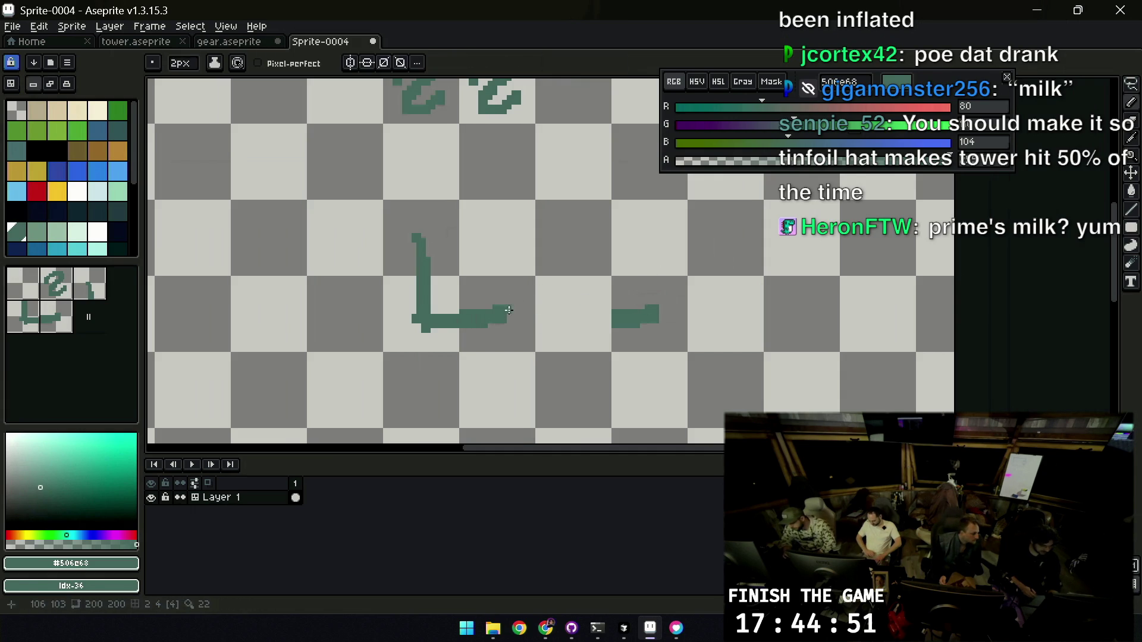
left_click_drag(503, 313, 528, 312)
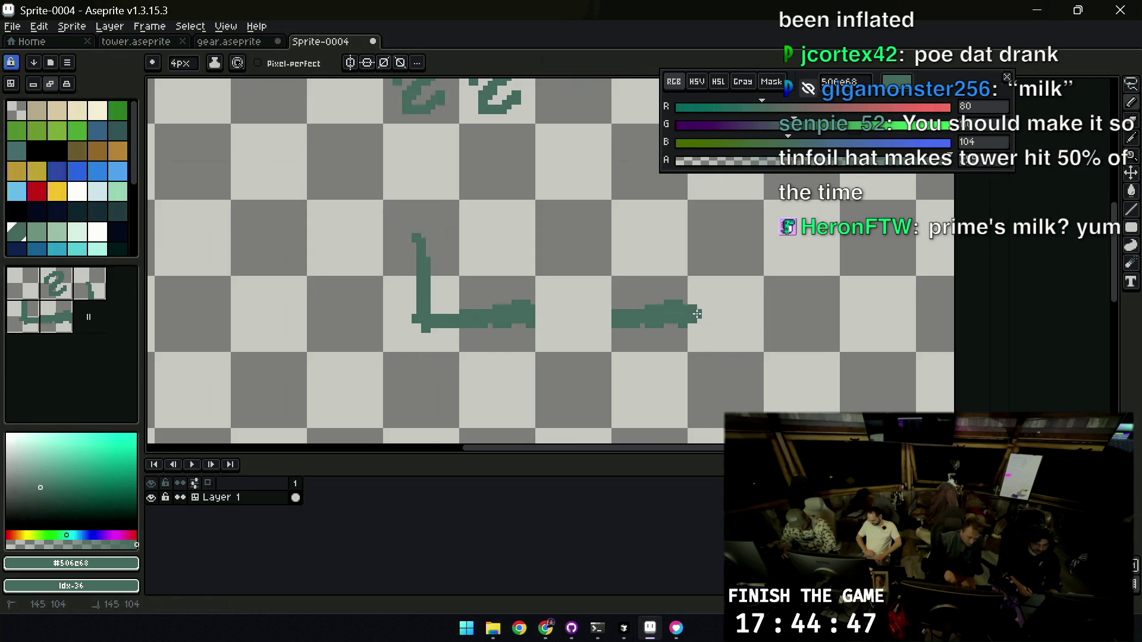
left_click_drag(736, 276, 730, 294)
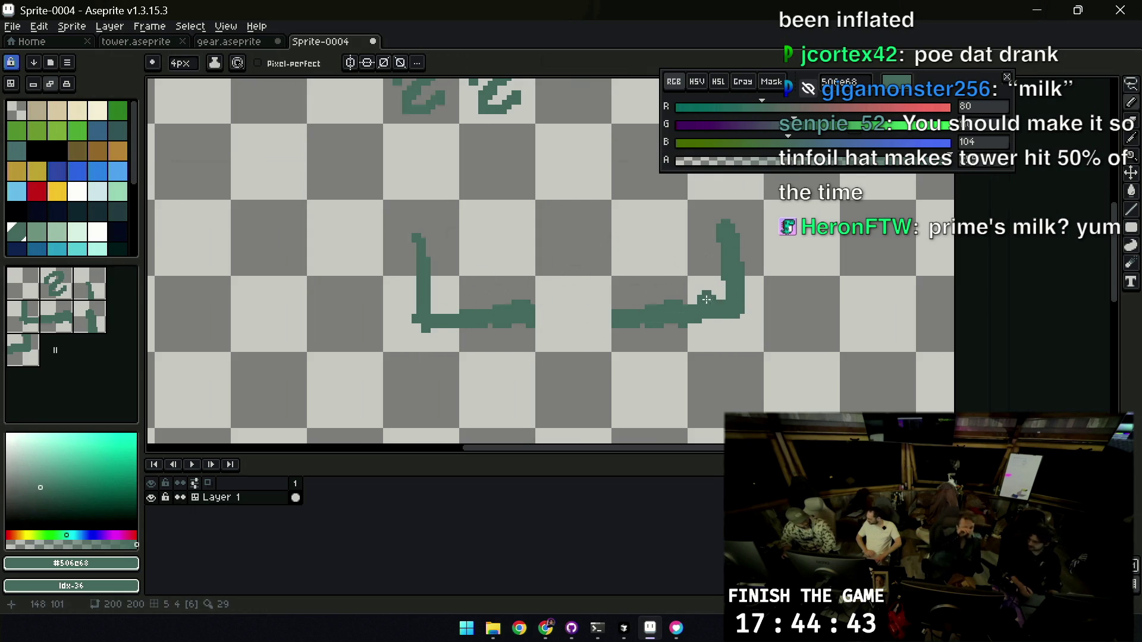
key("space")
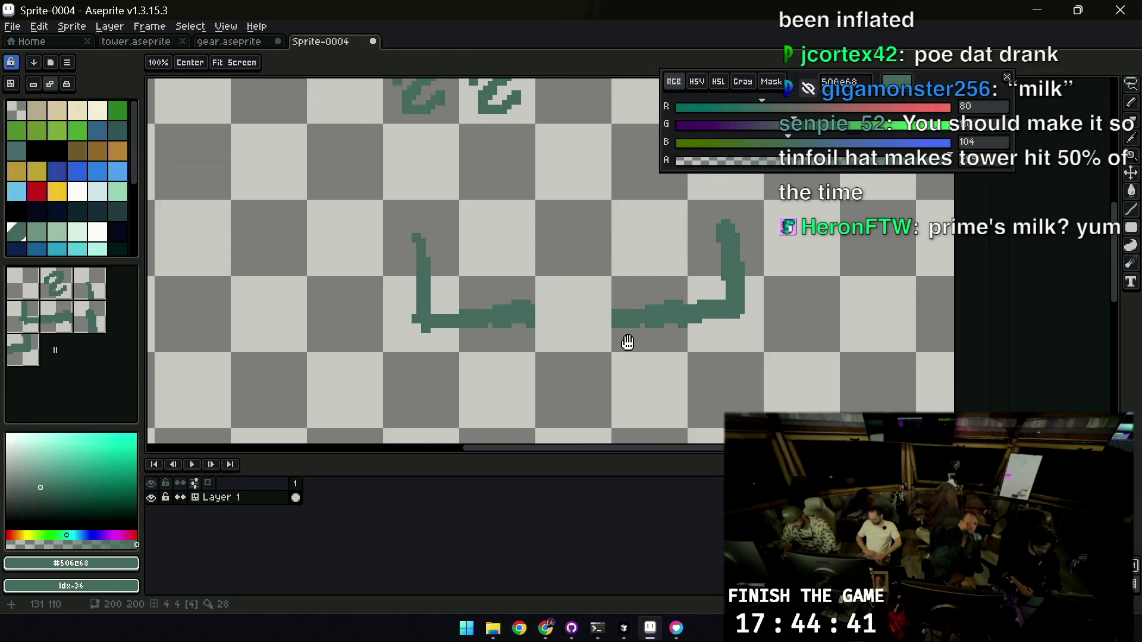
key("e")
mouse_move(523, 309)
left_mouse_down()
mouse_move(510, 294)
mouse_move(488, 306)
left_mouse_up()
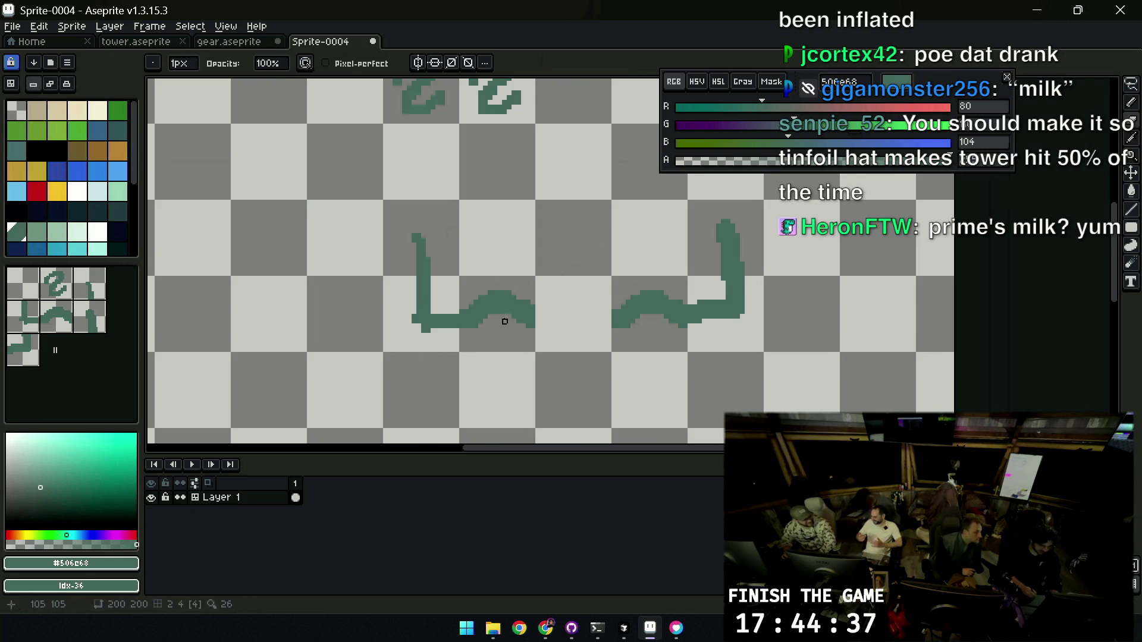
- Sample the stroke's green colour, adjust the zoom, and close the scratch Sprite-0004
key("alt")
left_click(589, 312, "alt")
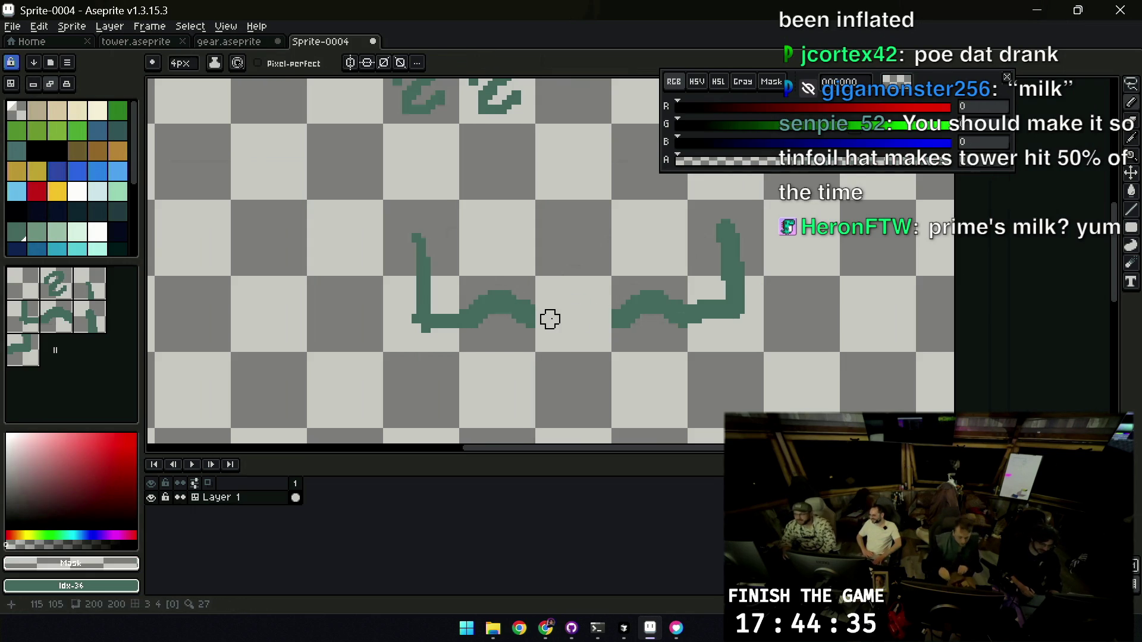
left_click(533, 317, "alt")
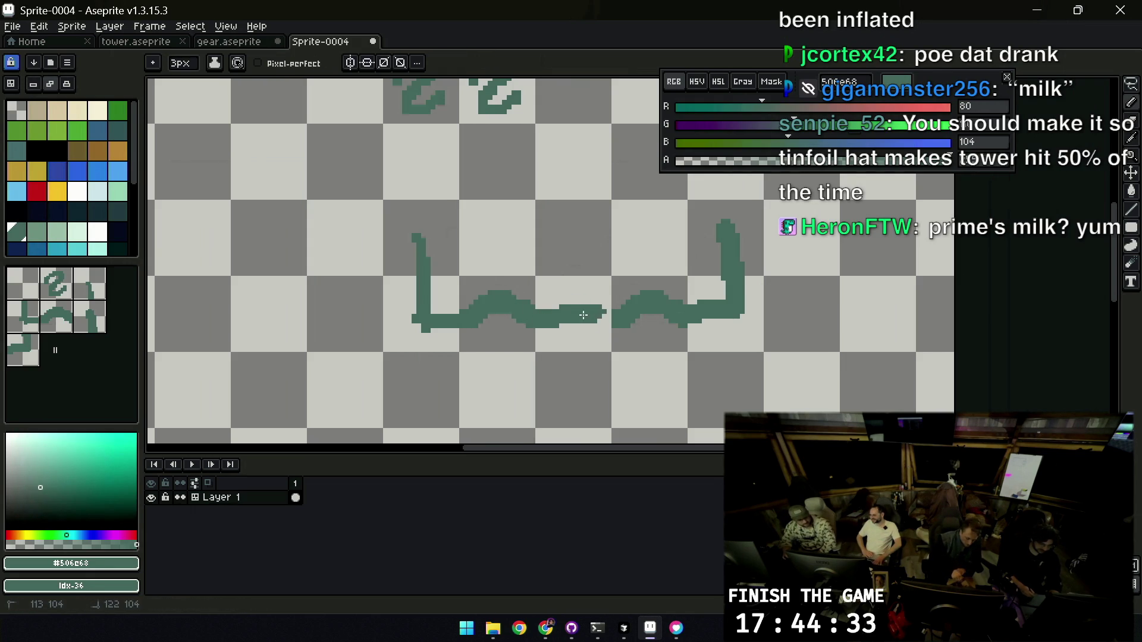
key("z")
scroll(566, 301, "down", 5)
scroll(592, 249, "up", 1)
scroll(565, 301, "up", 3)
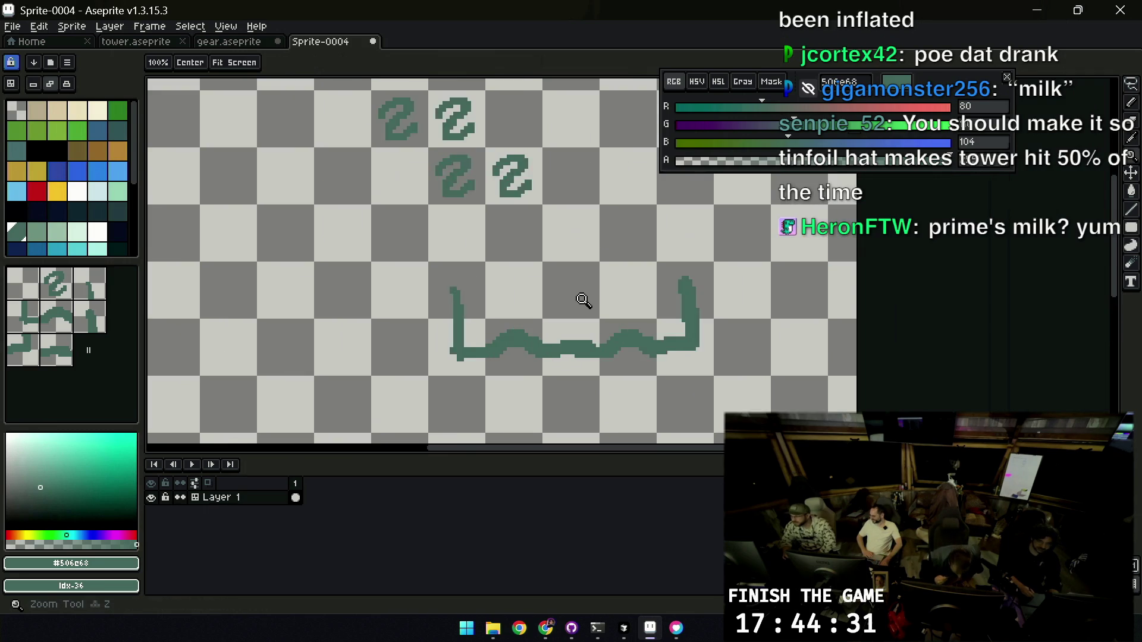
scroll(583, 262, "up", 1)
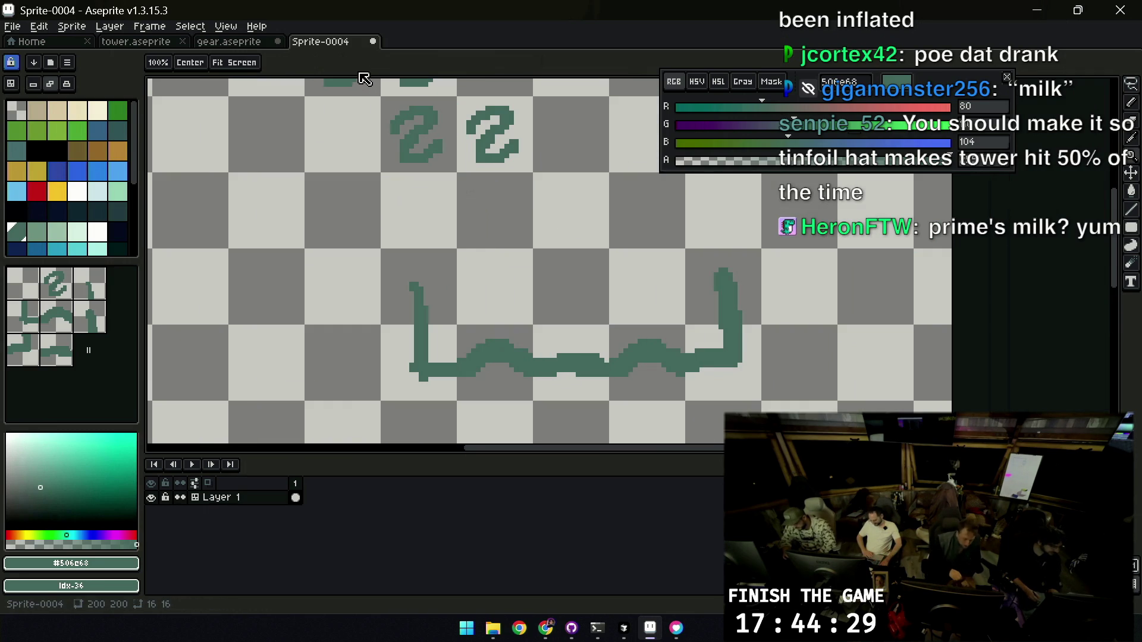
key("b")
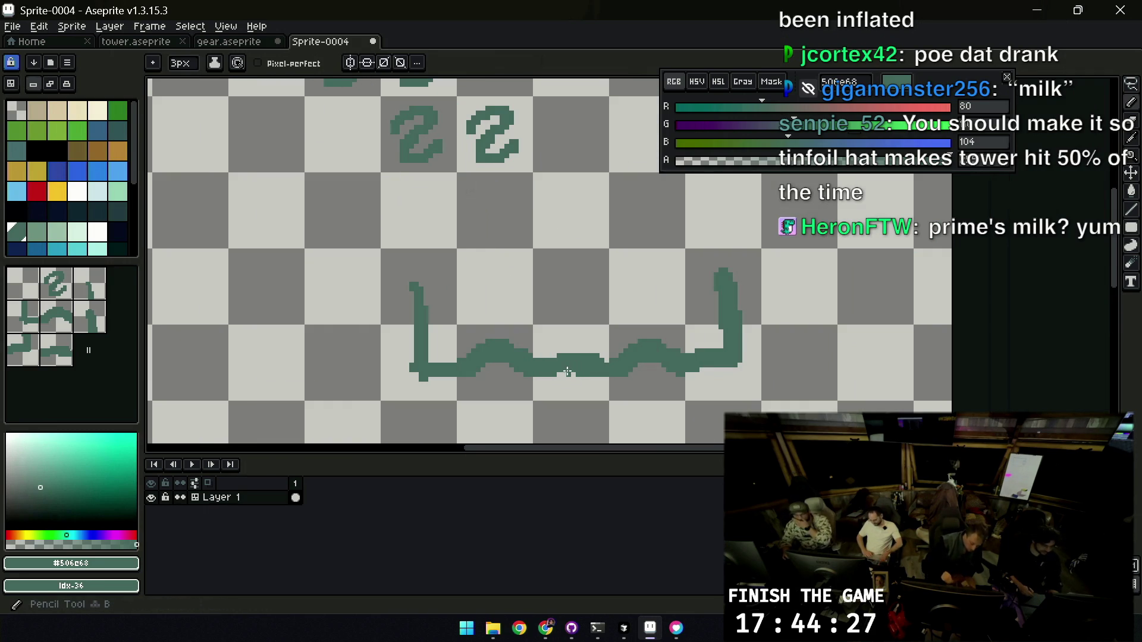
left_click(372, 50)
- Close Sprite-0004 with Don't Save and return to the gear.aseprite tankard with the pencil
left_click(568, 344)
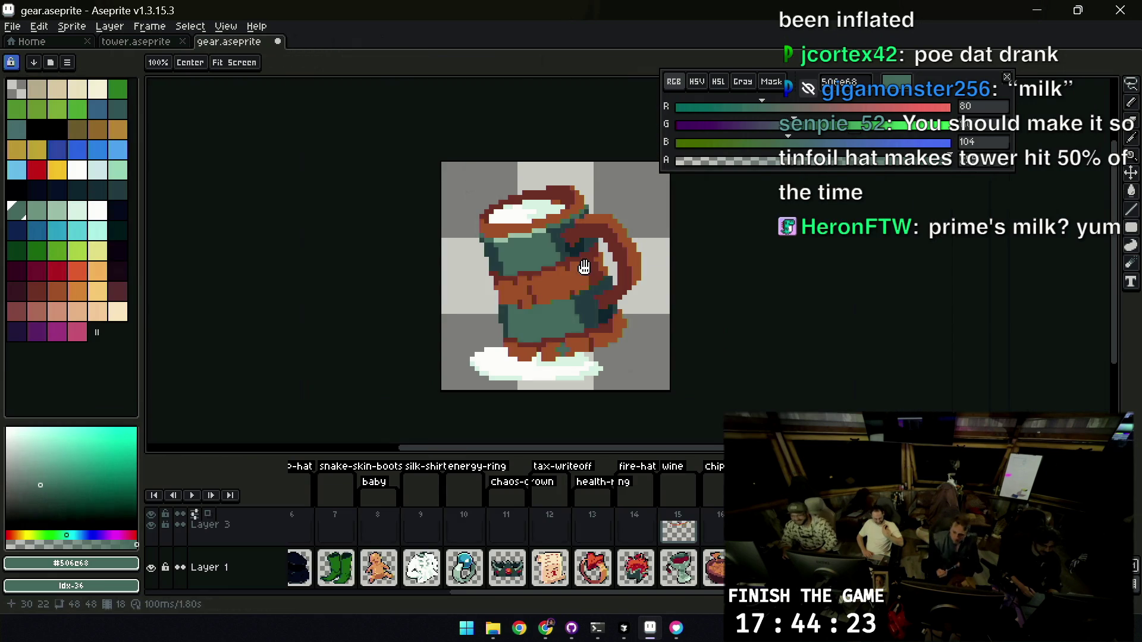
scroll(544, 282, "up", 1)
key("i")
key("b")
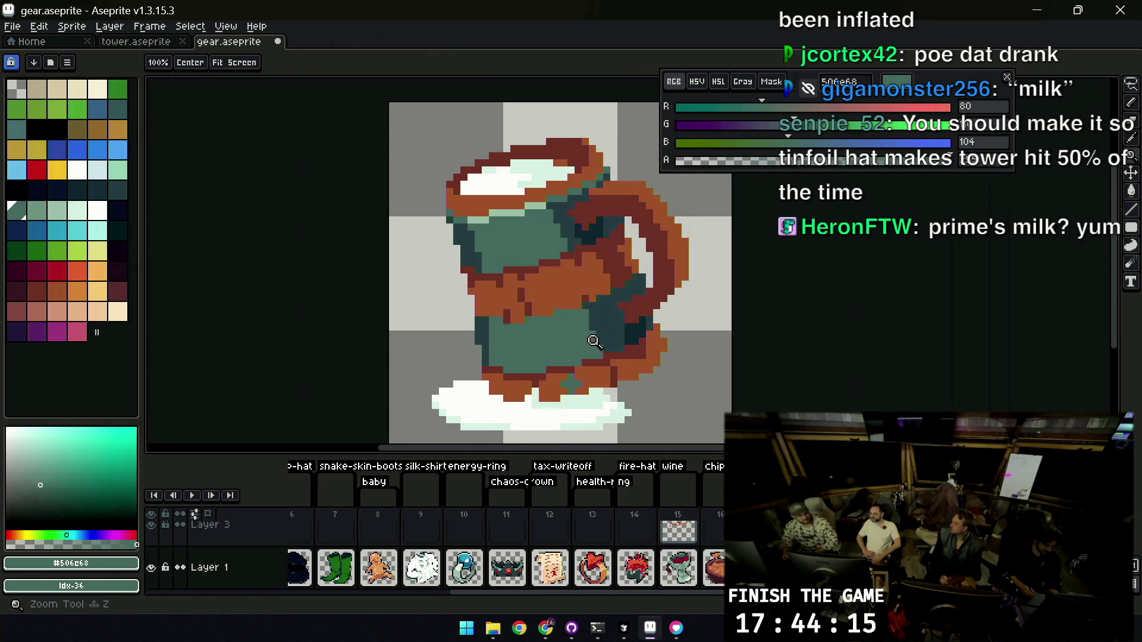
scroll(579, 361, "down", 5)
scroll(561, 364, "up", 5)
- Sample the tankard's brown, darker red-brown and pale foam colours
left_click(561, 363, "alt")
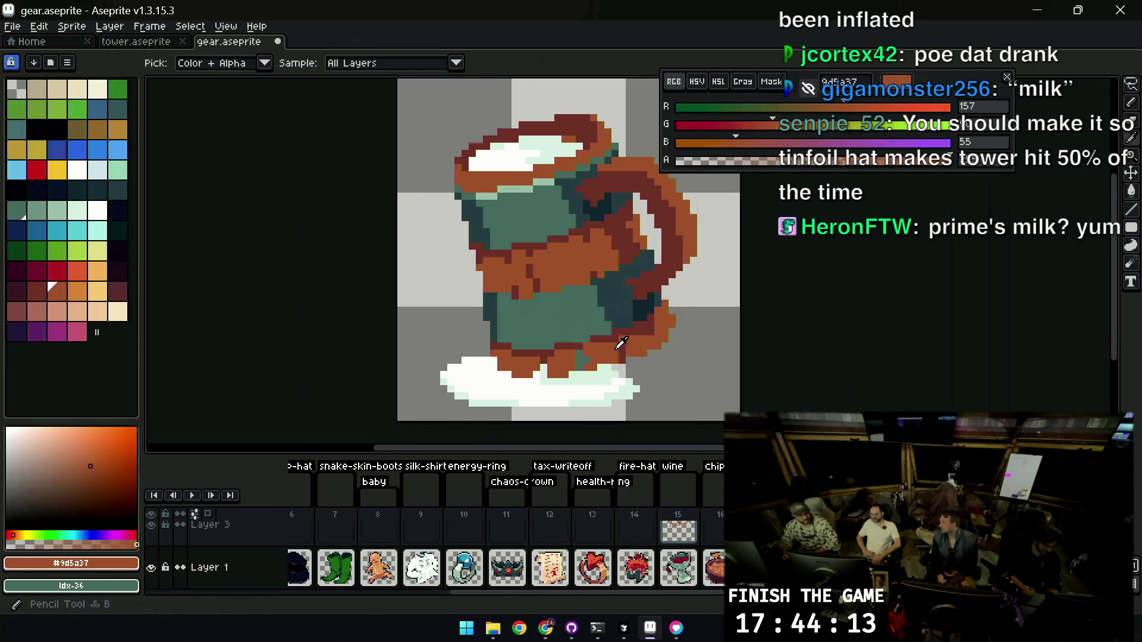
left_click(592, 357, "alt")
left_click(586, 358, "alt")
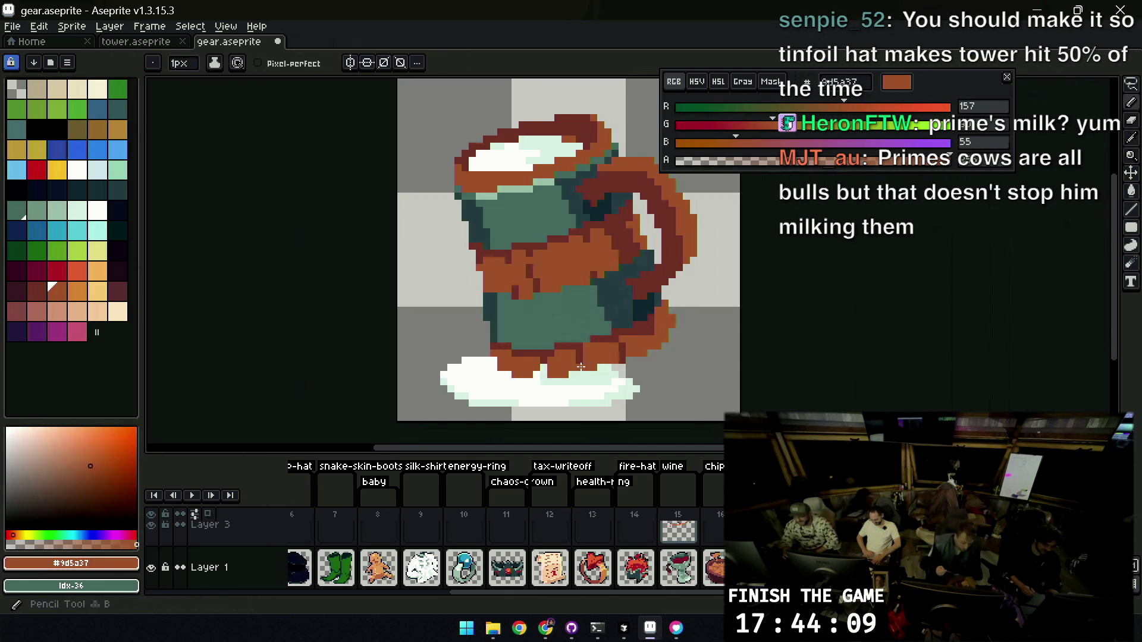
left_click(581, 370, "alt")
key("z")
scroll(620, 351, "down", 5)
scroll(621, 350, "up", 3)
scroll(621, 350, "up", 1)
scroll(625, 289, "down", 2)
scroll(624, 289, "down", 1)
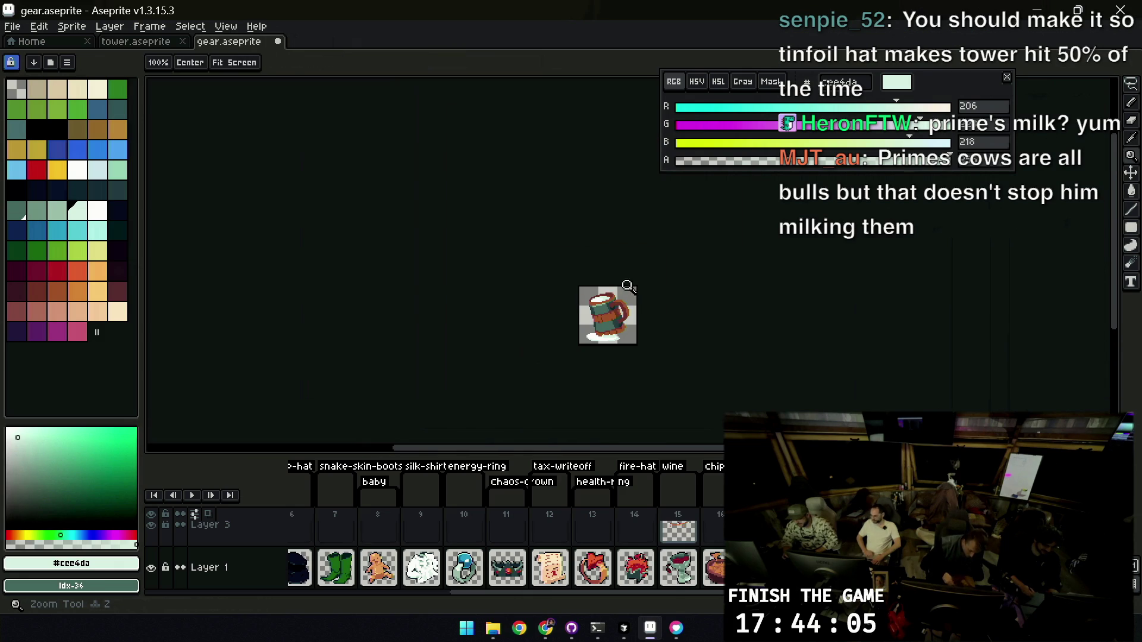
- Zoom in to sample the base brown and dark red outline colour, then recentre the tankard
key("v")
key("z")
key("v")
key("z")
scroll(667, 293, "up", 3)
scroll(667, 293, "up", 3)
key("b")
left_click(644, 285, "alt")
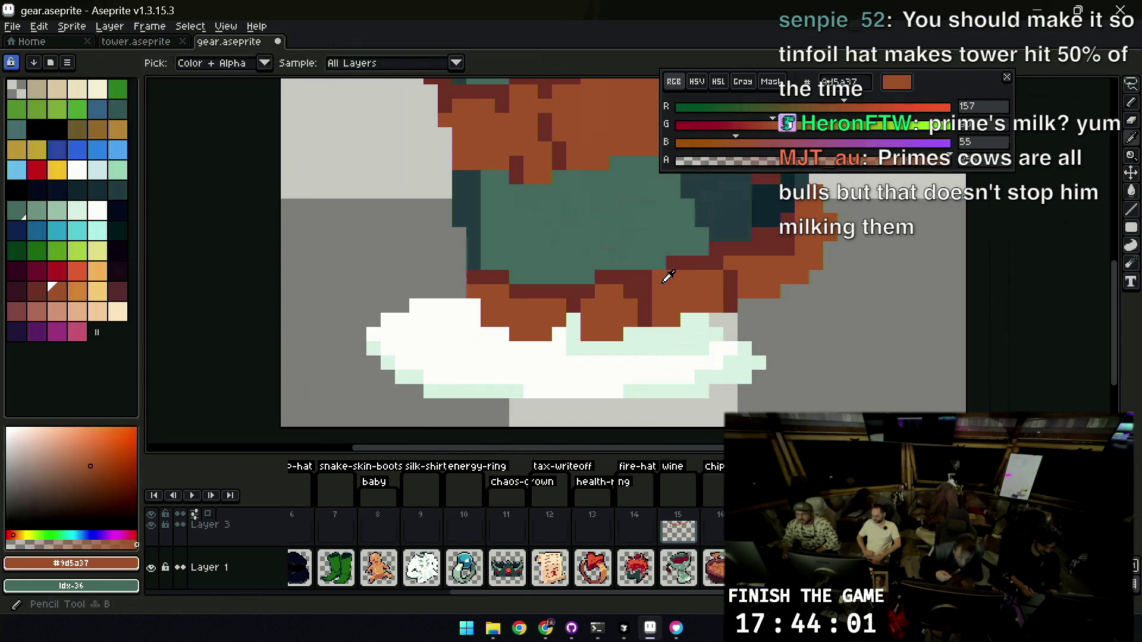
left_click(650, 282, "alt")
key("v")
left_click(660, 263, "alt")
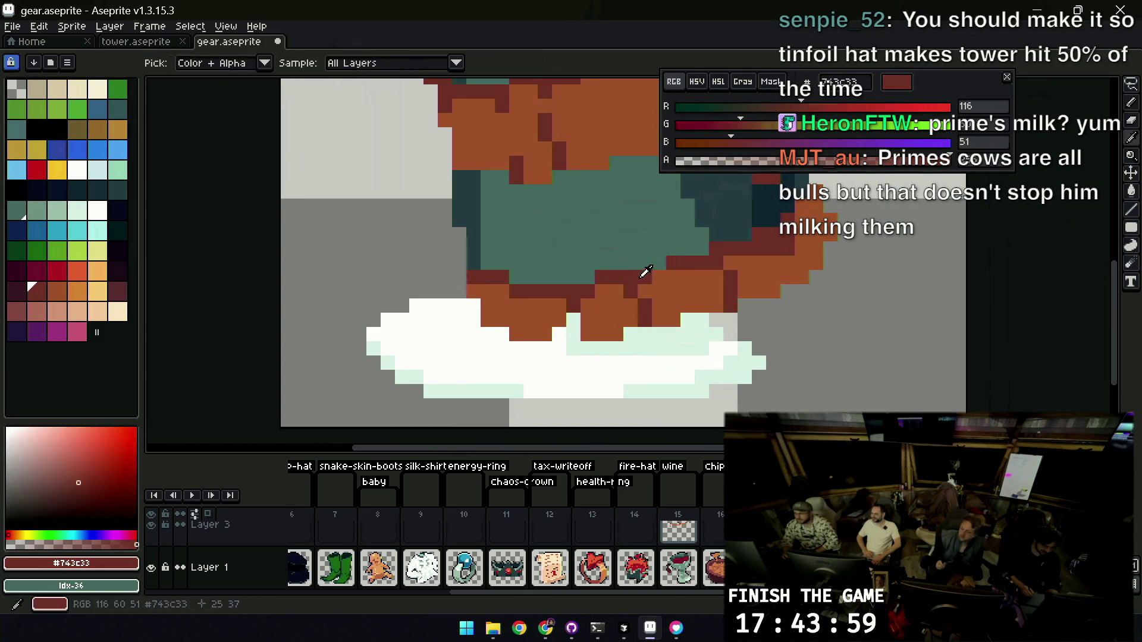
key("z")
scroll(594, 275, "down", 3)
left_click_drag(593, 275, 542, 312)
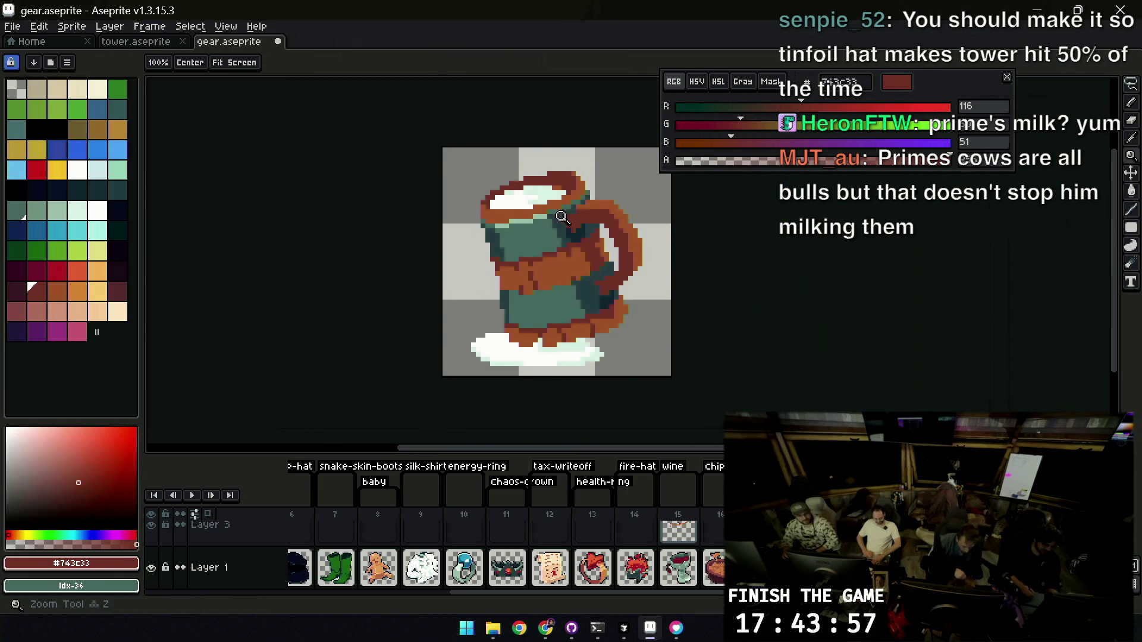
scroll(570, 228, "up", 1)
scroll(570, 228, "up", 1)
- Draw a light-green highlight line along the top edge of the lower teal band
key("b")
left_click(579, 315, "alt")
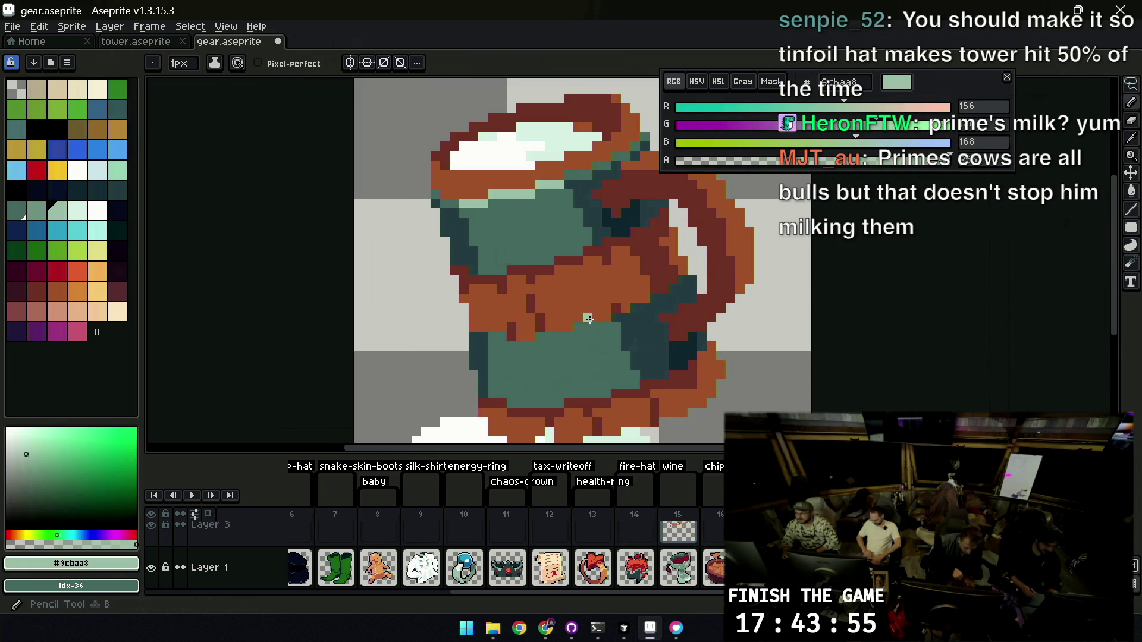
key("ctrl+z")
left_click_drag(491, 336, 509, 336)
left_click(498, 253)
- Sample mid-green, brown and light-green colours from the palette and tankard
left_click(37, 209)
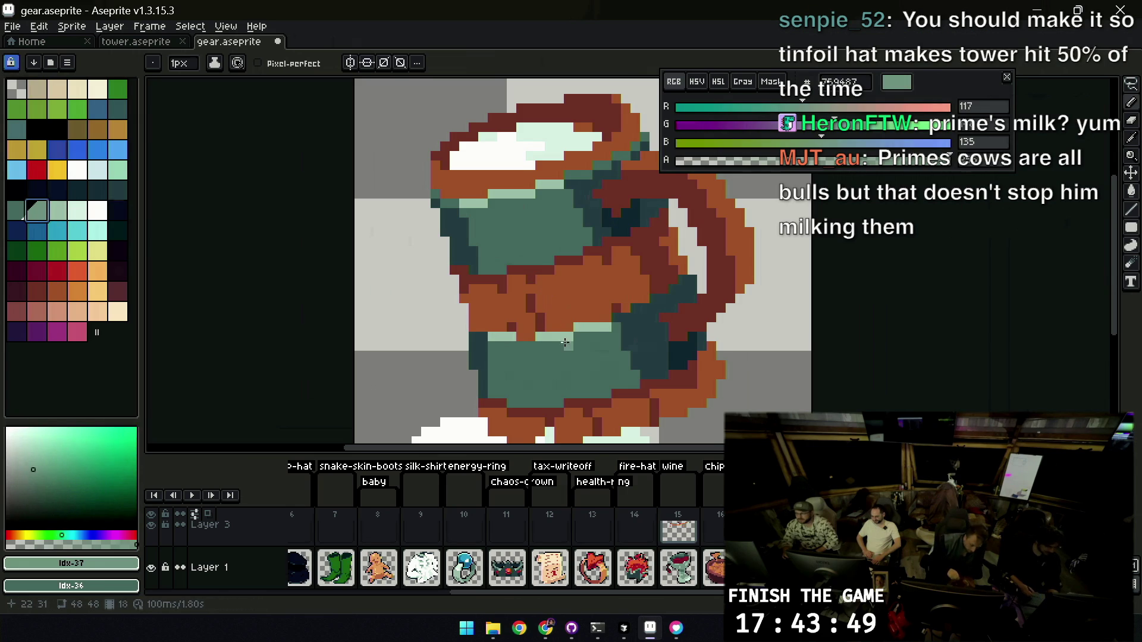
scroll(549, 337, "down", 2)
left_click(544, 312, "alt")
key("z")
scroll(548, 302, "down", 1)
scroll(598, 304, "up", 4)
key("b")
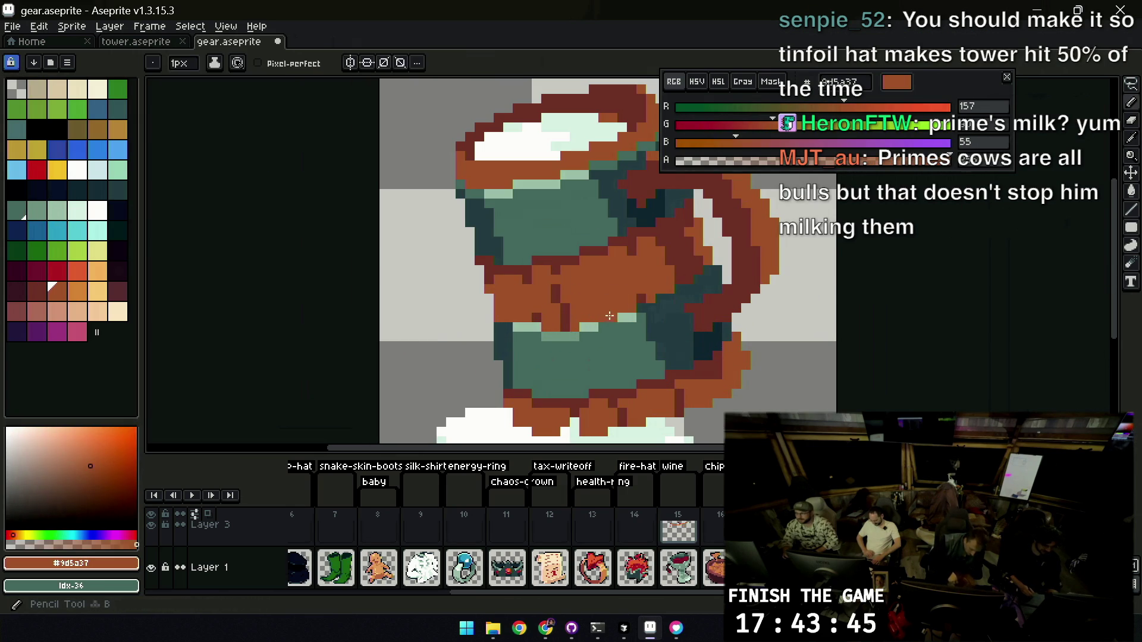
left_click(607, 326, "alt")
left_click(605, 310, "alt")
- Draw a mid-green vertical highlight stripe down the lower teal band
key("z")
scroll(562, 319, "down", 3)
scroll(601, 278, "down", 2)
scroll(616, 299, "up", 3)
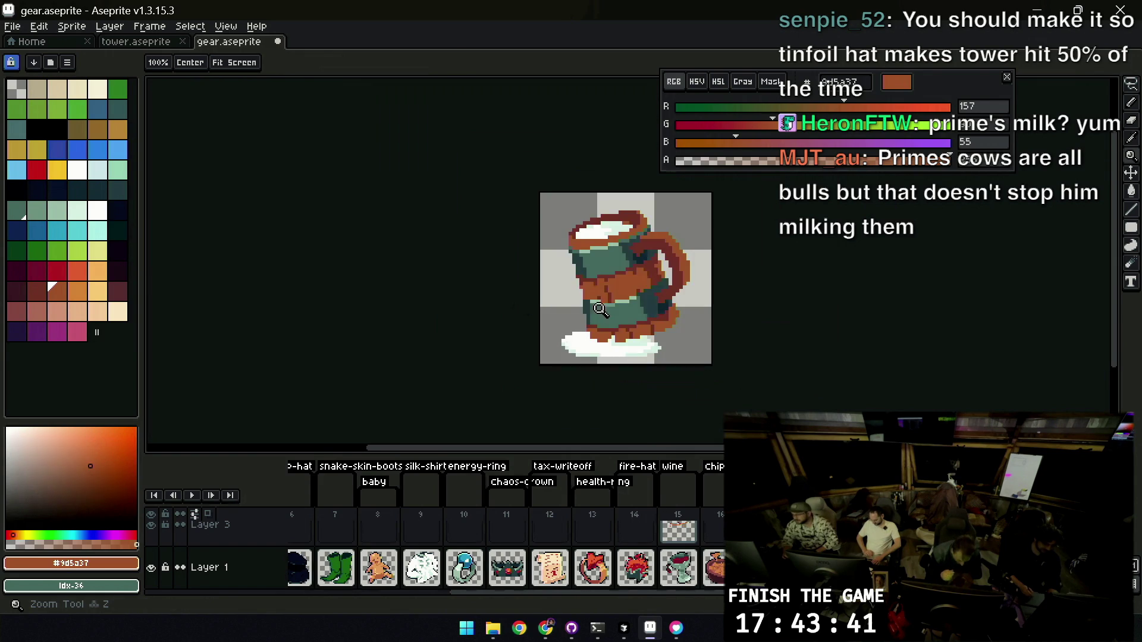
scroll(615, 299, "up", 2)
key("b")
left_click(626, 288, "alt")
left_click(615, 290, "alt")
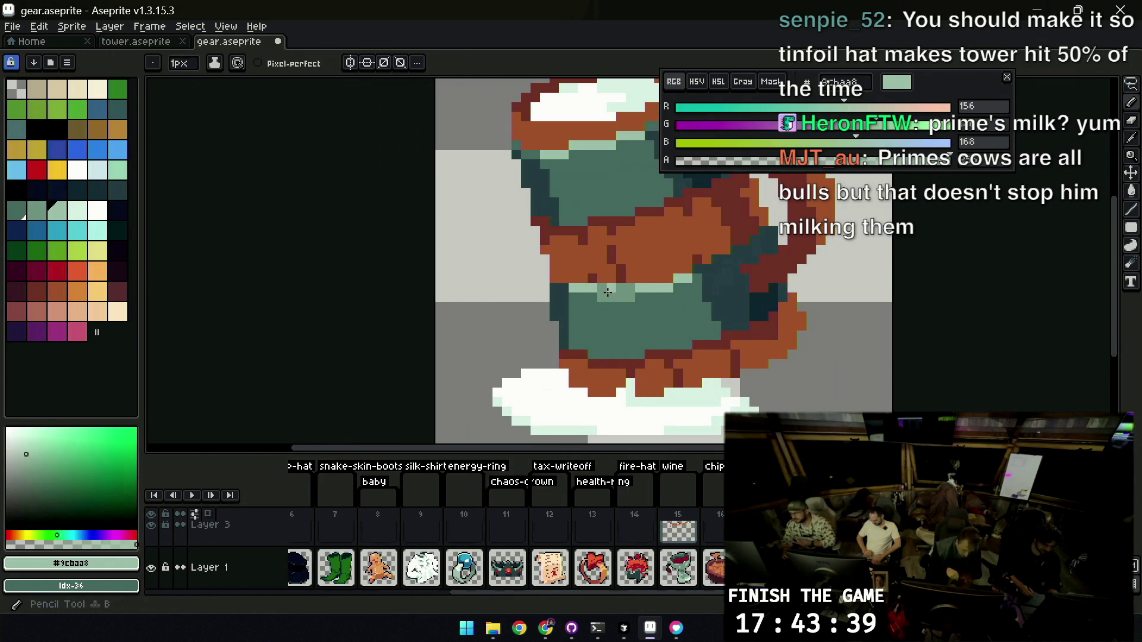
left_click(621, 299, "alt")
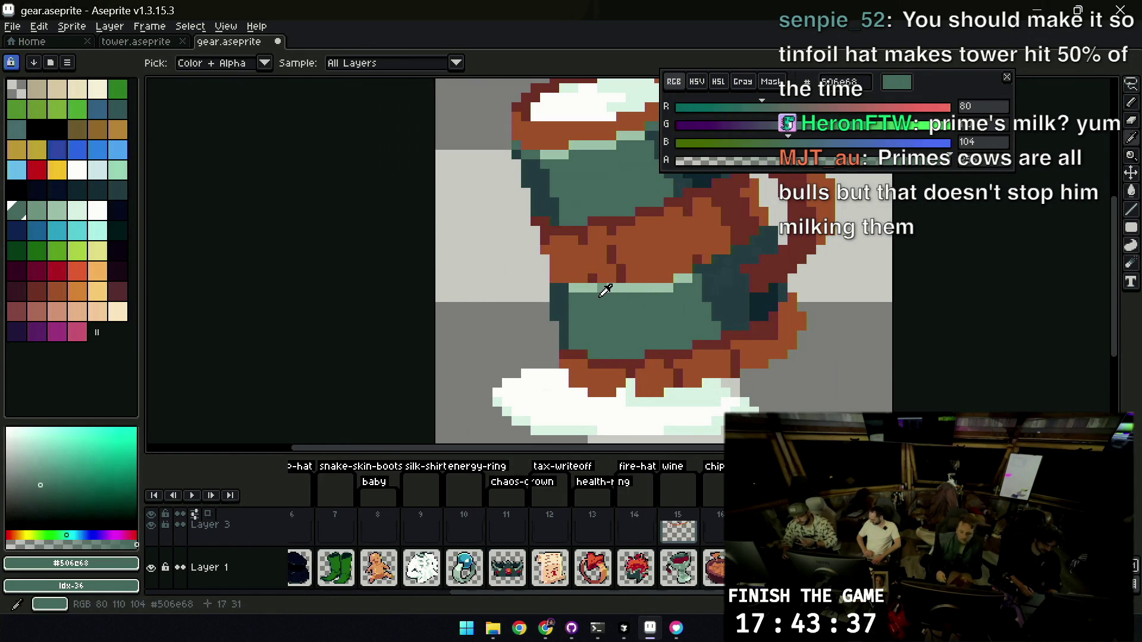
left_click(611, 293, "alt")
left_click_drag(611, 293, 613, 325)
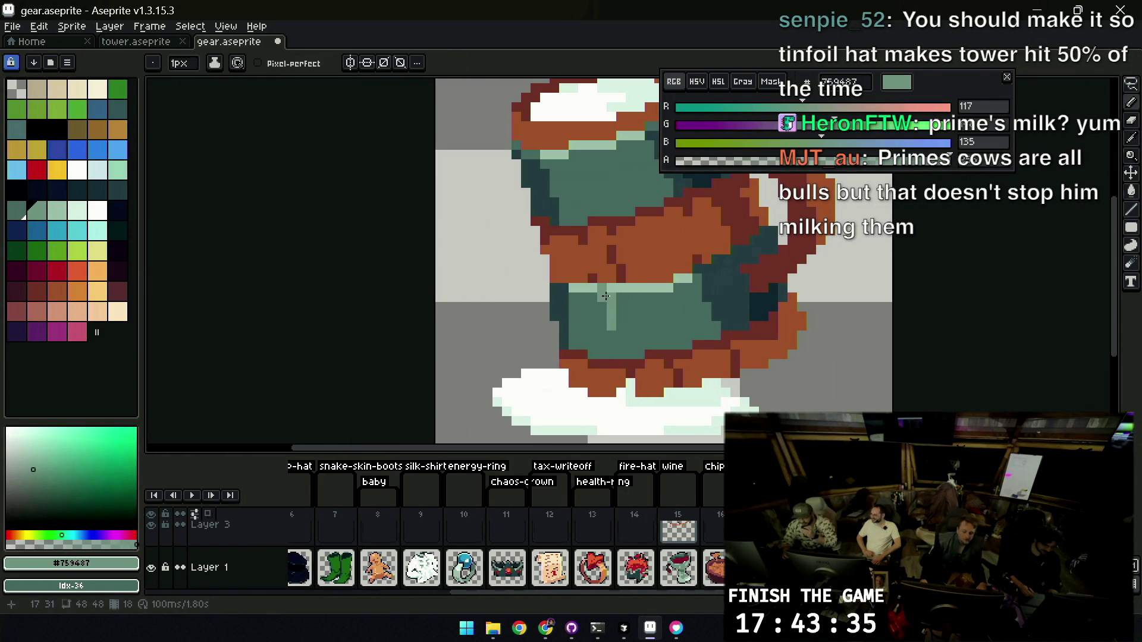
- Paint dark teal back over the vertical stripe on the lower band
key("z")
scroll(613, 288, "down", 4)
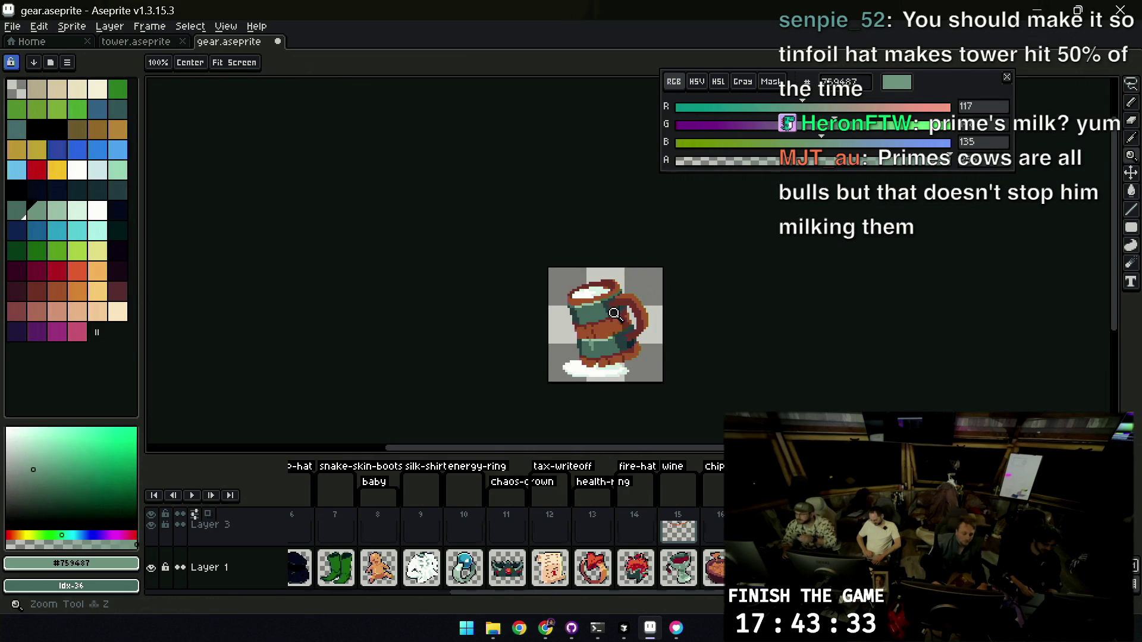
scroll(622, 340, "up", 2)
scroll(622, 340, "up", 2)
key("b")
left_click(561, 357, "alt")
left_click_drag(578, 343, 578, 377)
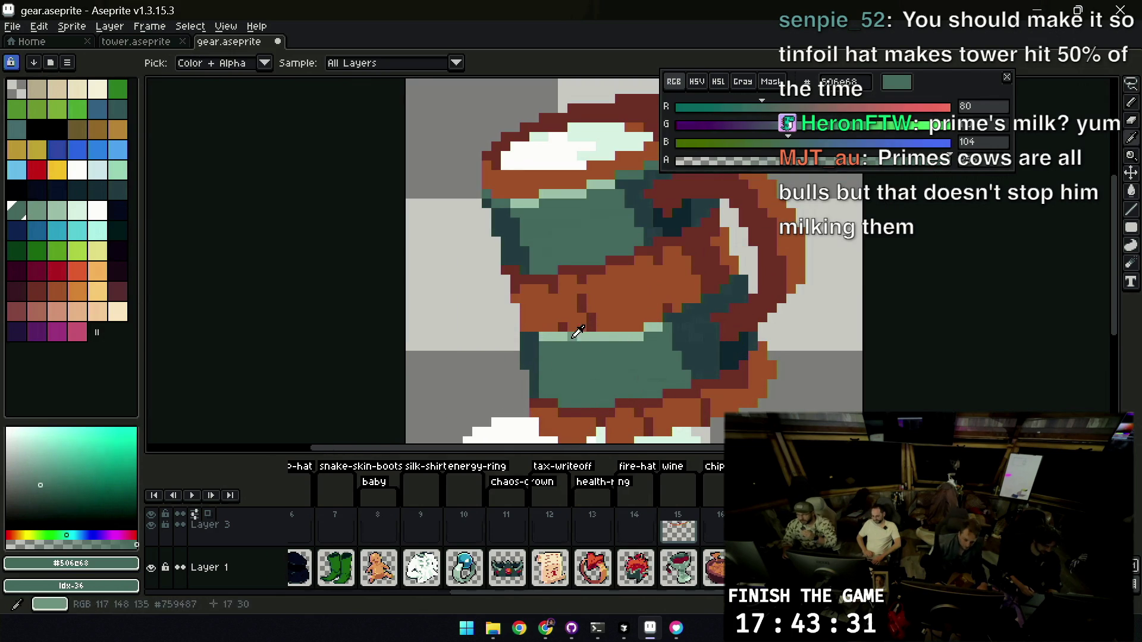
left_click(572, 335, "alt")
left_click(529, 339, "alt")
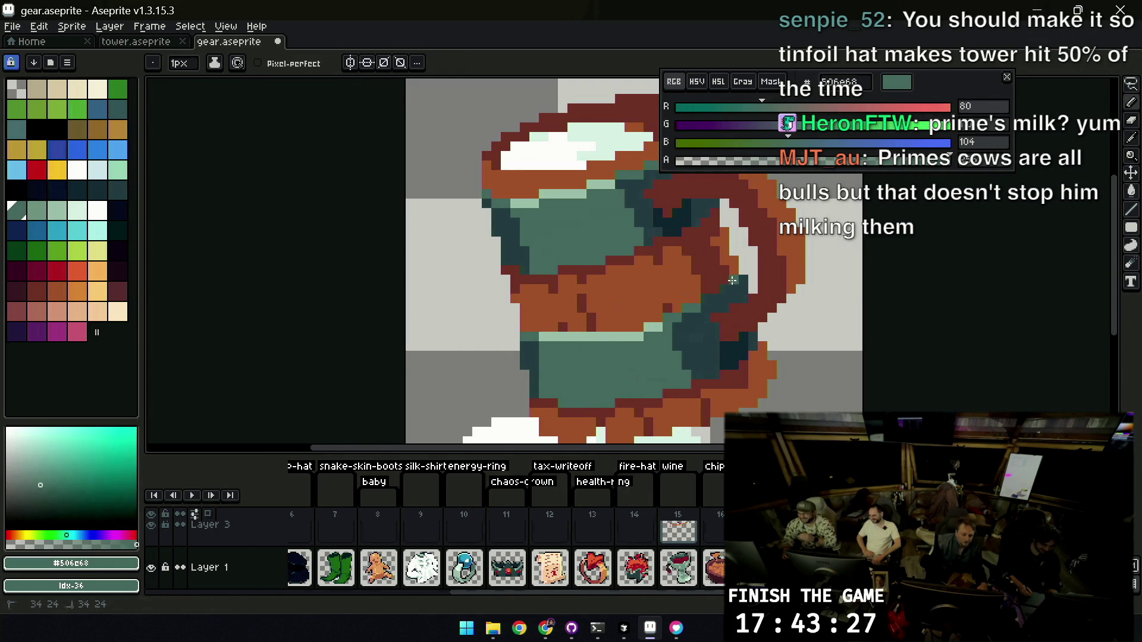
- Sample the light green and then the darkest teal shadow colour from the tankard
key("z")
scroll(604, 313, "down", 2)
scroll(604, 313, "down", 2)
scroll(604, 313, "down", 2)
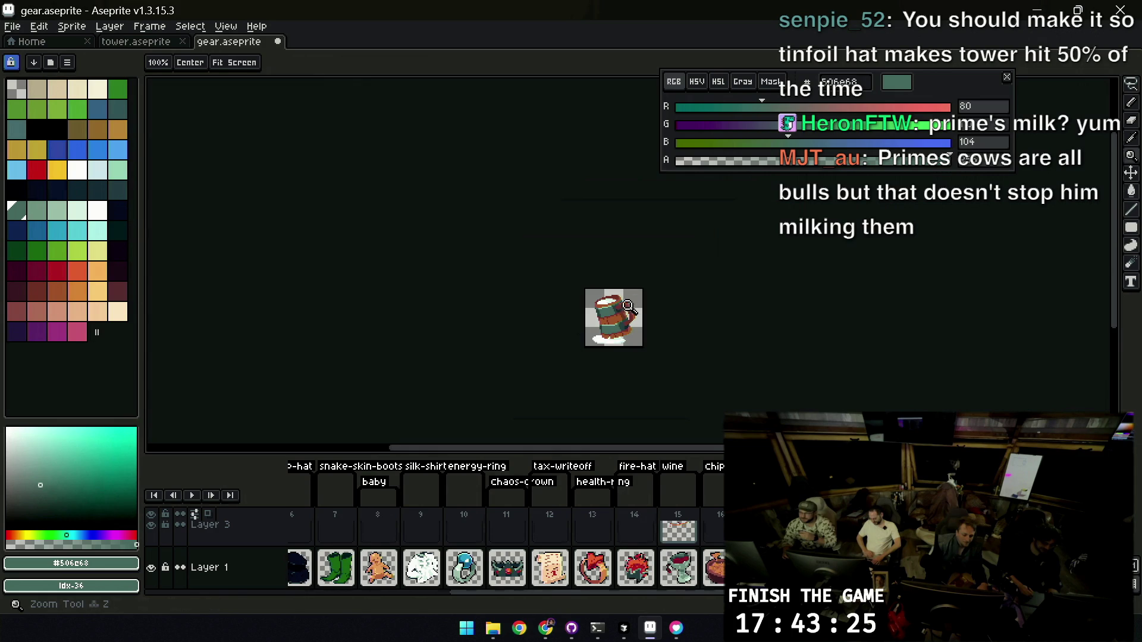
scroll(633, 302, "up", 4)
scroll(633, 302, "up", 2)
key("b")
left_click(727, 278, "alt")
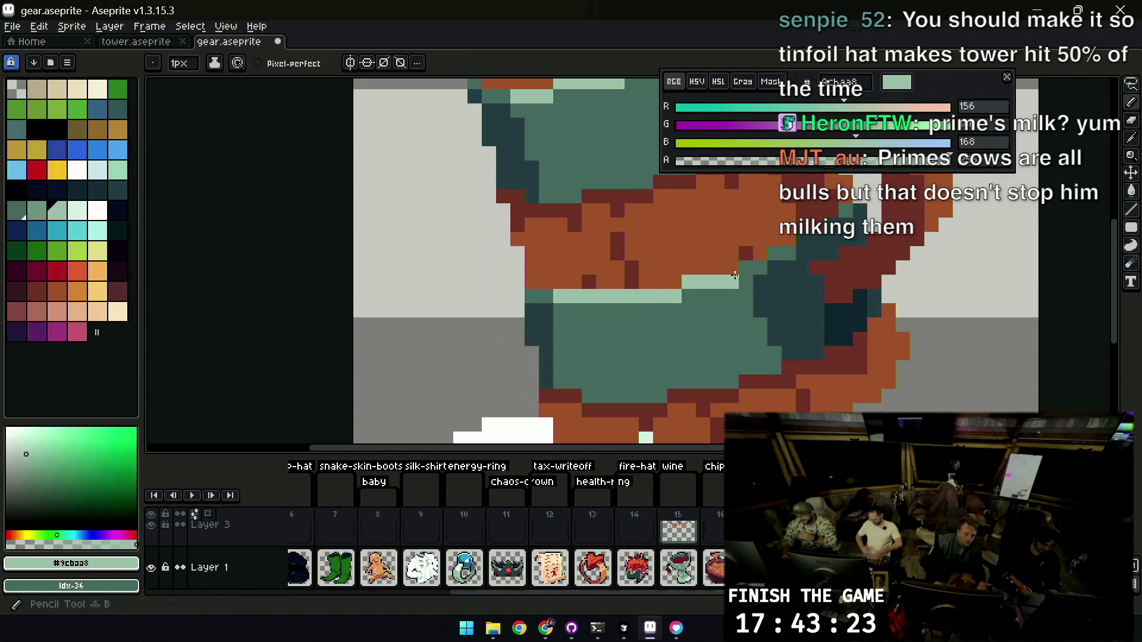
key("z")
scroll(728, 277, "down", 2)
scroll(666, 264, "down", 2)
scroll(666, 265, "down", 2)
scroll(667, 264, "up", 3)
scroll(667, 264, "up", 3)
left_click(648, 282, "alt")
key("b")
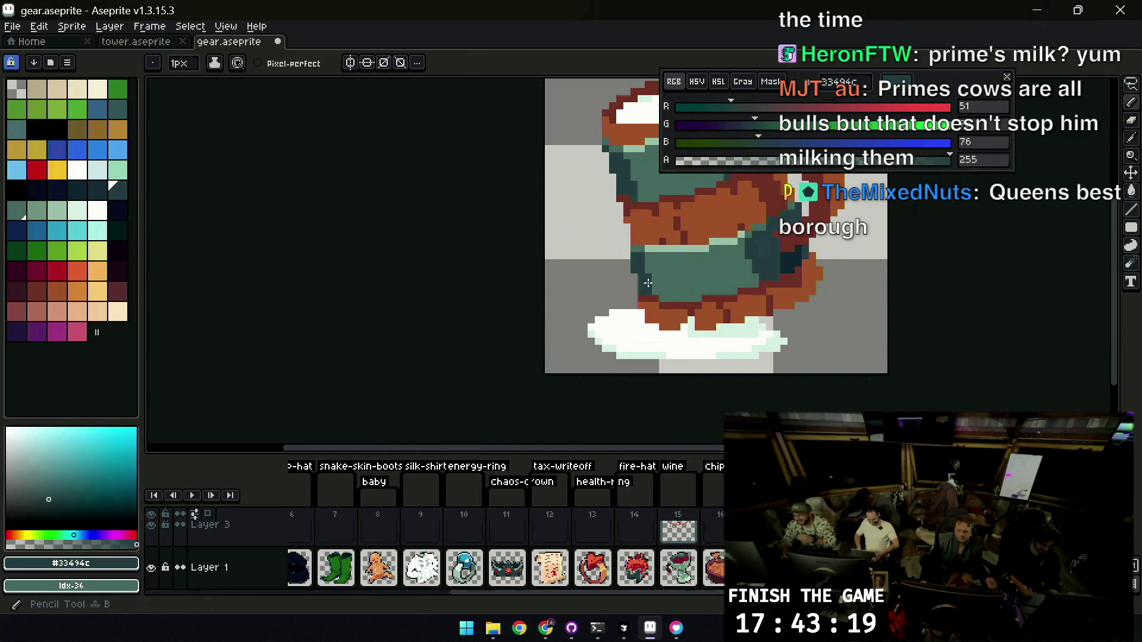
- Shade the left edge of the upper teal band with the darkest teal
key("z")
scroll(647, 282, "down", 3)
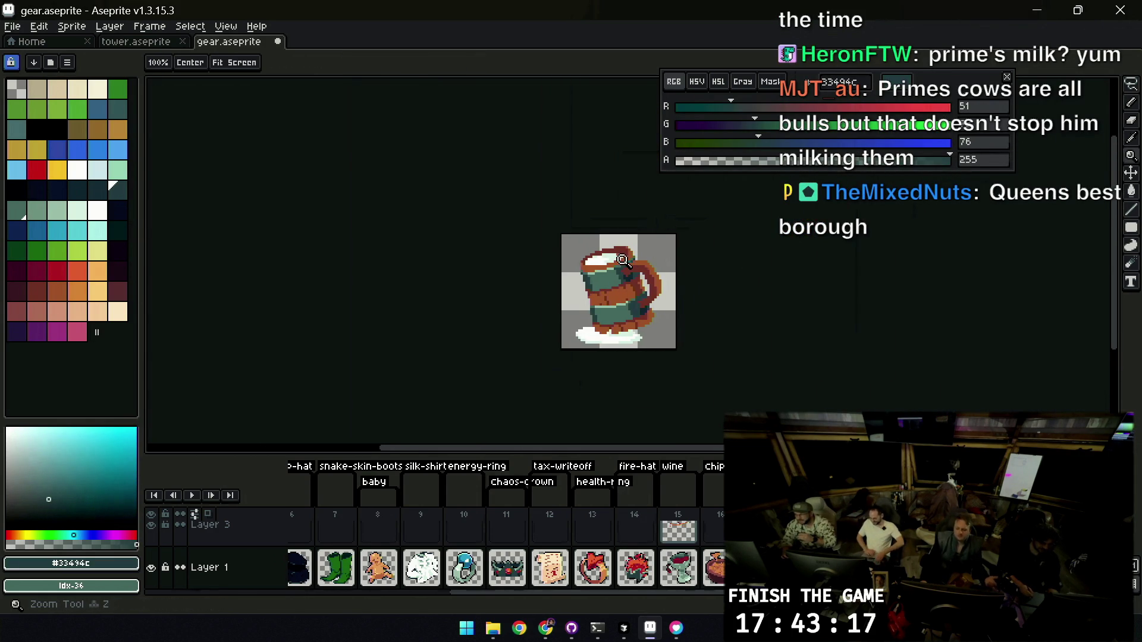
scroll(628, 261, "up", 1)
scroll(628, 260, "up", 2)
key("b")
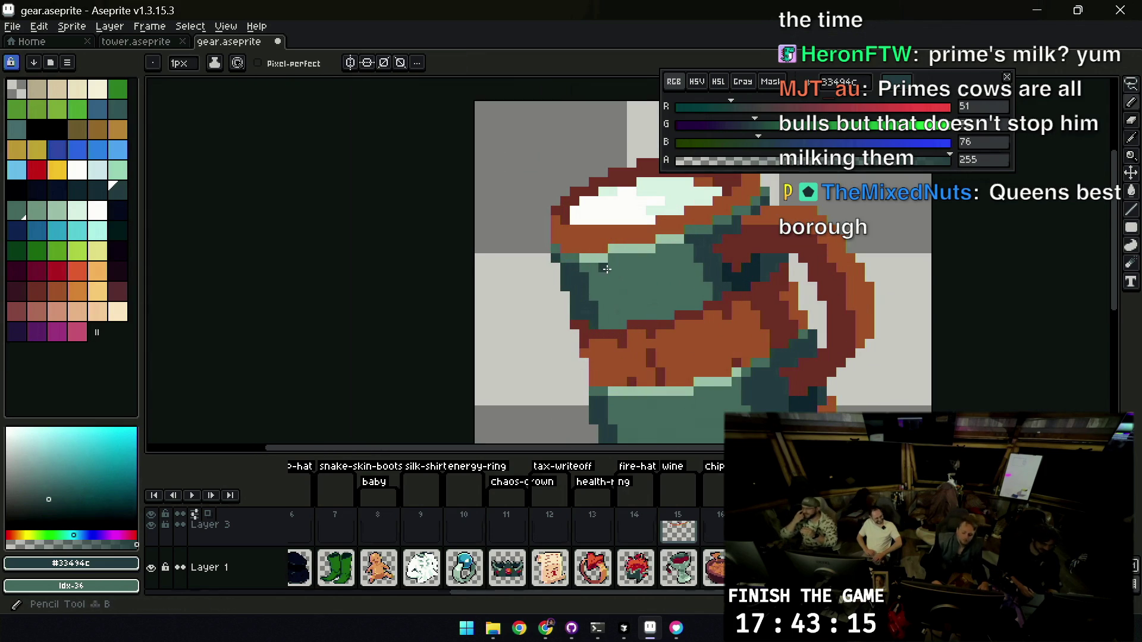
left_click_drag(605, 270, 620, 324)
- Add mid-teal shading pixels to the upper band beneath the pale green rim highlight
left_click(609, 257, "alt")
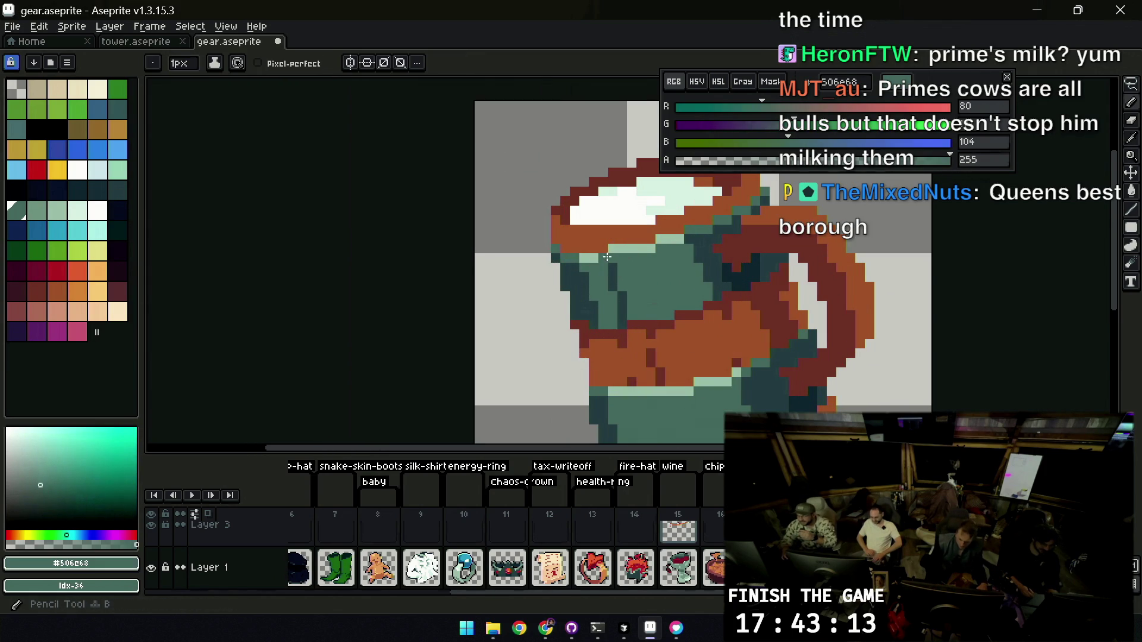
left_click(599, 255, "alt")
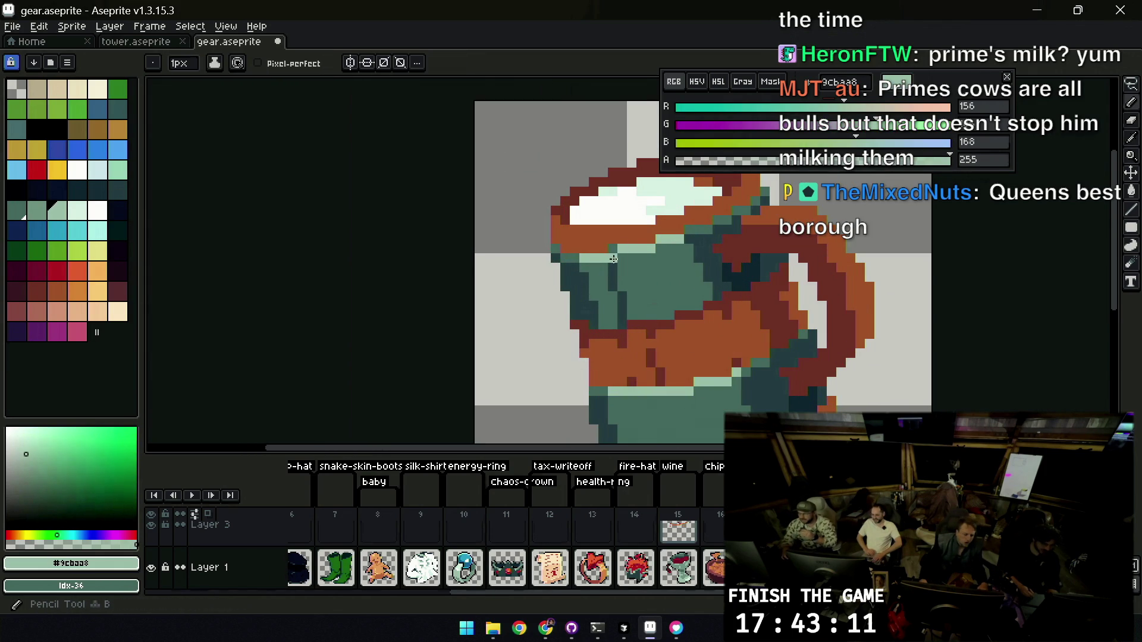
key("z")
scroll(548, 275, "down", 3)
scroll(632, 245, "down", 4)
scroll(633, 249, "up", 2)
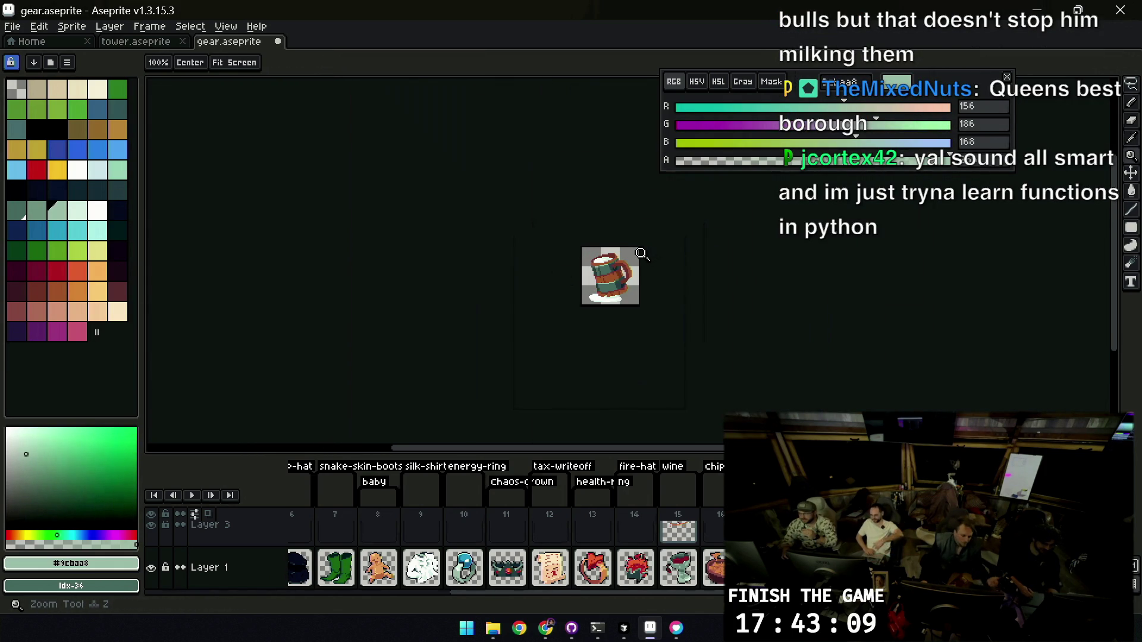
scroll(634, 255, "up", 2)
scroll(634, 256, "up", 2)
key("b")
left_click(594, 298, "alt")
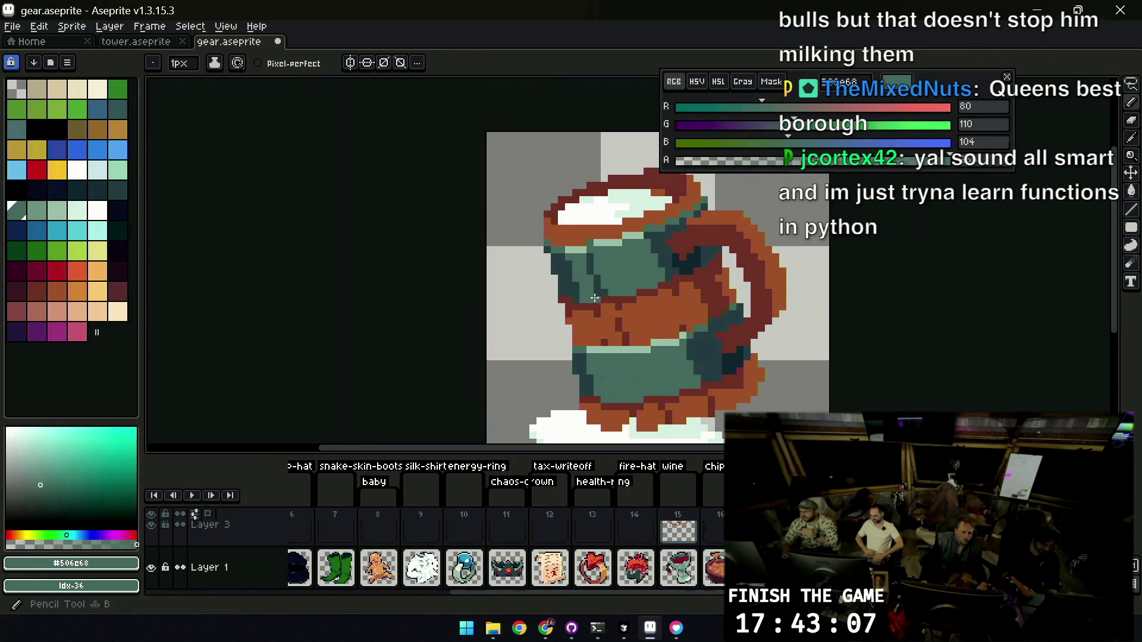
left_click(595, 291, "alt")
- Eyedropper the dark red-brown #743c33 from the tankard's handle
key("z")
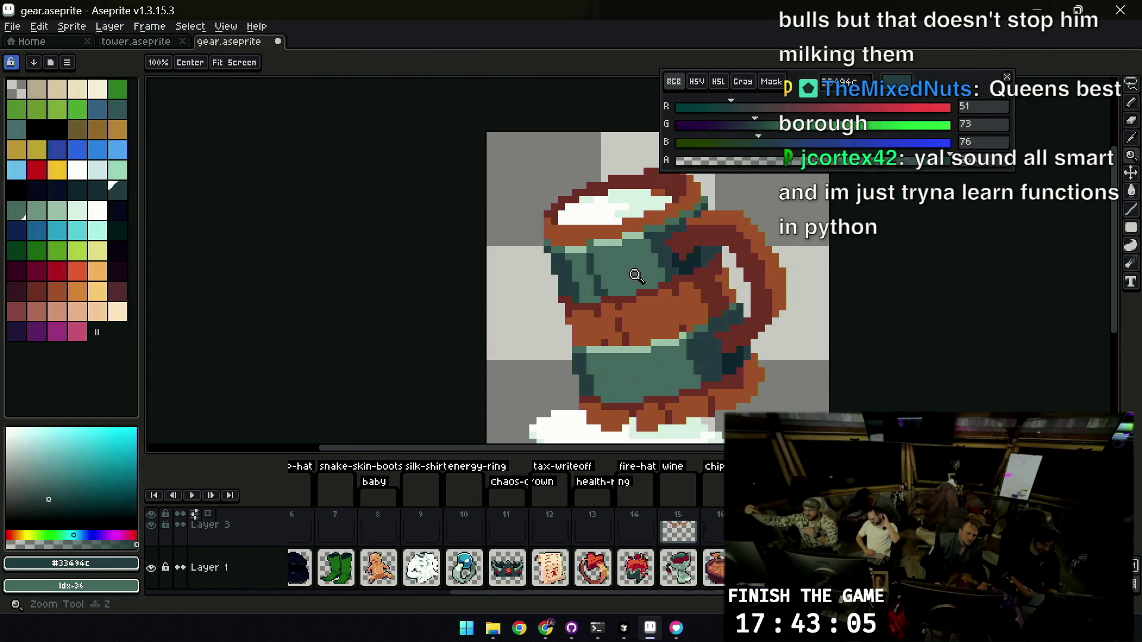
scroll(645, 246, "down", 2)
scroll(645, 246, "up", 2)
scroll(615, 250, "up", 1)
key("b")
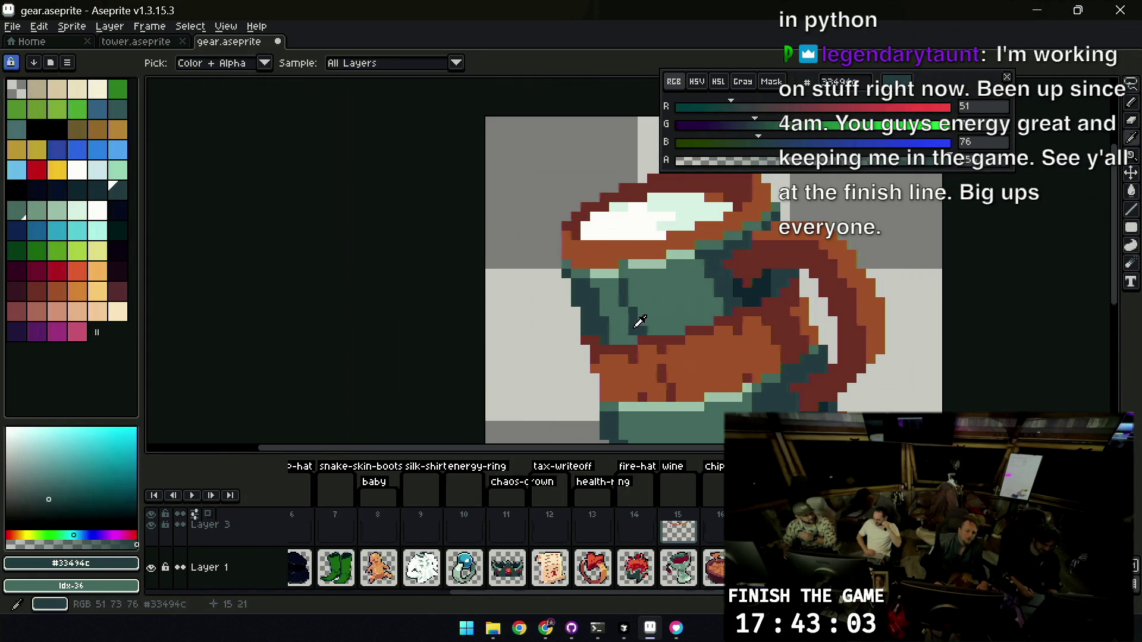
left_click(636, 341, "alt")
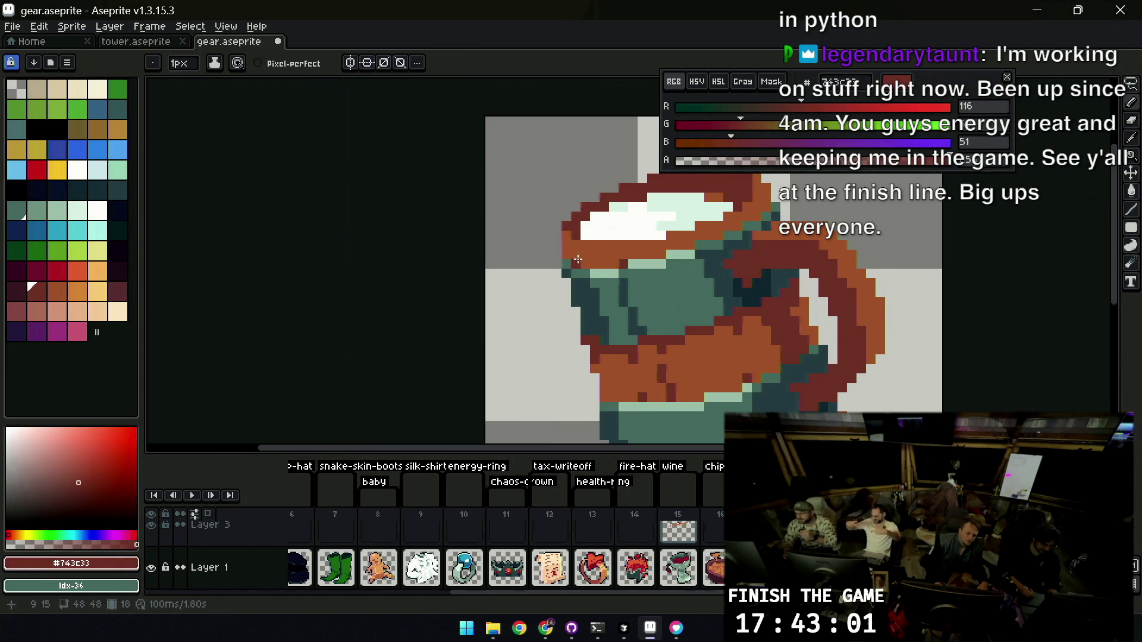
- Choose light orange #ce8341 (palette index 63) and add highlights along the rim
key("space")
scroll(672, 257, "down", 3)
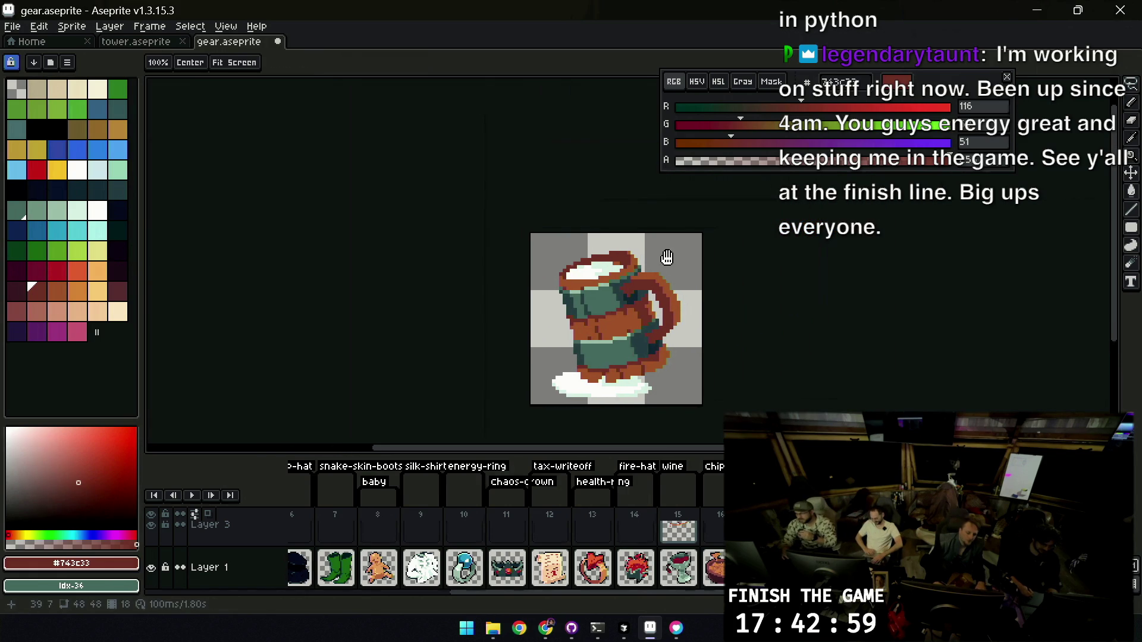
scroll(672, 257, "up", 1)
scroll(650, 273, "up", 1)
left_click(79, 294)
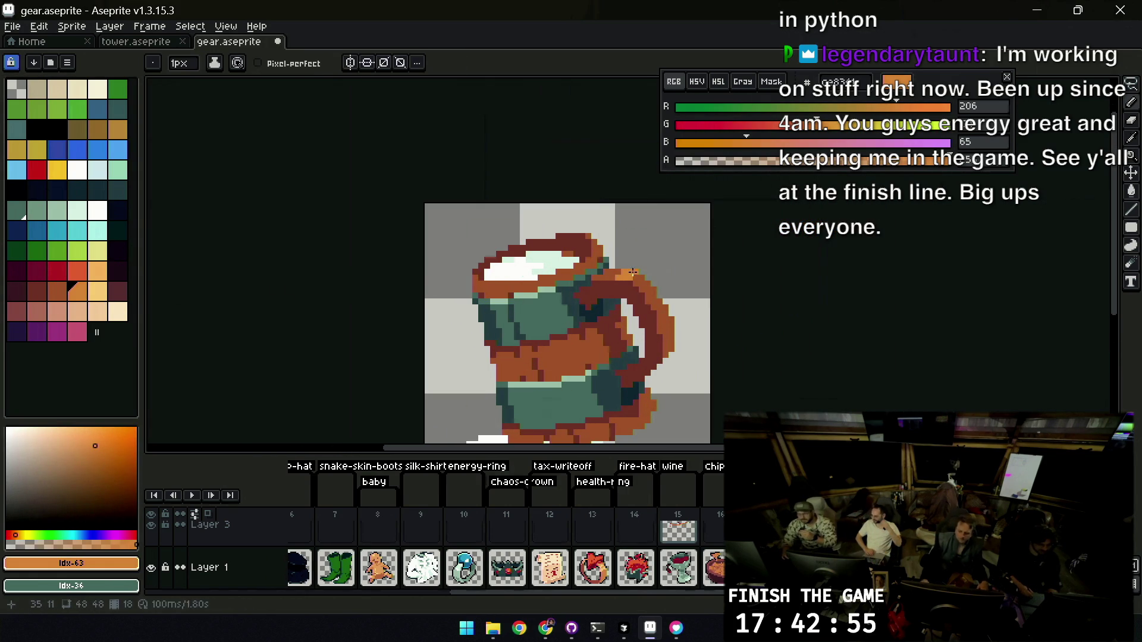
left_click_drag(636, 238, 642, 262)
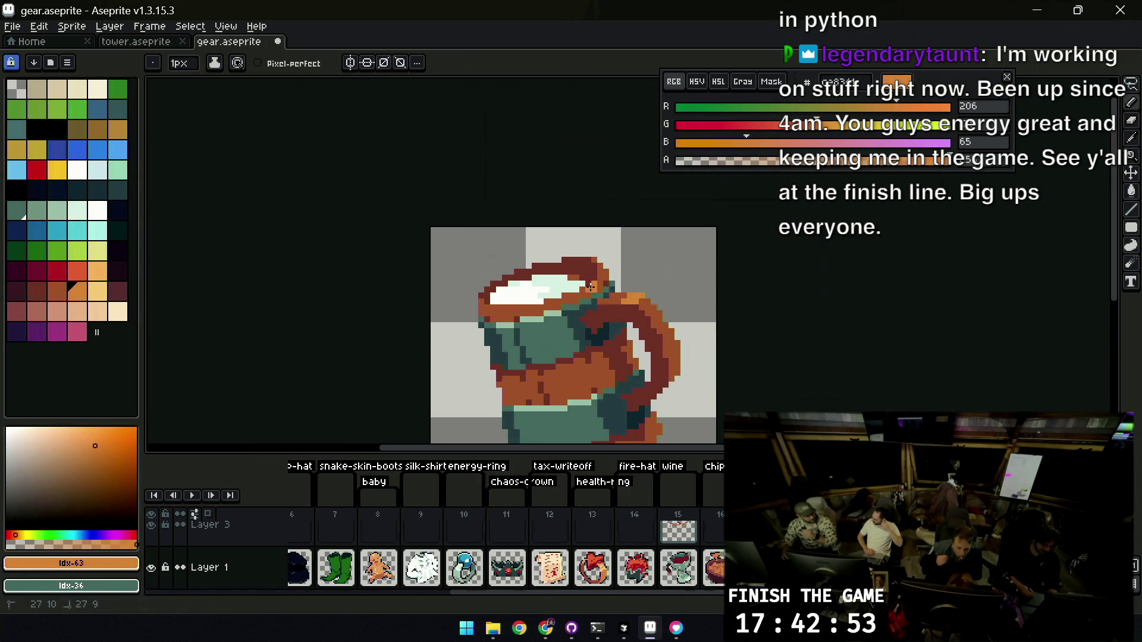
- Zoom out to check the sprite and sample mid brown #9d5a37 from the tankard
key("z")
scroll(641, 234, "down", 3)
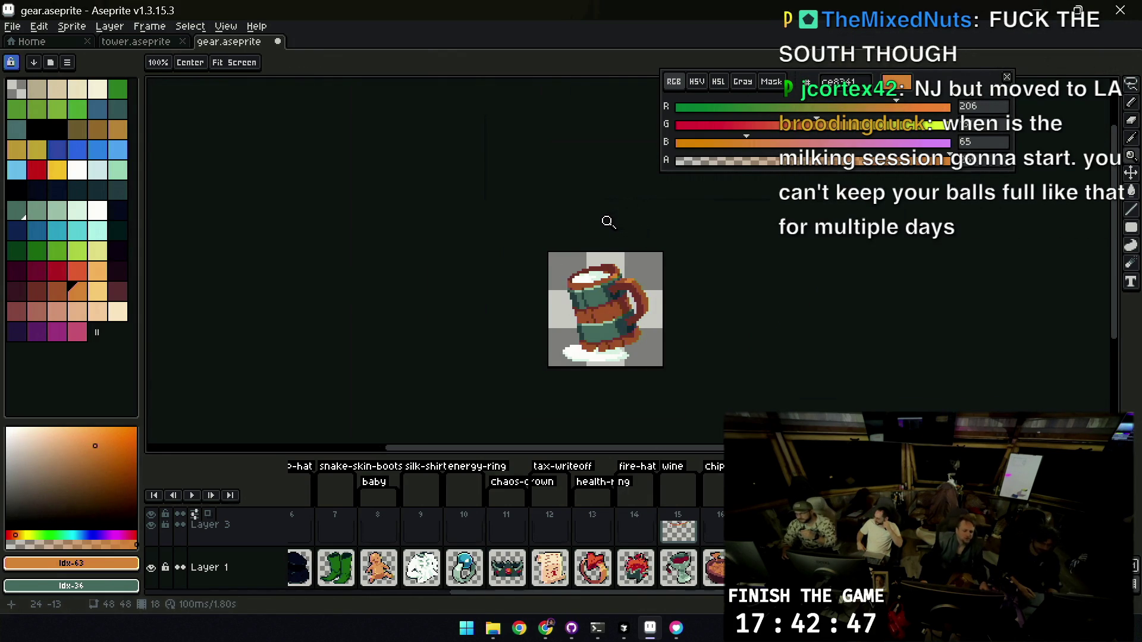
scroll(618, 231, "up", 3)
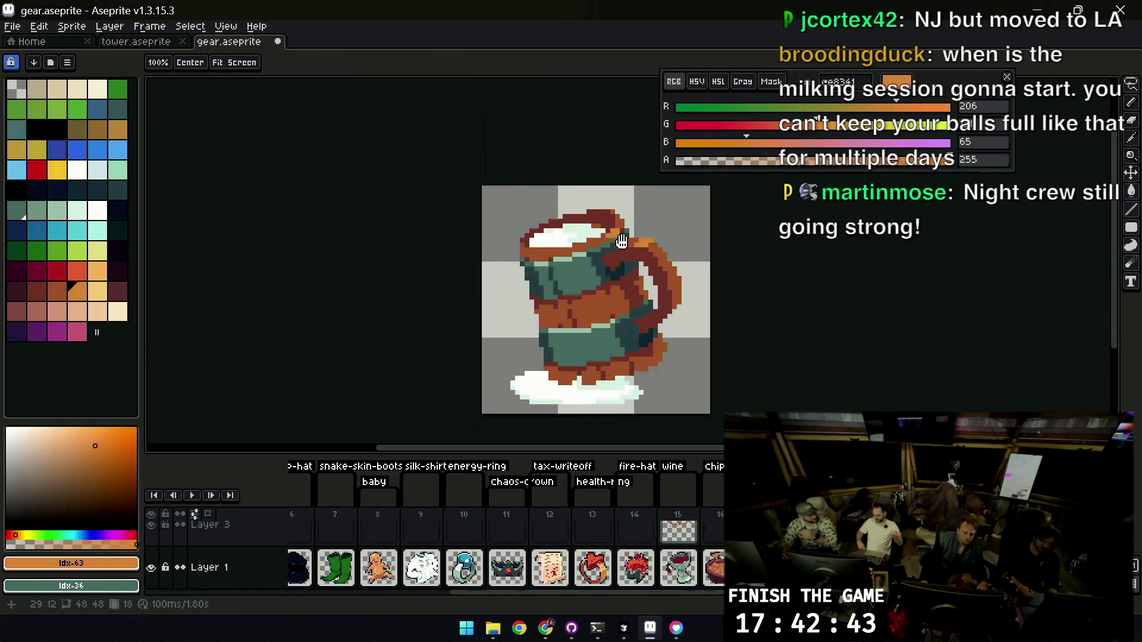
scroll(553, 314, "up", 1)
left_click(553, 314, "alt")
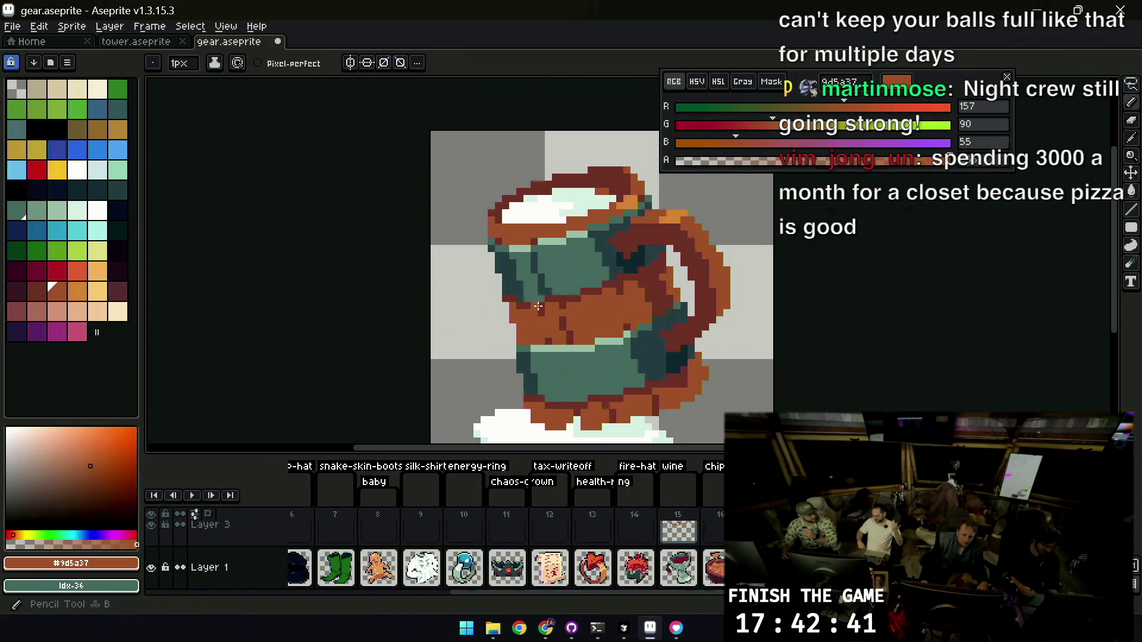
- Zoom in and eyedrop the tankard's light teal, medium brown and dark red-brown shades
scroll(575, 263, "down", 4)
scroll(617, 257, "up", 3)
scroll(617, 257, "up", 4)
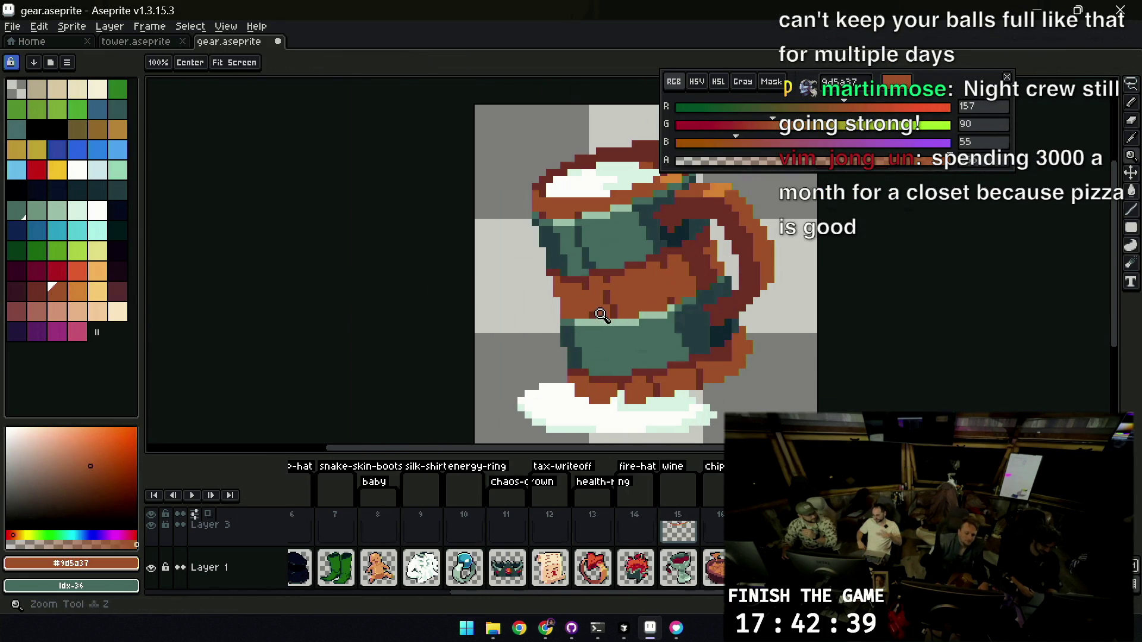
key("b")
left_click(586, 326, "alt")
left_click(590, 312, "alt")
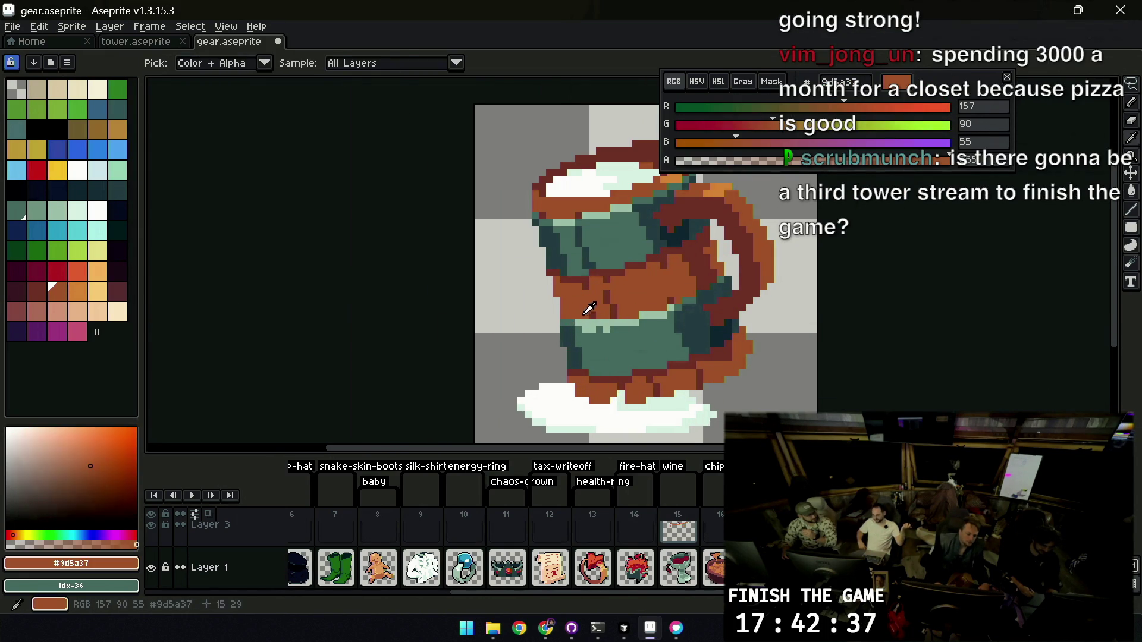
left_click(595, 316, "alt")
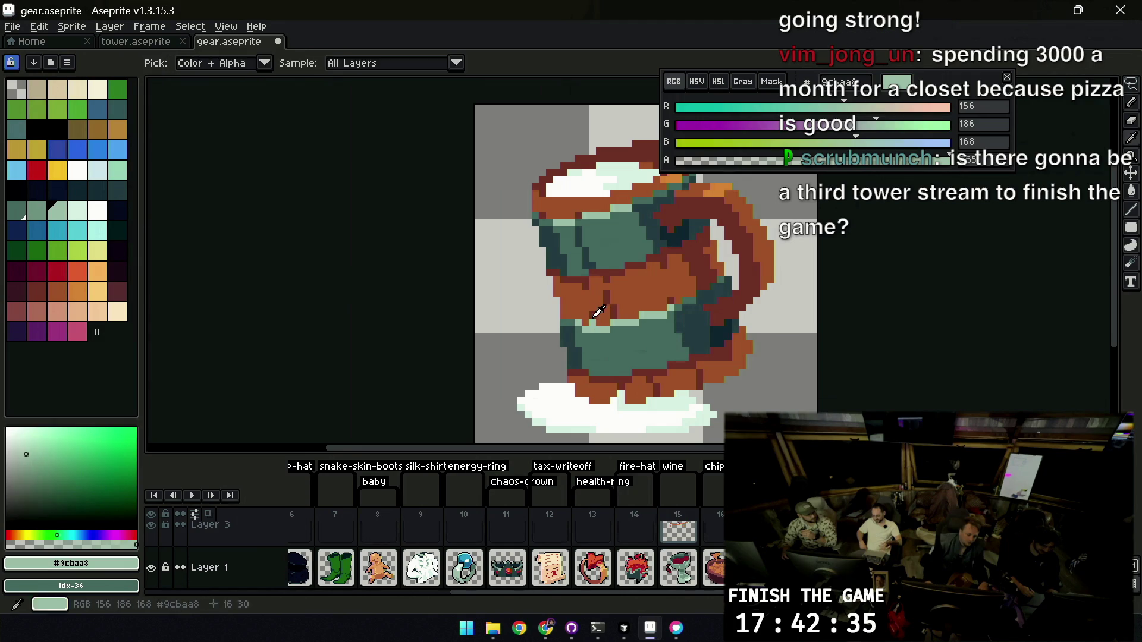
left_click(585, 315, "alt")
key("z")
left_click(588, 301, "alt")
key("b")
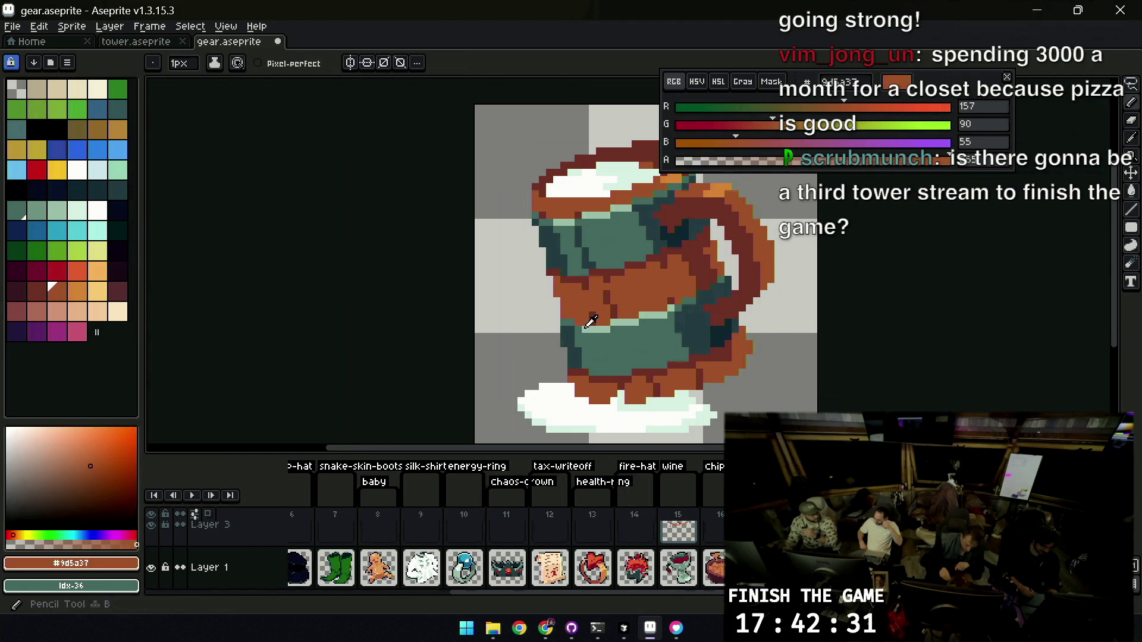
left_click(595, 321, "alt")
key("z")
- Pick light teal #9cbaa8 and pencil a highlight along the top of the lower teal band
scroll(625, 297, "down", 2)
scroll(640, 277, "down", 1)
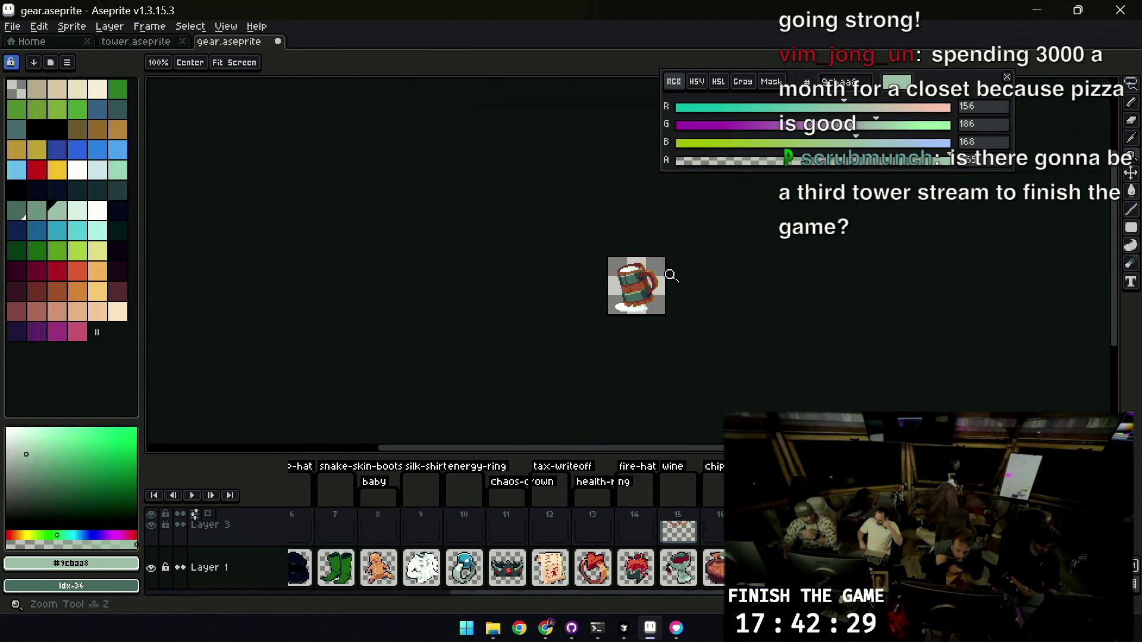
scroll(634, 294, "up", 2)
scroll(633, 294, "up", 3)
left_click(637, 300, "alt")
key("b")
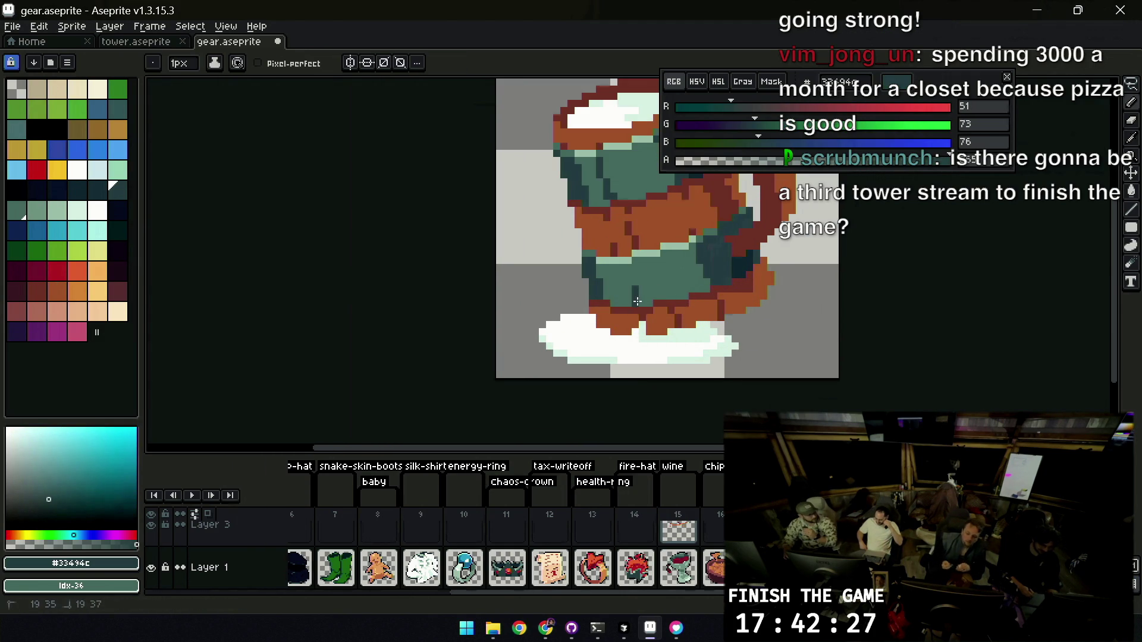
left_click(632, 262, "alt")
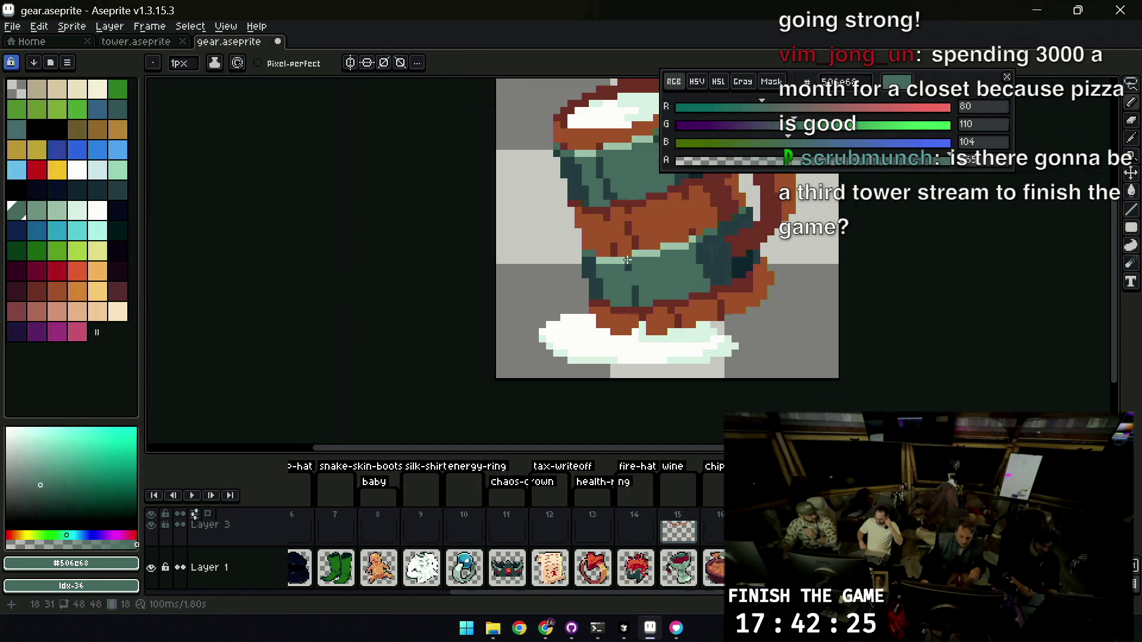
left_click(637, 254, "alt")
- Zoom out to review the whole tankard, then zoom back in on it
key("z")
key("1")
left_click(641, 237)
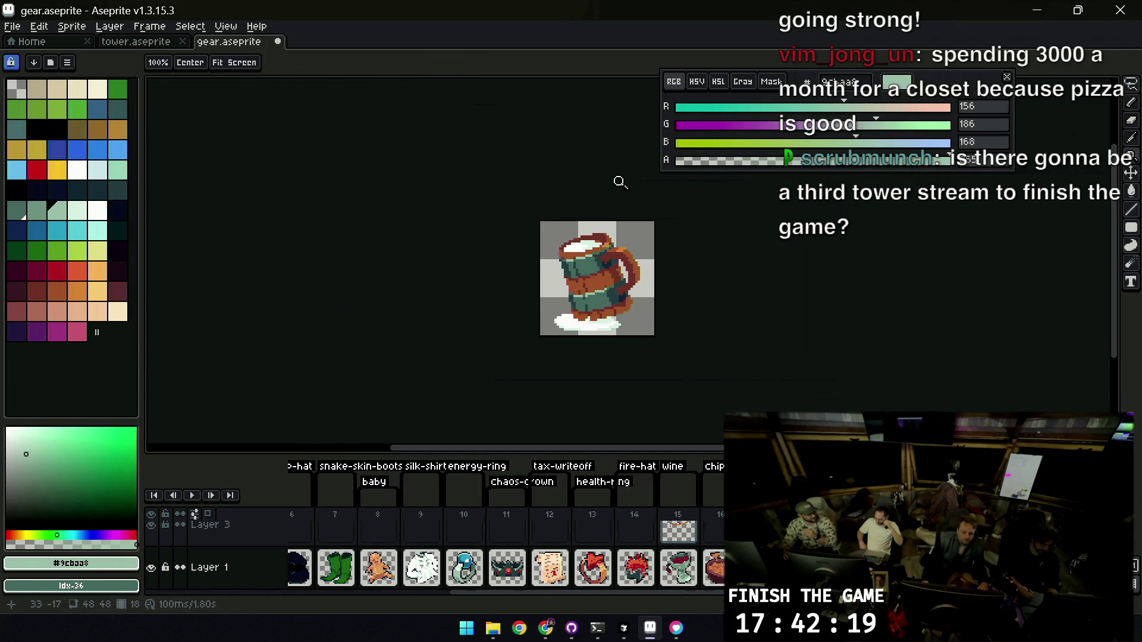
left_click(635, 280)
- Apply a dark navy Outline effect around the tankard
key("v")
key("shift+o")
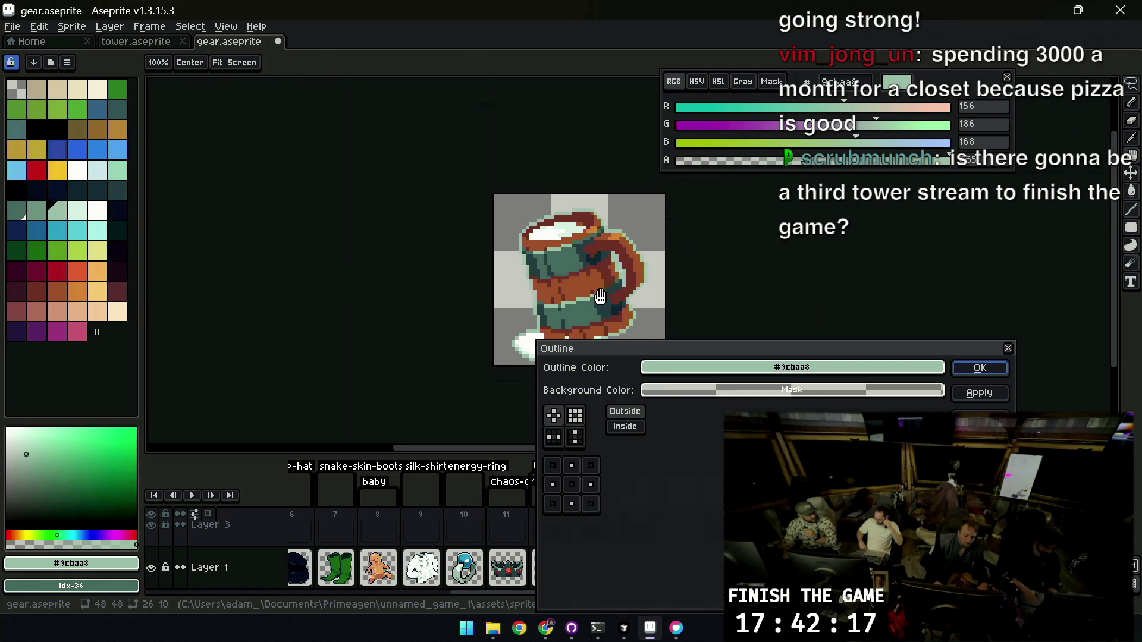
left_click_drag(792, 366, 60, 181)
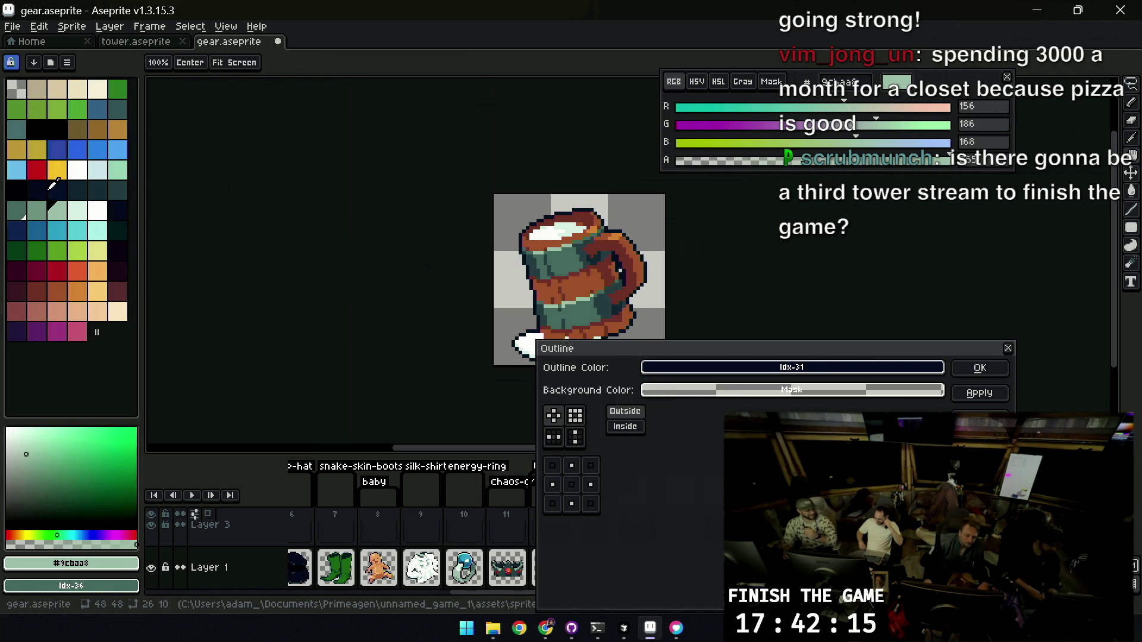
left_click(979, 367)
- Eyedrop the dark outline colour and paint outline pixels along the handle
key("i")
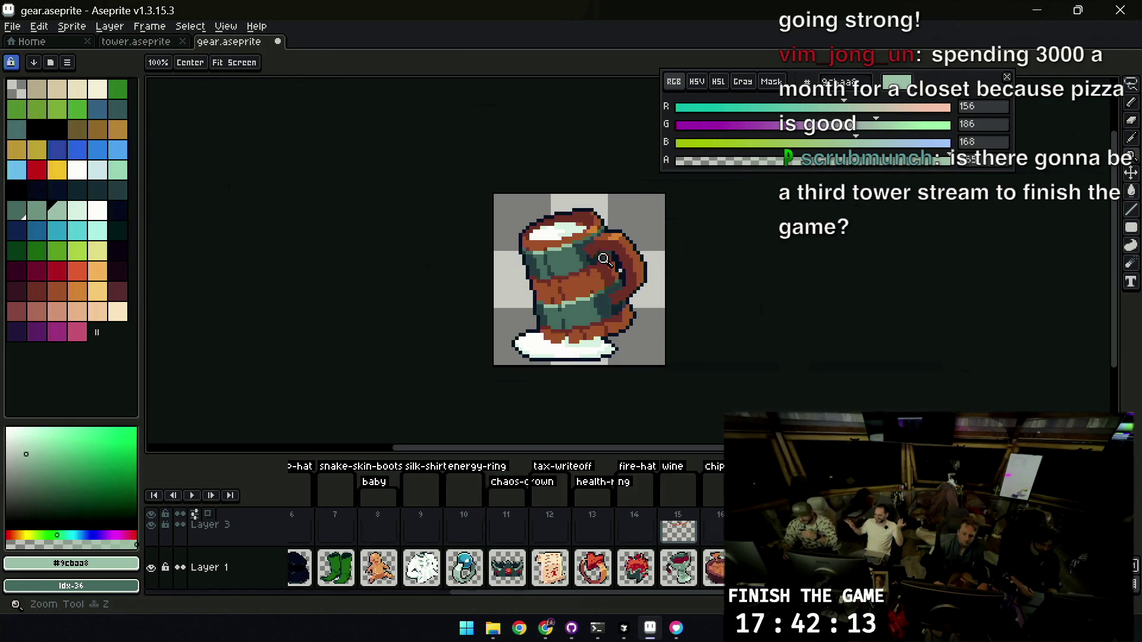
scroll(634, 264, "up", 3)
left_click(633, 267, "alt")
left_click_drag(646, 287, 643, 279)
left_click(665, 261, "alt")
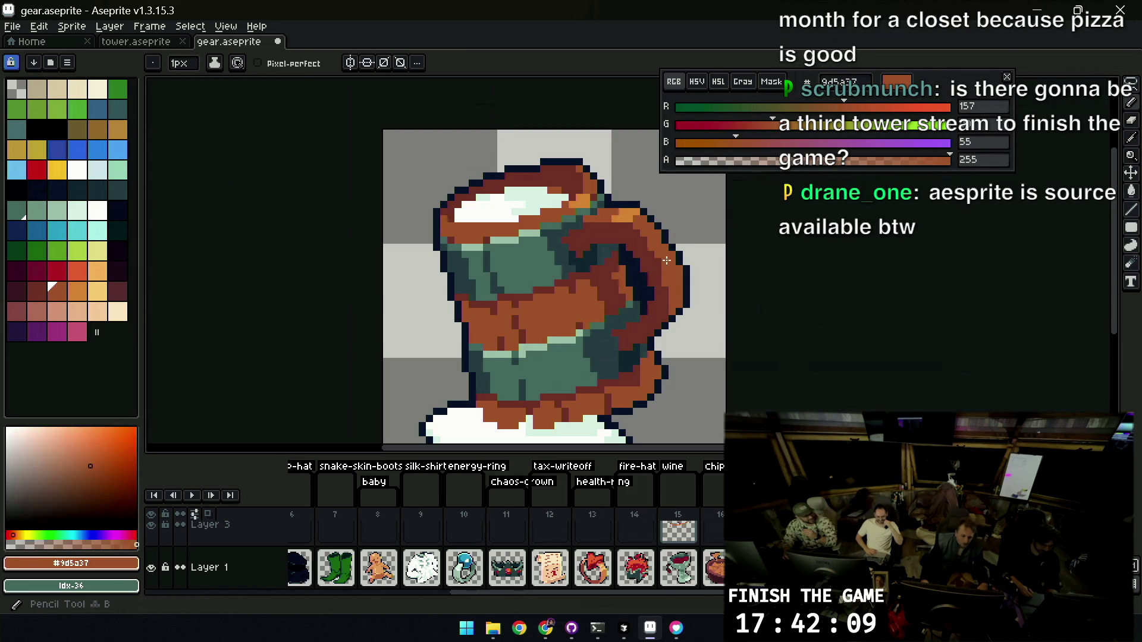
key("z")
key("1")
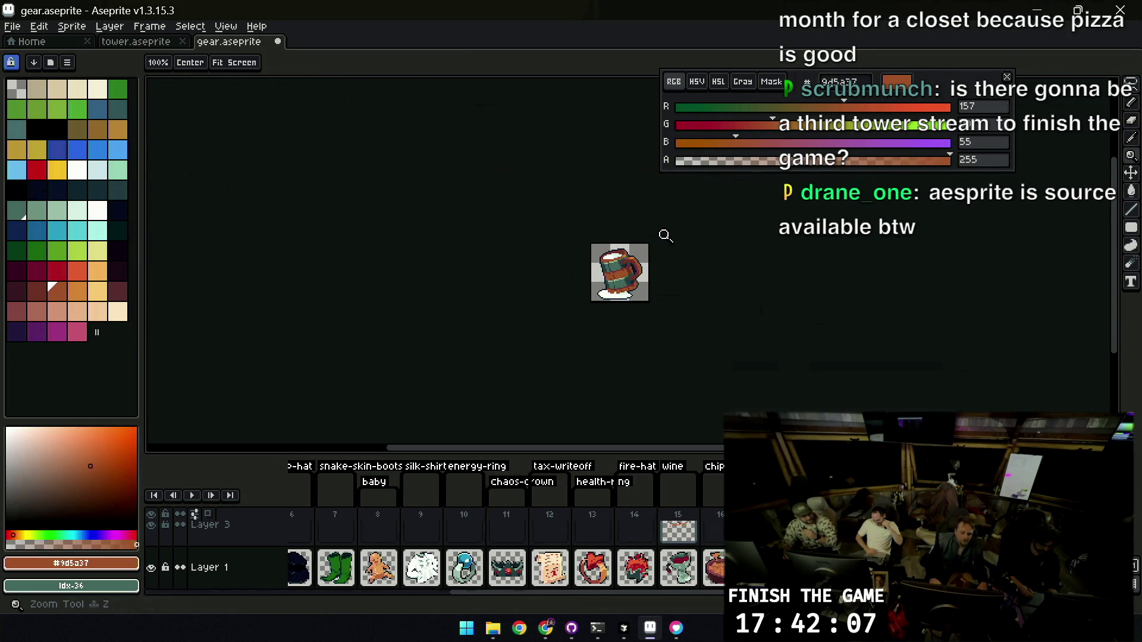
scroll(665, 254, "up", 4)
left_click(609, 288, "alt")
key("b")
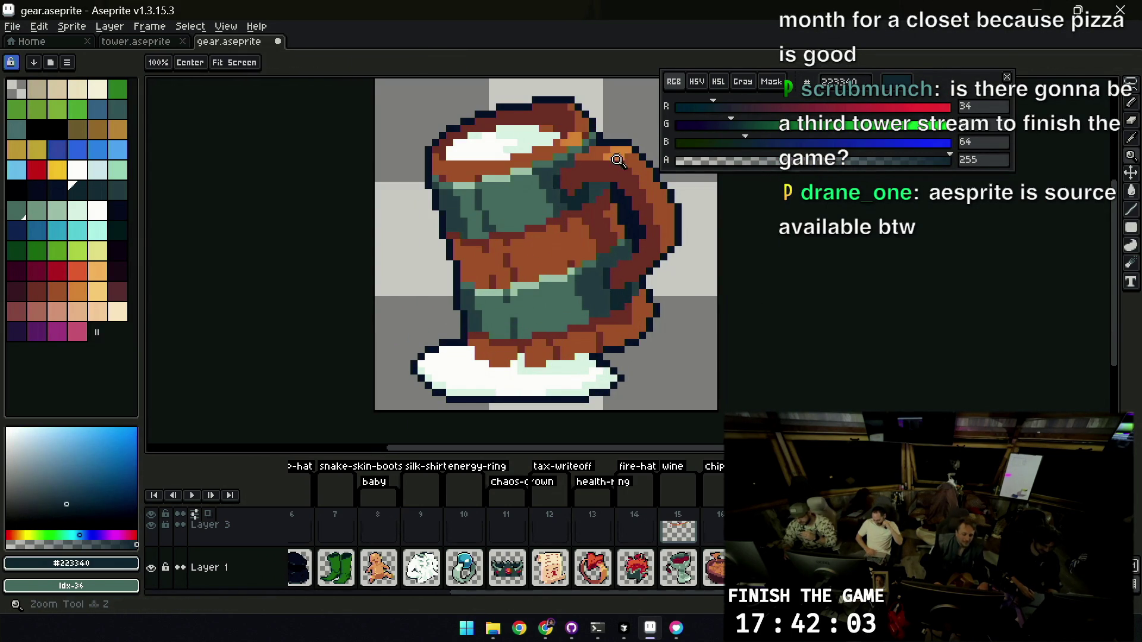
- Zoom around the lower body, sampling the medium brown and dark red-brown shades
key("z")
scroll(601, 191, "down", 4)
scroll(597, 214, "down", 1)
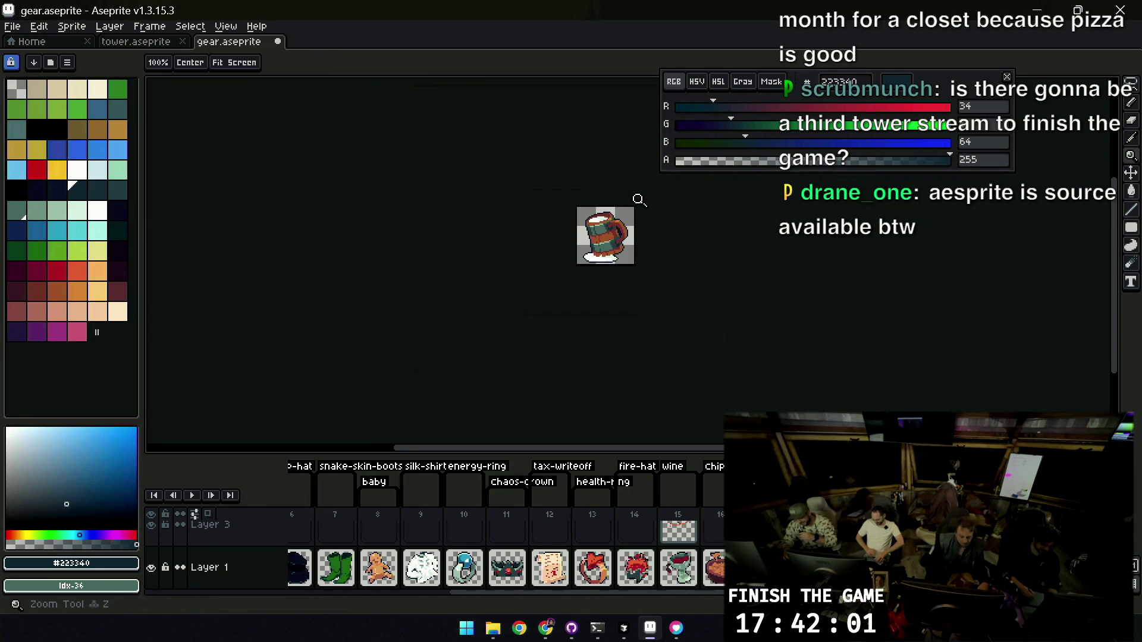
scroll(639, 210, "up", 1)
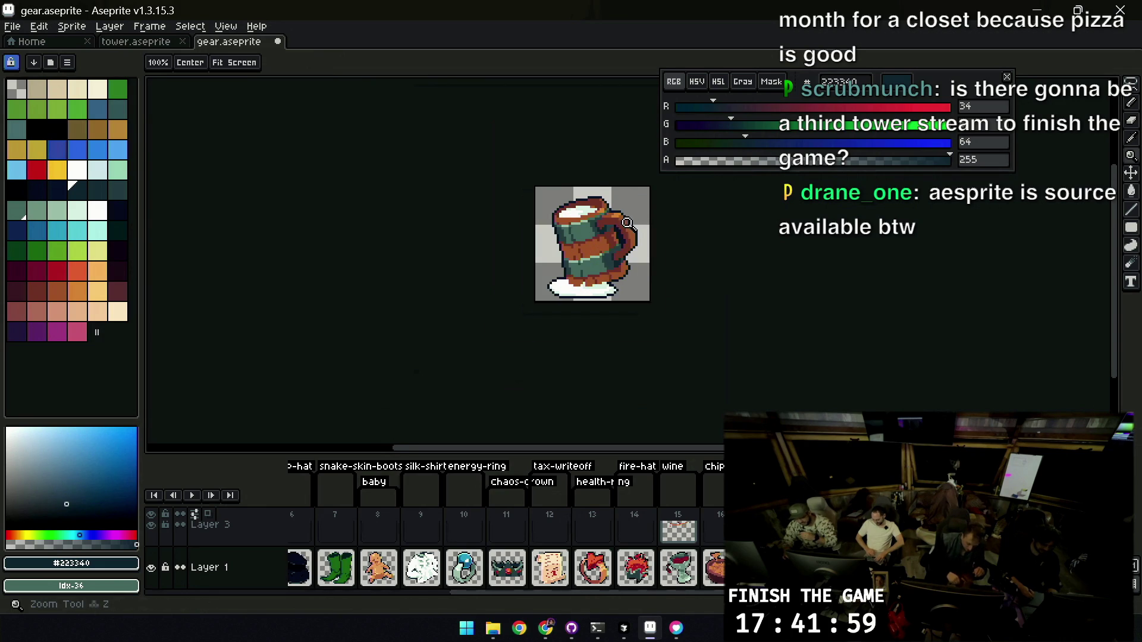
scroll(614, 226, "up", 1)
scroll(564, 300, "up", 1)
scroll(604, 276, "down", 1)
scroll(624, 255, "up", 1)
key("b")
left_click(625, 307, "alt")
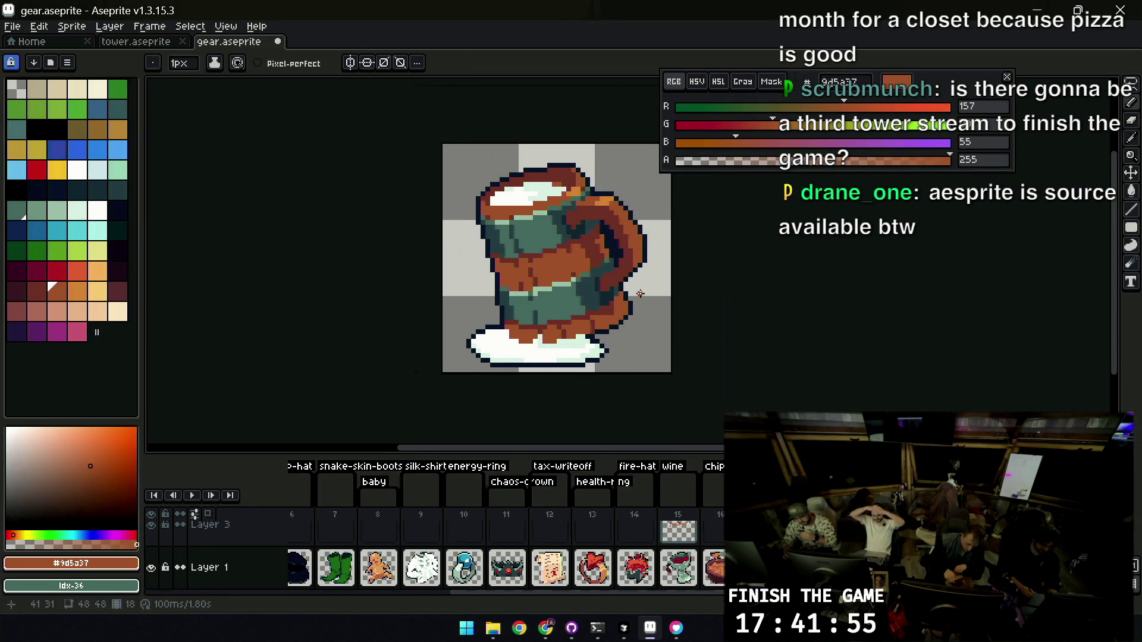
key("z")
scroll(584, 302, "down", 3)
scroll(638, 293, "up", 5)
key("b")
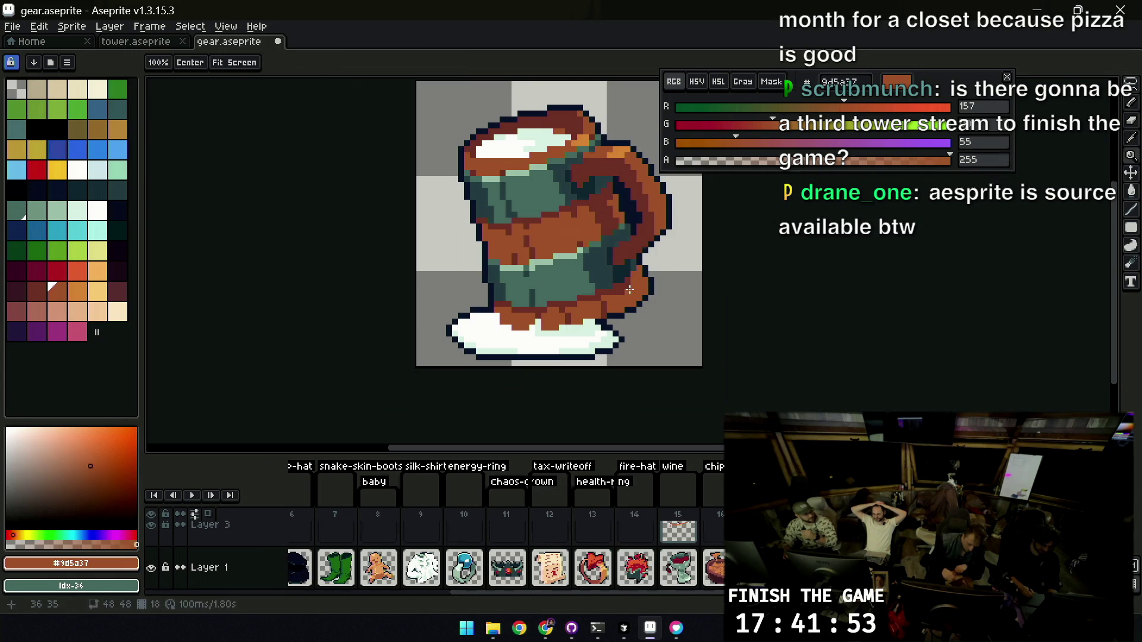
left_click(631, 279, "alt")
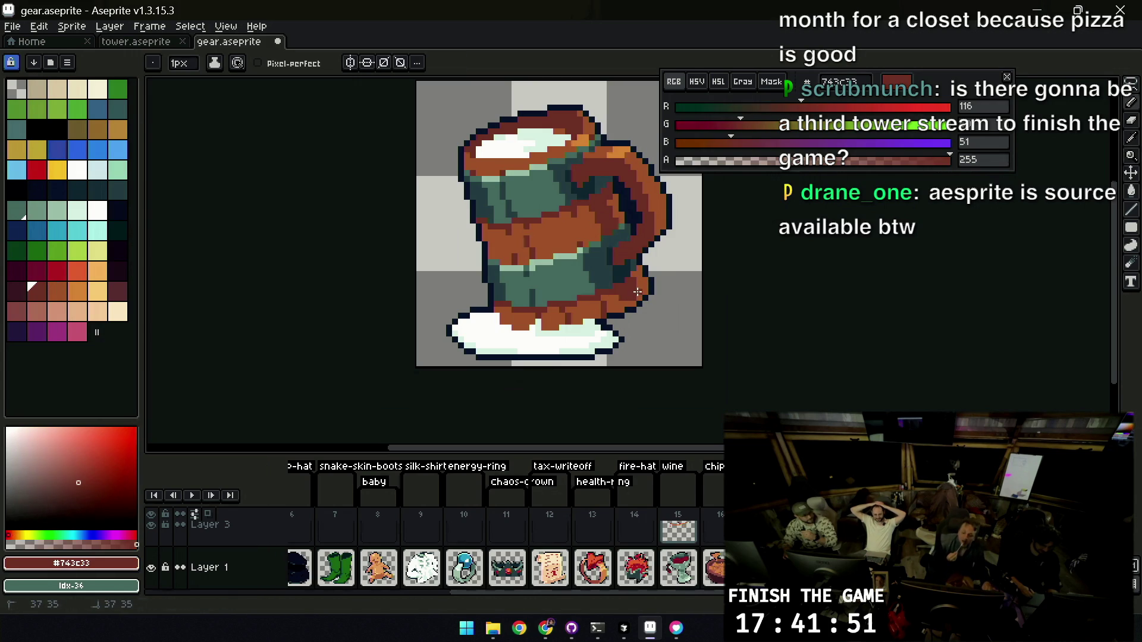
- Shade the lower right body beside the handle in medium brown and save gear.aseprite
key("z")
scroll(638, 295, "down", 2)
scroll(638, 296, "down", 1)
scroll(666, 280, "up", 1)
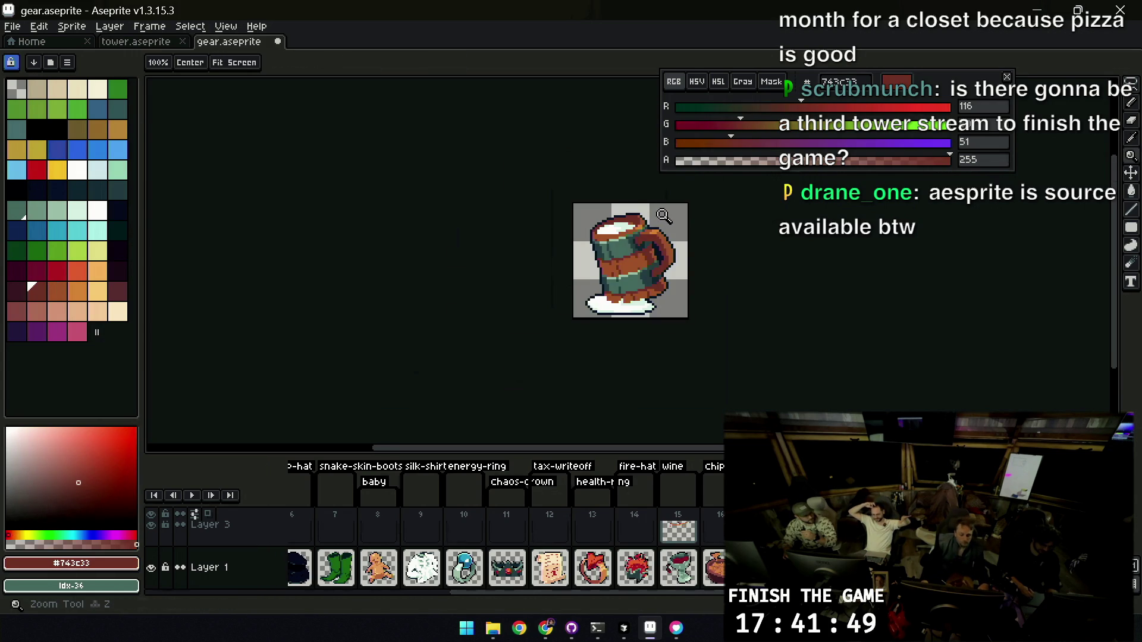
scroll(688, 272, "up", 1)
scroll(653, 292, "up", 1)
key("b")
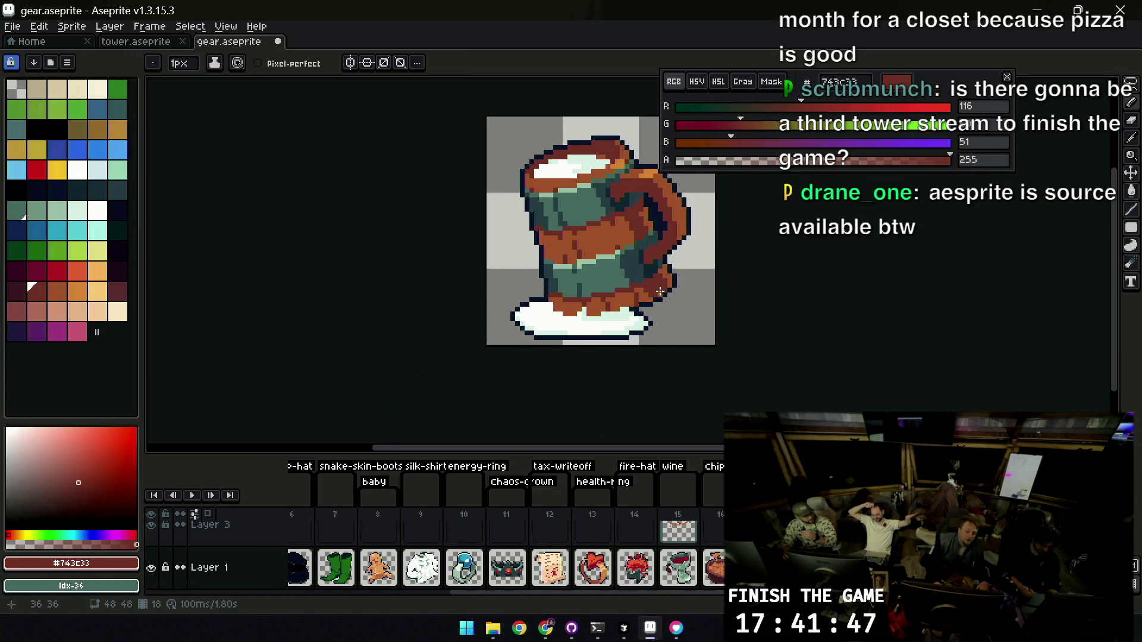
left_click(660, 295, "alt")
key("z")
scroll(659, 264, "down", 5)
scroll(688, 249, "up", 1)
scroll(611, 270, "up", 1)
key("v")
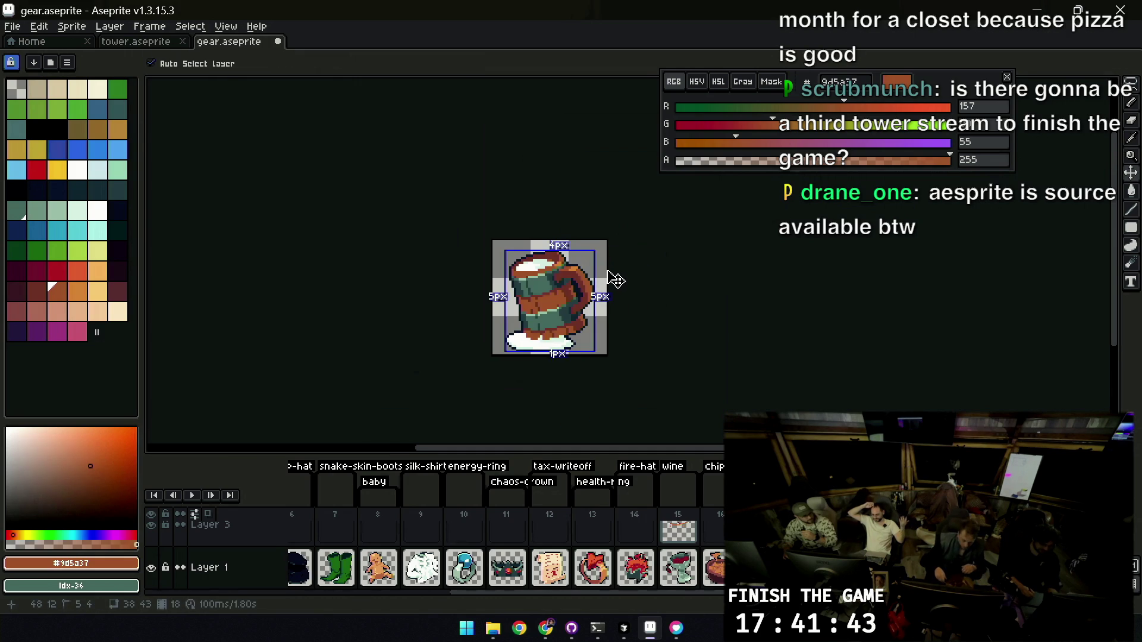
key("z")
key("ctrl+s")
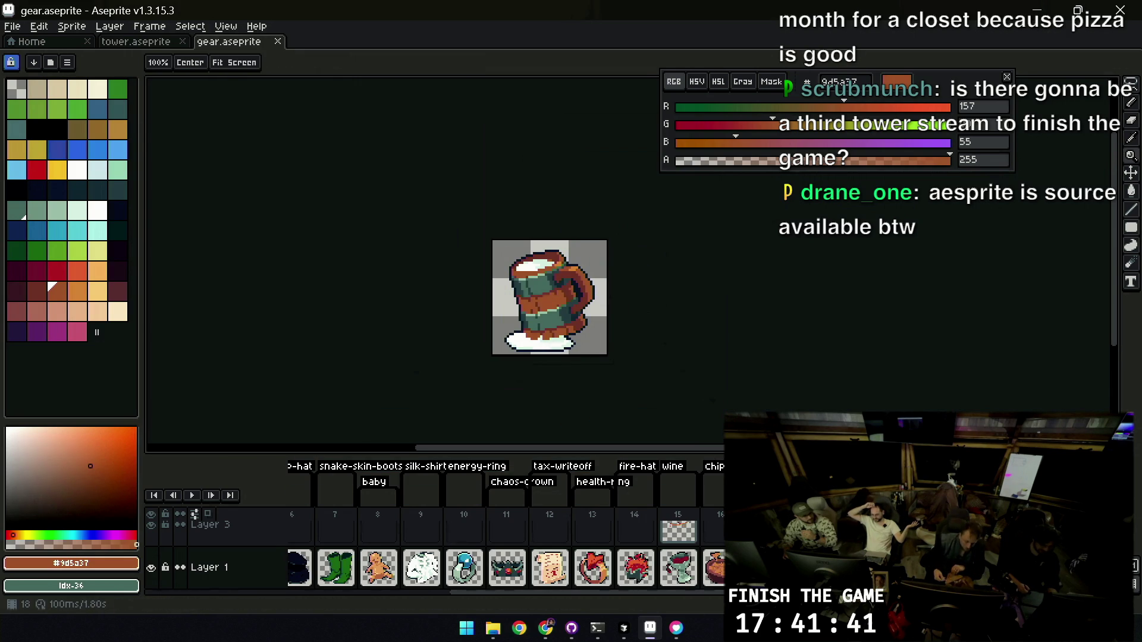
- Name the new tag on frame 18 'leaky-stein' and save gear.aseprite
key("F2")
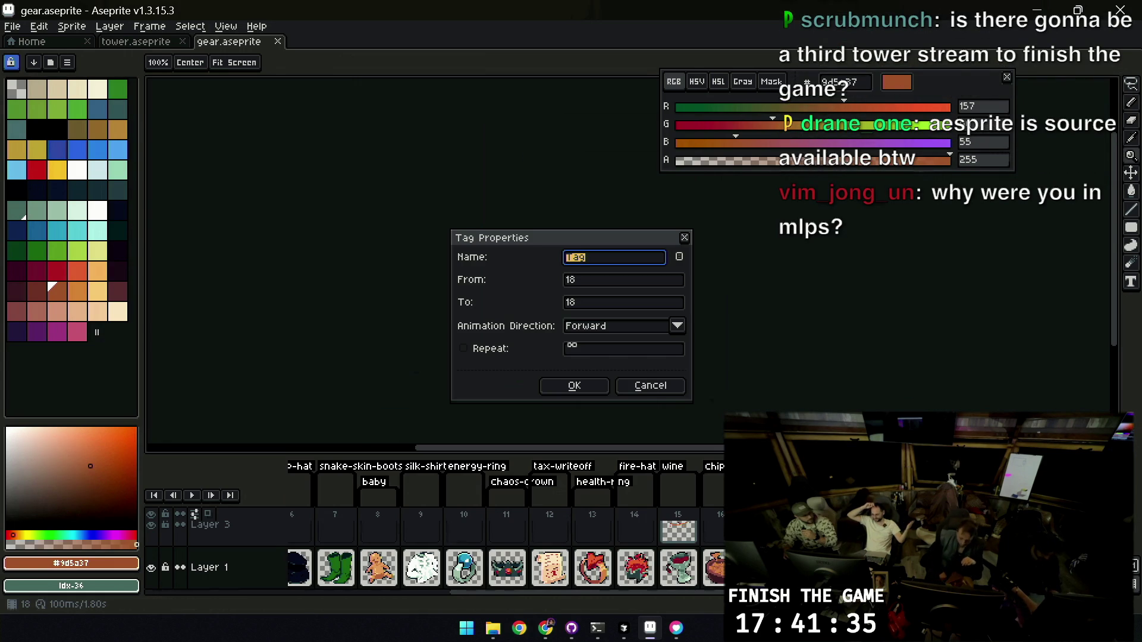
key("BackSpace")
key("BackSpace")
key("BackSpace")
type("leaky-ste")
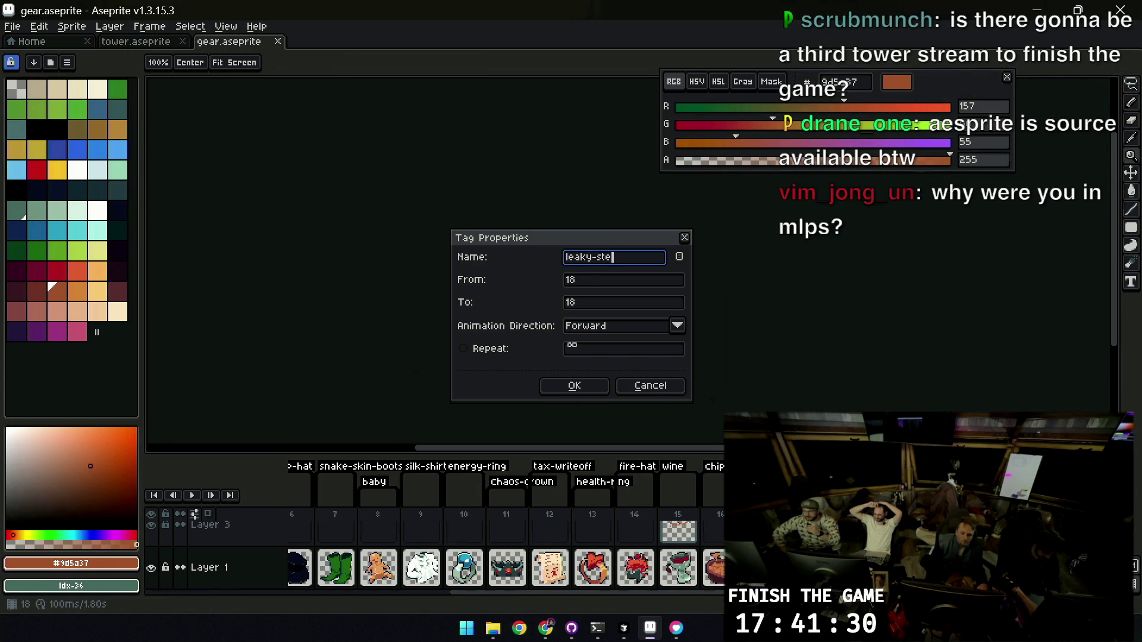
type("in")
key("Return")
key("ctrl+s")
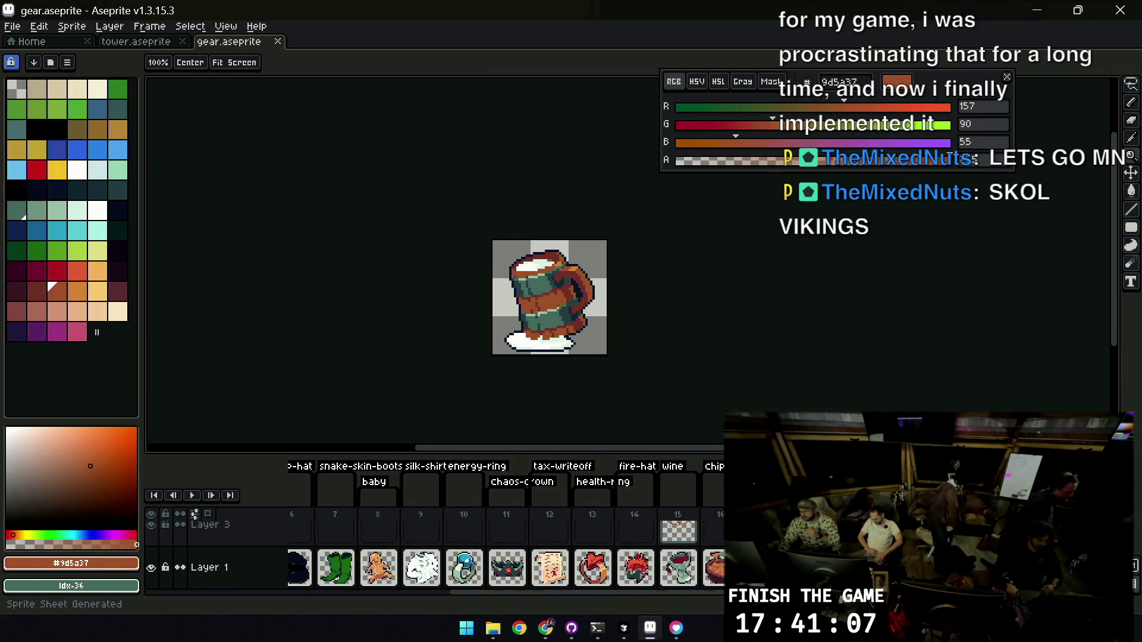
left_click(552, 341)
- Zoom in on the tankard's base and eyedrop the dark outline colour
key("i")
key("v")
key("b")
key("z")
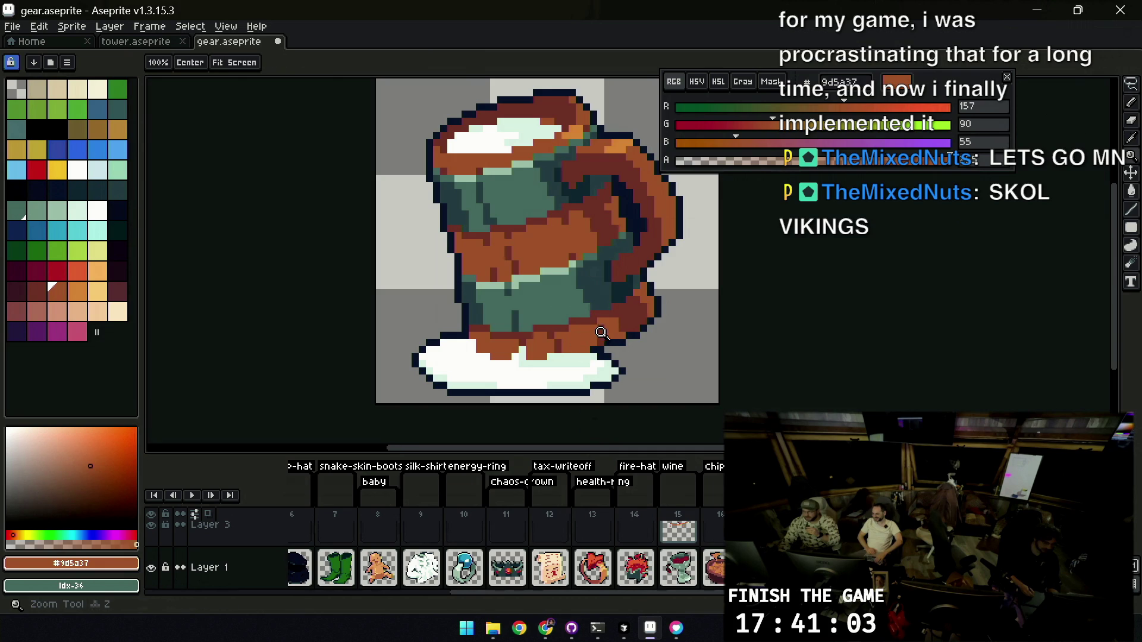
scroll(664, 295, "down", 5)
scroll(663, 296, "up", 1)
scroll(664, 296, "up", 5)
key("i")
left_click(664, 296)
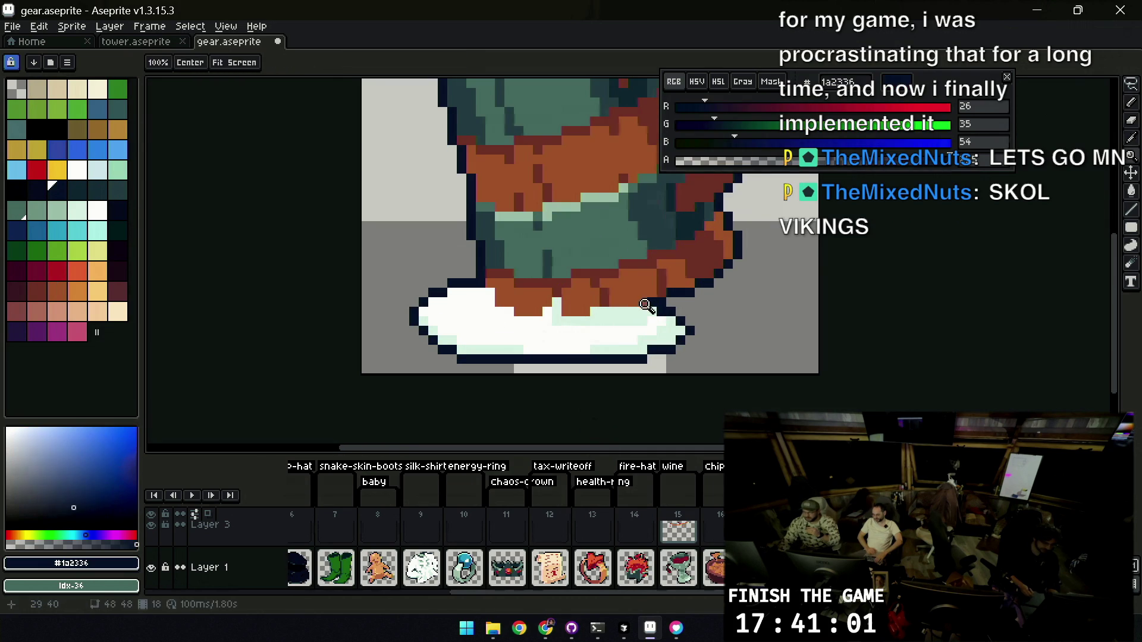
key("b")
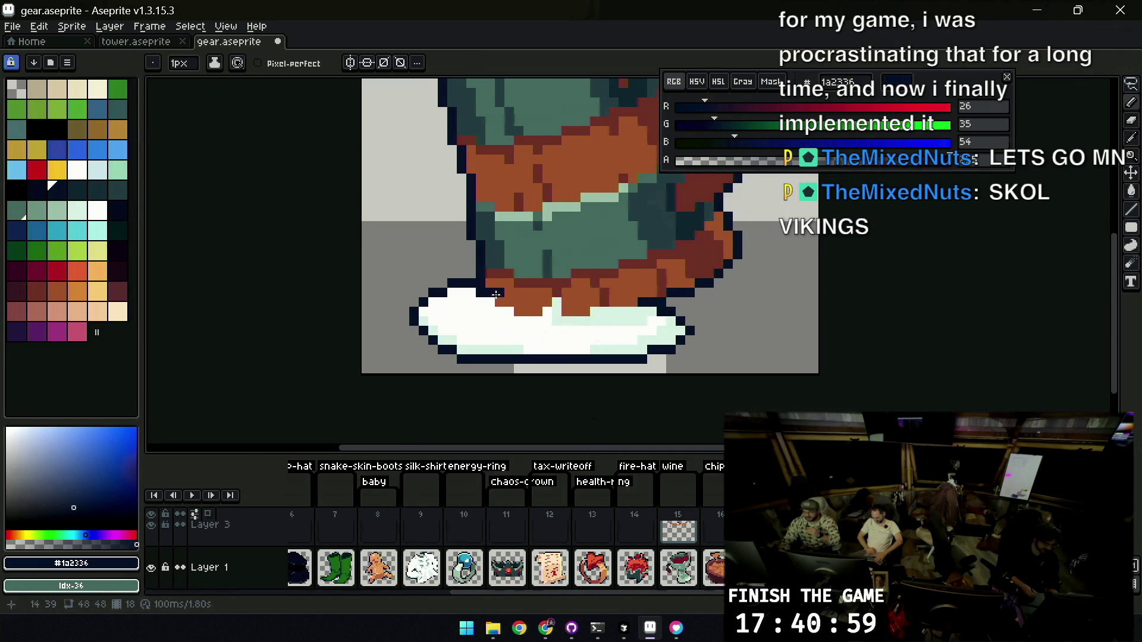
- Touch up brown pixels where the base meets the foam, then save the sprite
key("z")
scroll(503, 268, "down", 4)
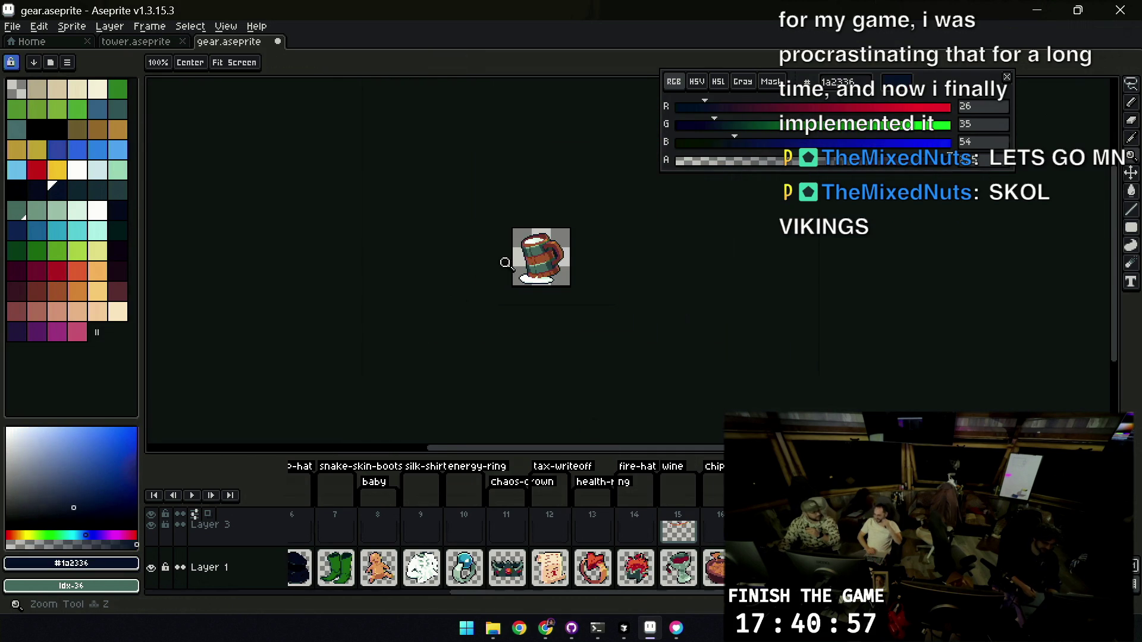
scroll(537, 257, "up", 4)
scroll(482, 263, "up", 3)
left_click(482, 263, "alt")
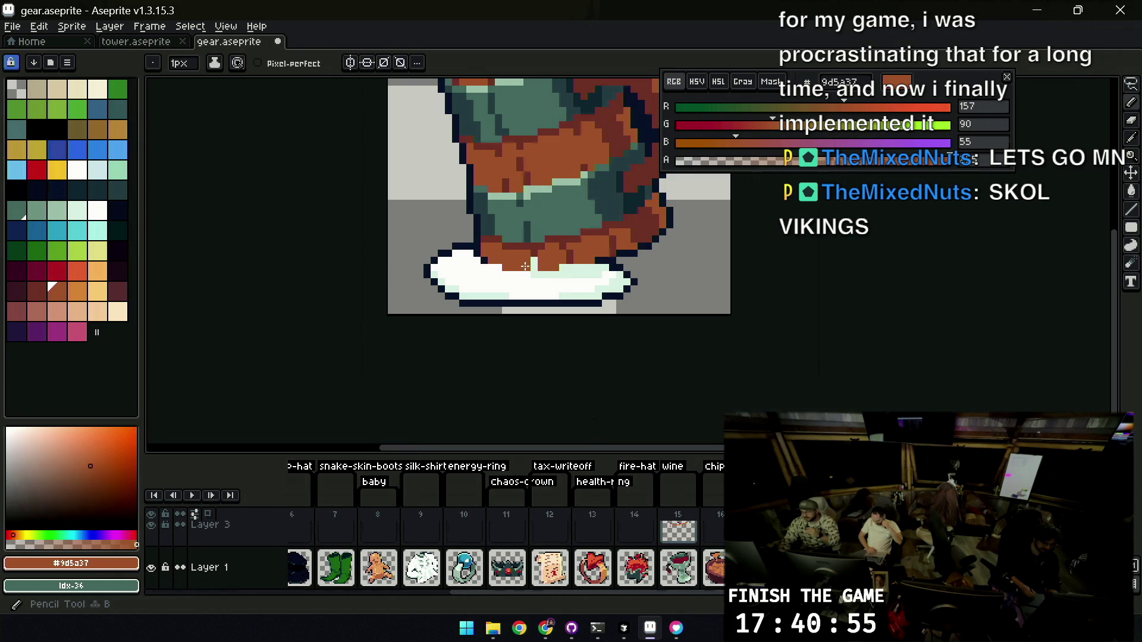
scroll(481, 262, "down", 6)
scroll(481, 262, "down", 2)
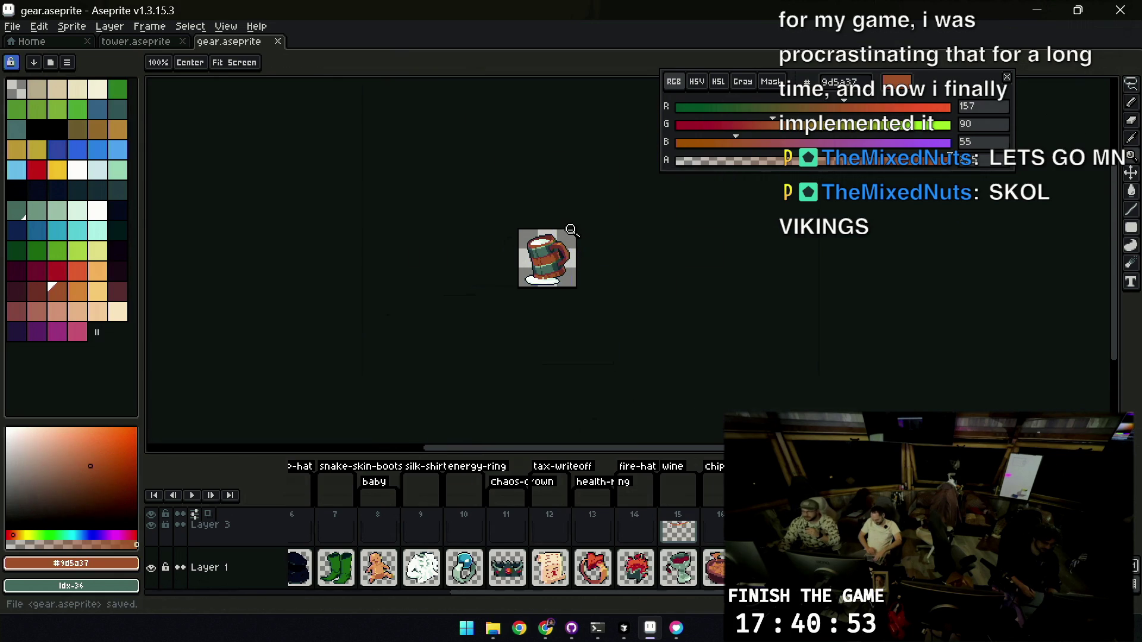
scroll(567, 265, "up", 1)
scroll(510, 288, "up", 1)
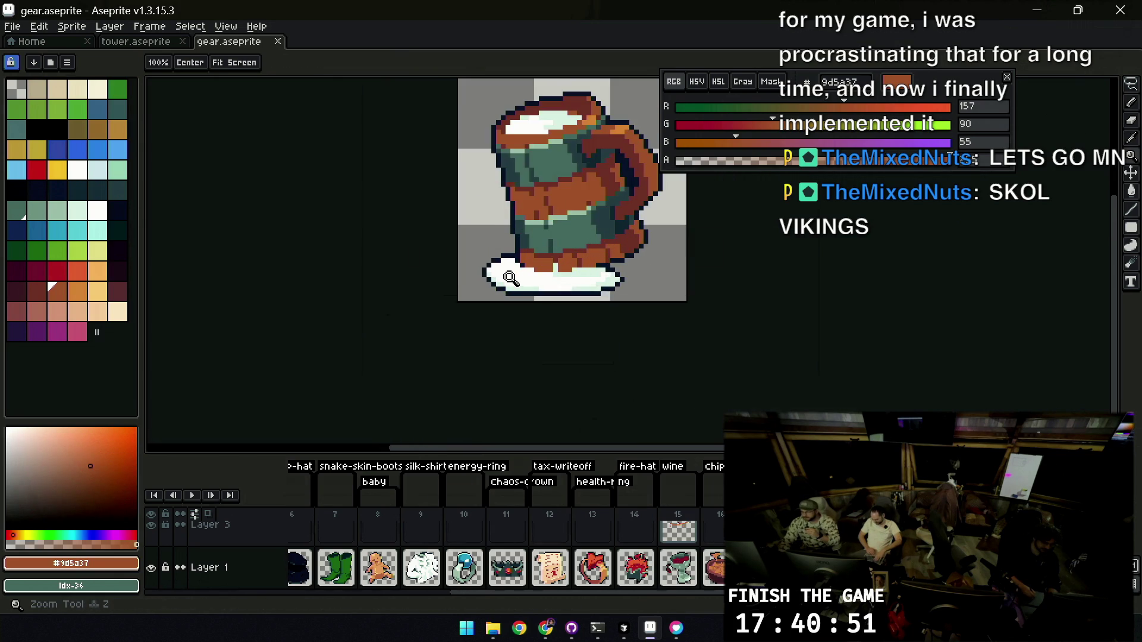
scroll(529, 276, "up", 1)
key("ctrl+s")
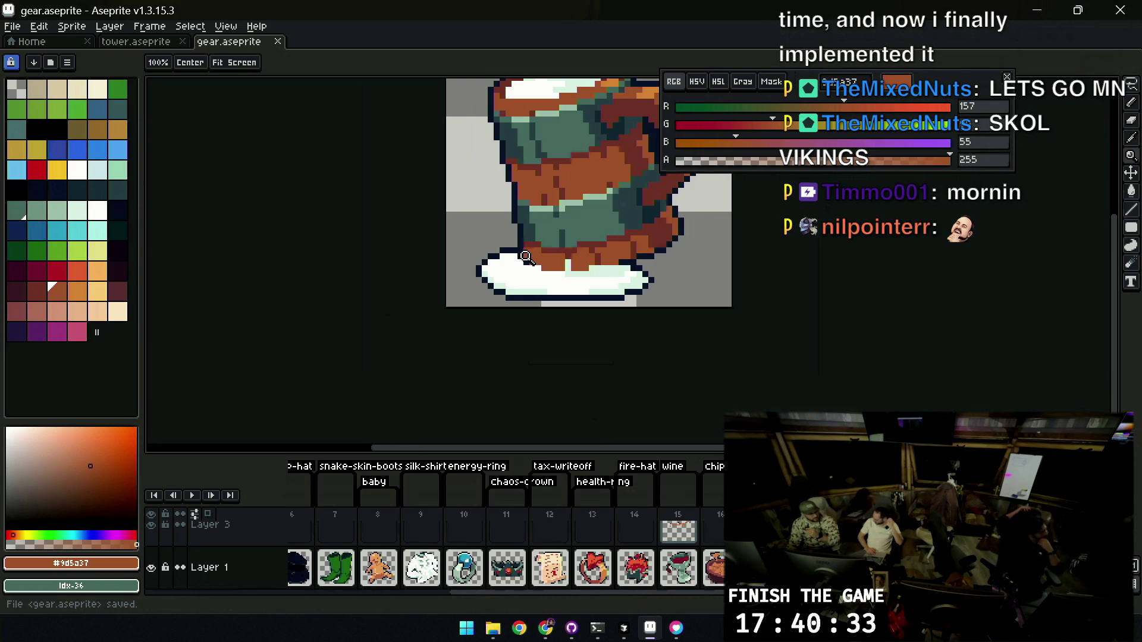
- Dismiss the canvas context menu and bring the running game to the front
right_click(526, 257)
left_click(483, 296)
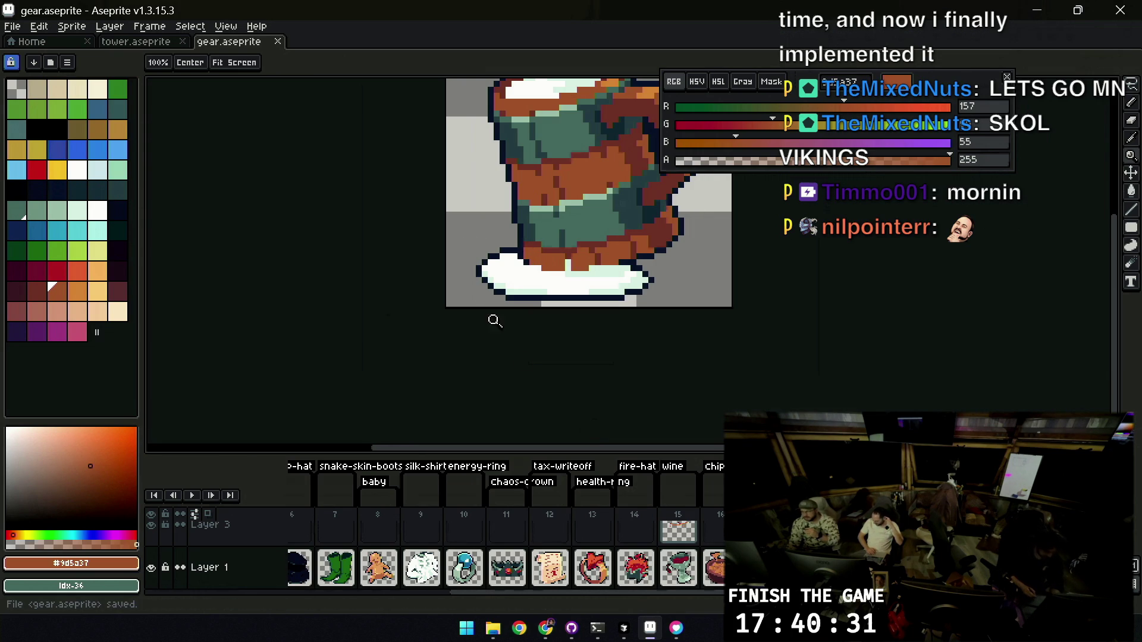
left_click(571, 628)
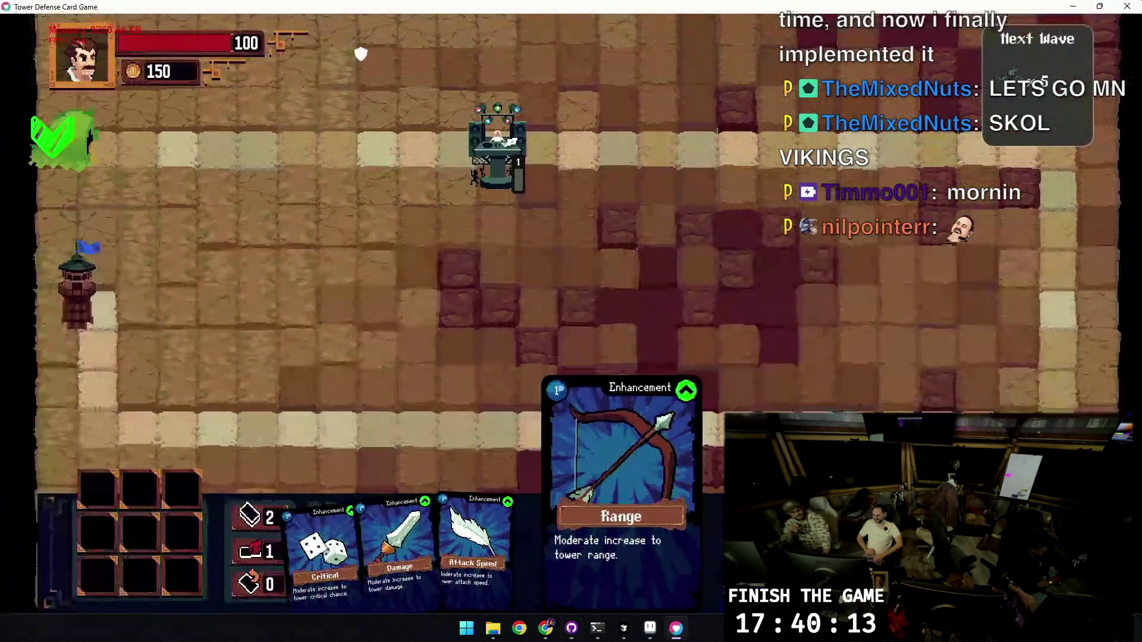
- Close the game and rerun 'love .' in PowerShell to reach the Towers of Mordoria title
left_click(1130, 9)
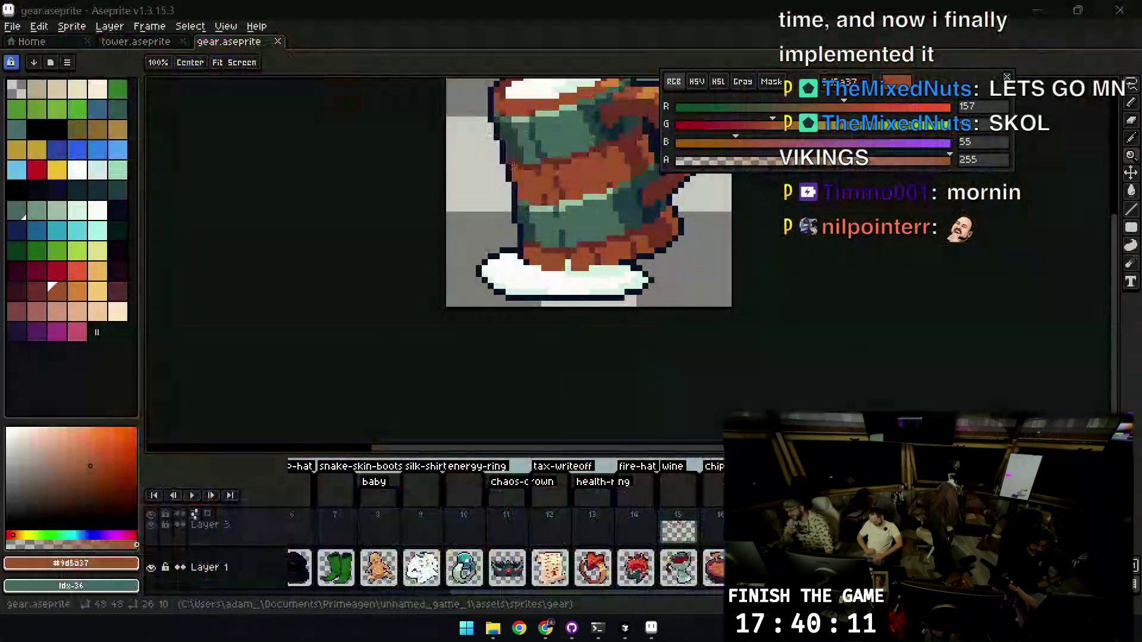
left_click(603, 630)
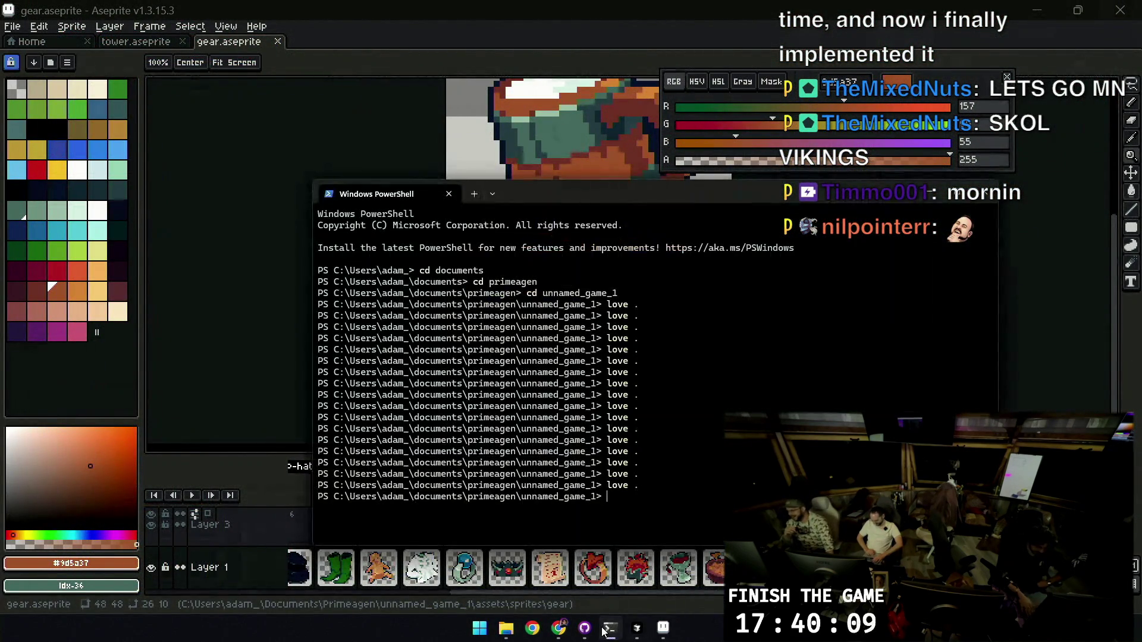
type("love .")
key("Return")
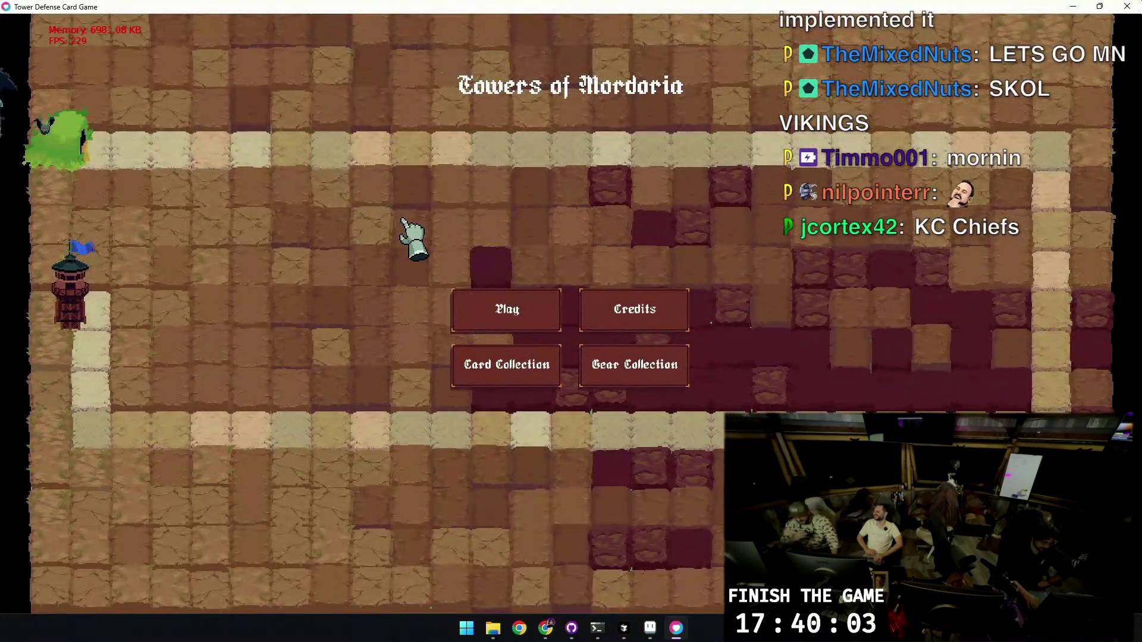
- Start Level 1 as the Blacksmith and drag an Archer Tower card onto the map
left_click(496, 306)
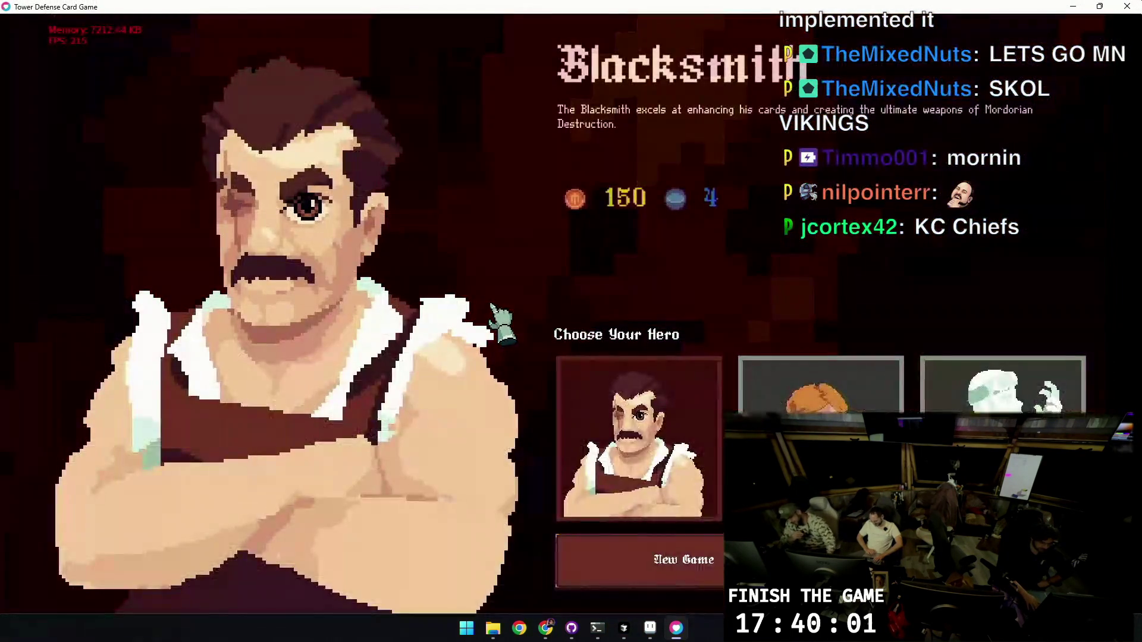
left_click(639, 565)
left_click(594, 517)
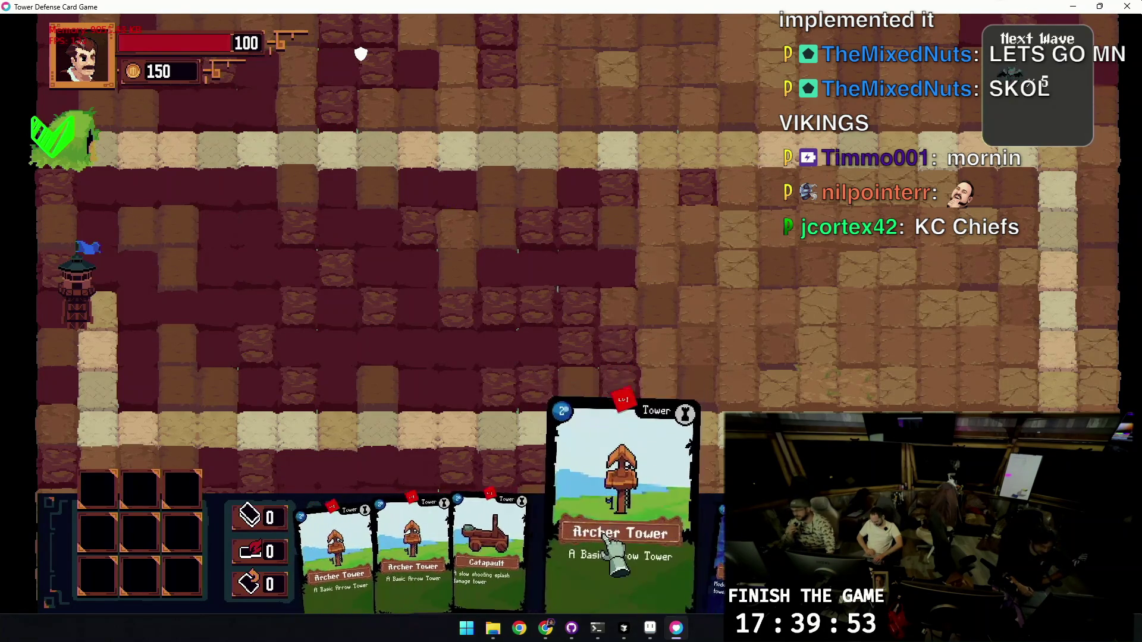
mouse_move(613, 538)
left_mouse_down()
mouse_move(477, 281)
mouse_move(342, 179)
left_mouse_up()
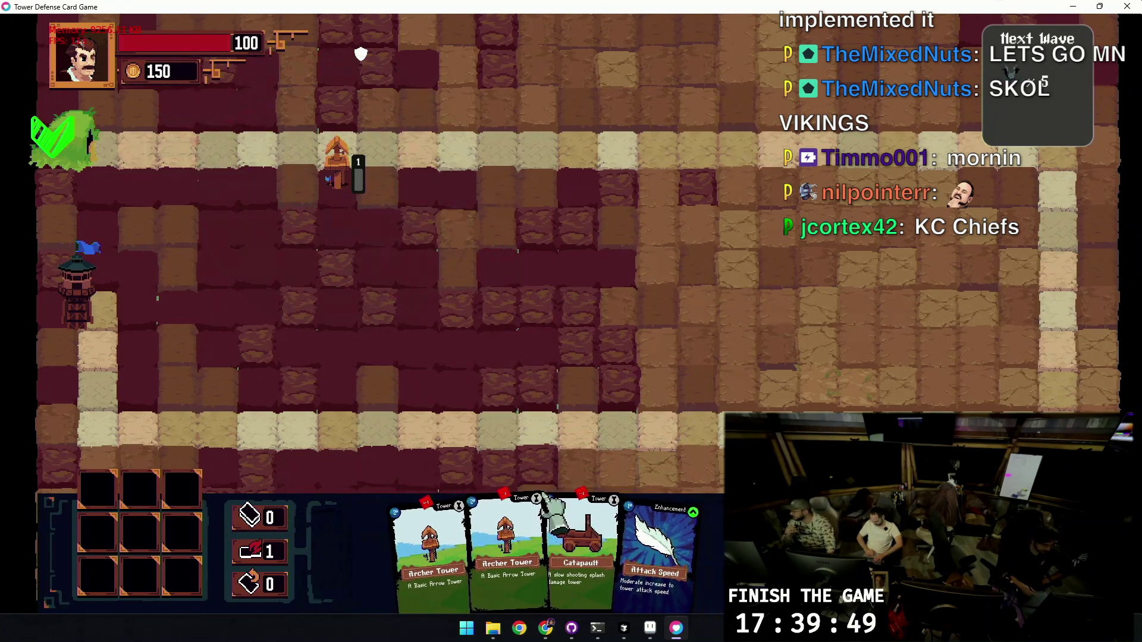
- Place an Archer Tower on the upper map and give it the Attack Speed card
left_click_drag(505, 535, 416, 90)
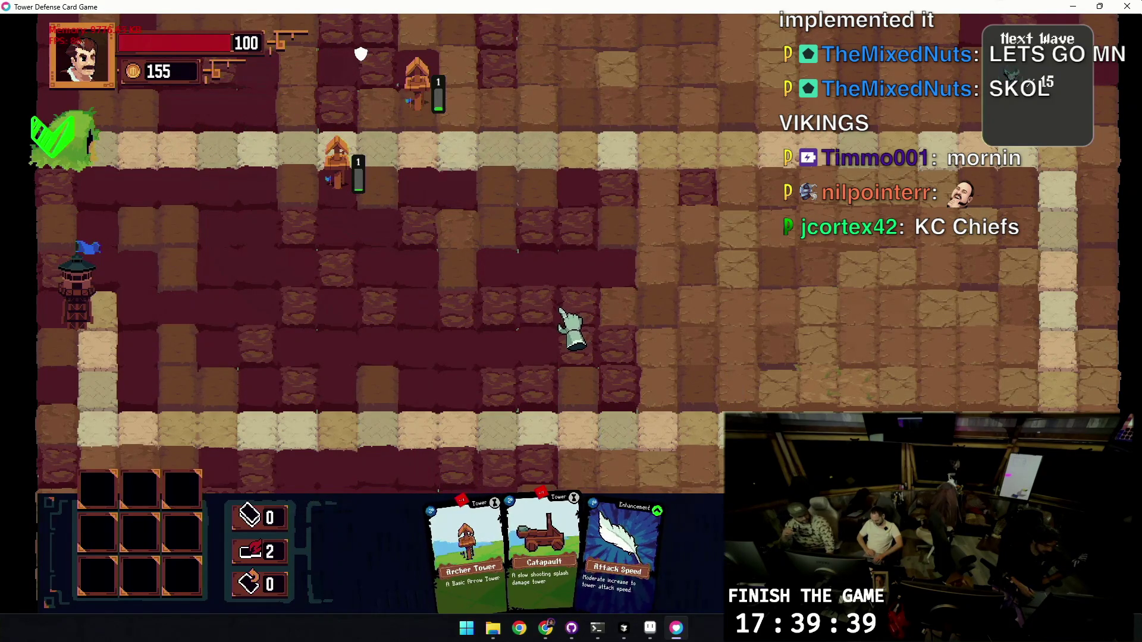
left_click_drag(621, 552, 361, 225)
mouse_move(618, 535)
left_mouse_down()
mouse_move(558, 362)
mouse_move(337, 167)
left_mouse_up()
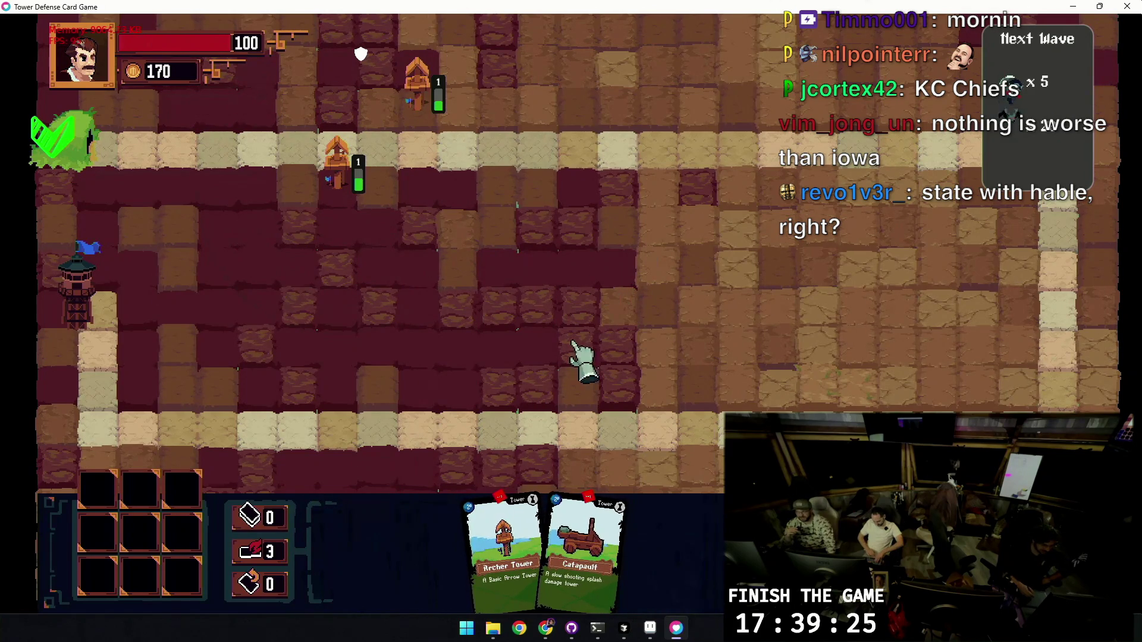
mouse_move(517, 518)
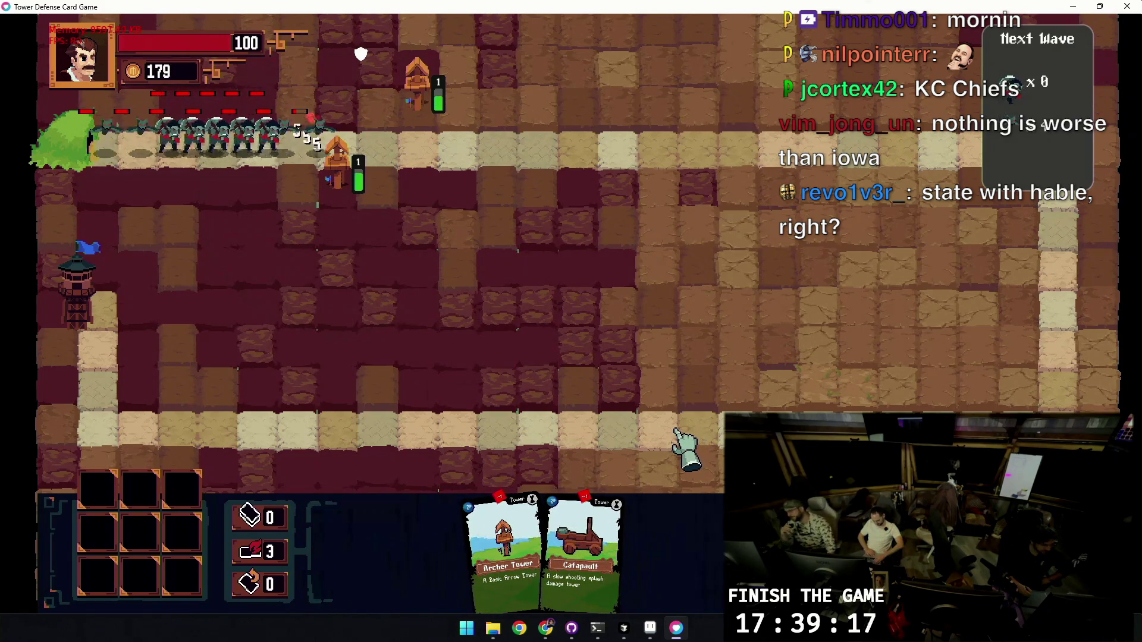
left_click(351, 145)
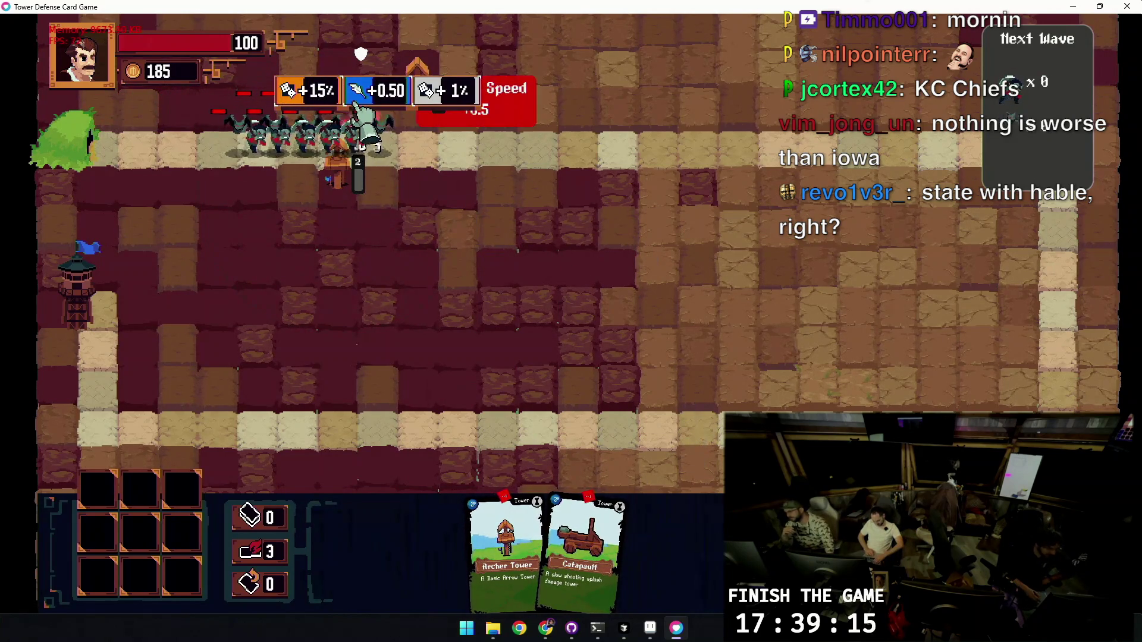
left_click(320, 96)
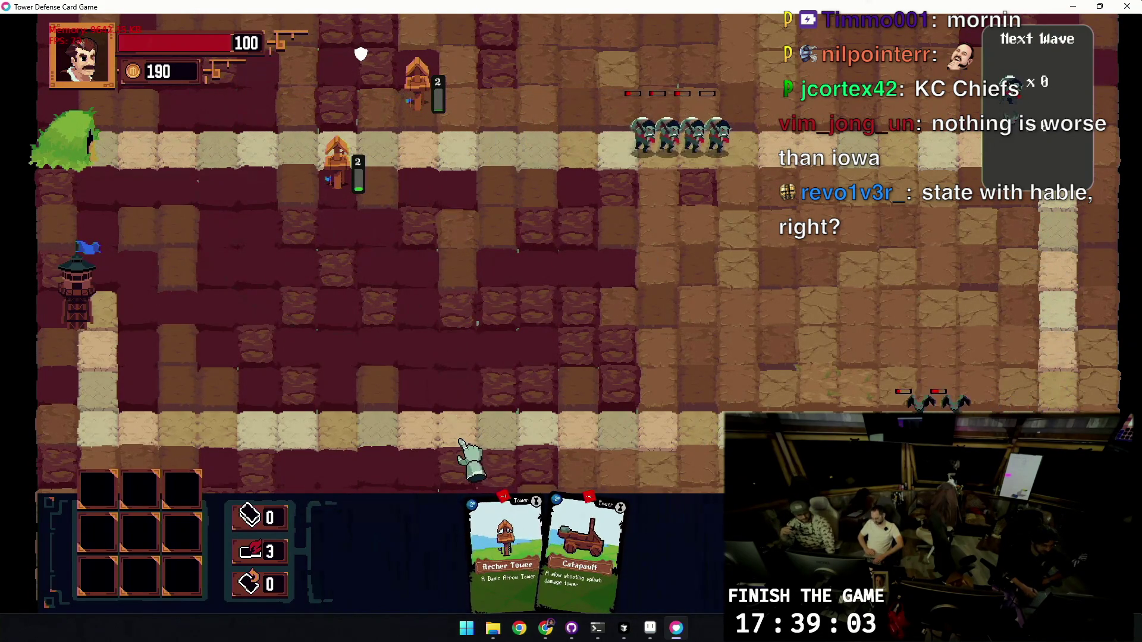
- Place another Archer Tower on the lower-left map and view the tower's Lv2 upgrade details
left_click(494, 523)
left_click(202, 404)
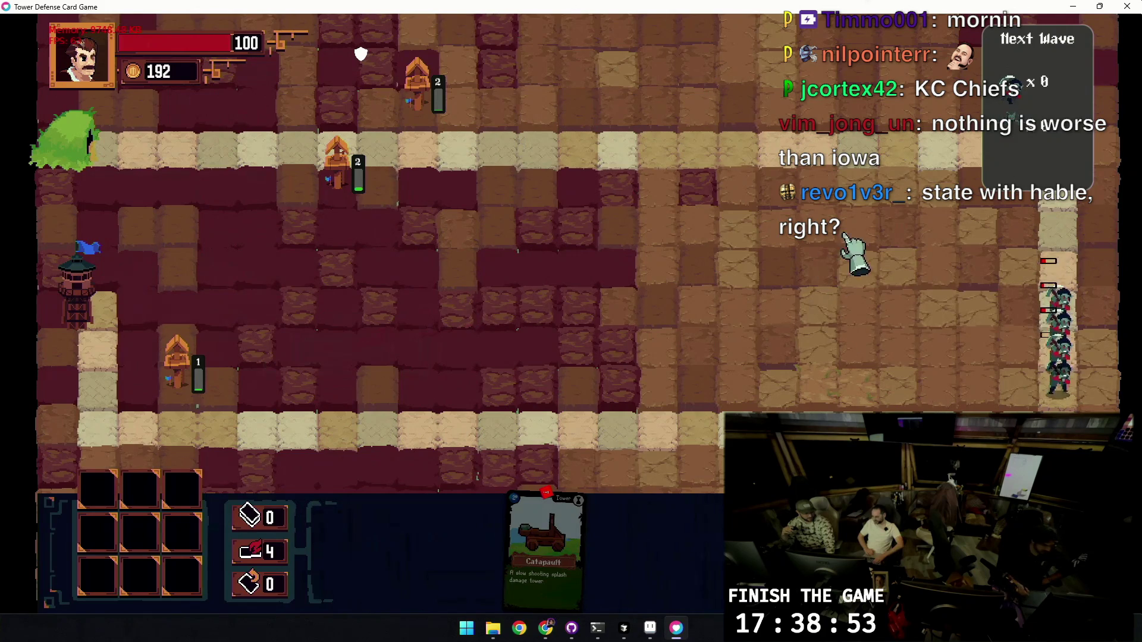
left_click(331, 140)
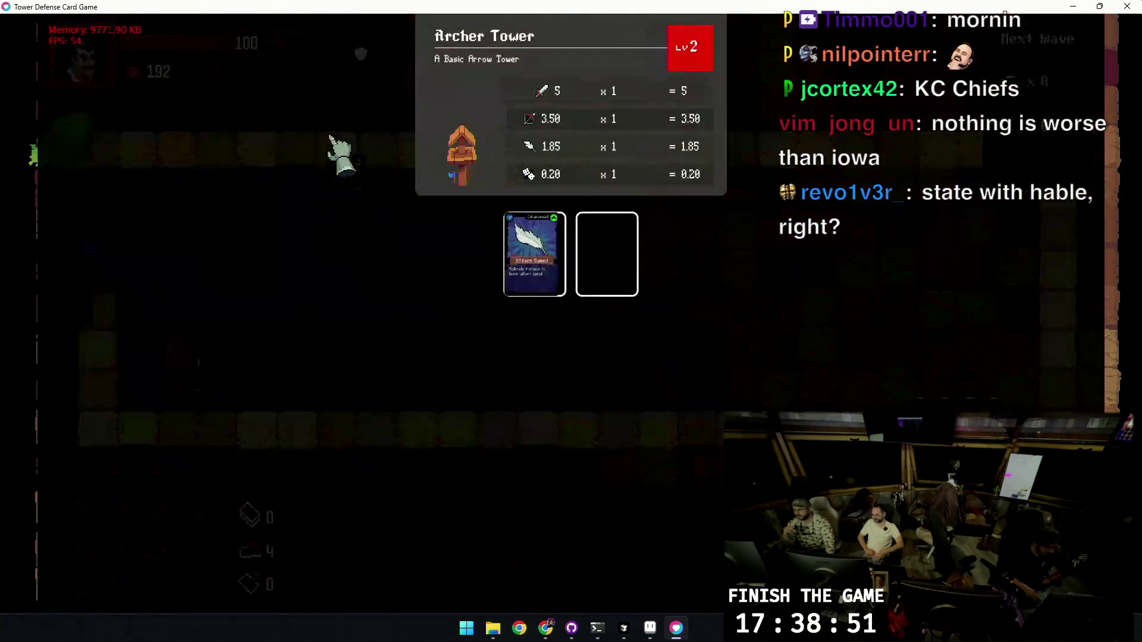
- Close the upgrade details and place an Archer Tower near the top path
left_click(741, 107)
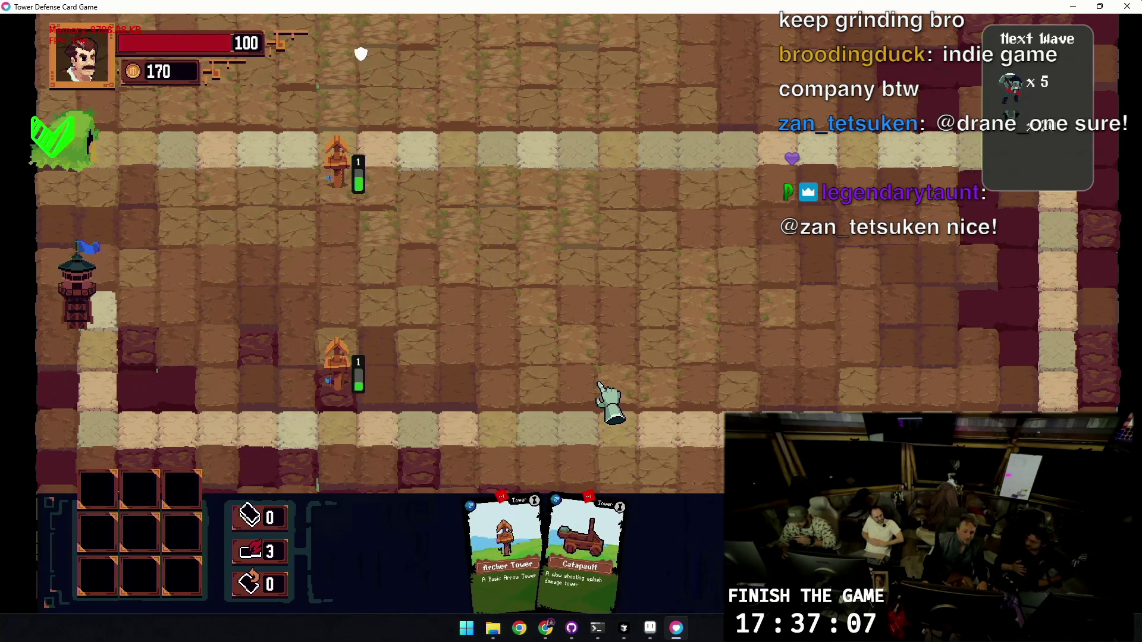
mouse_move(515, 503)
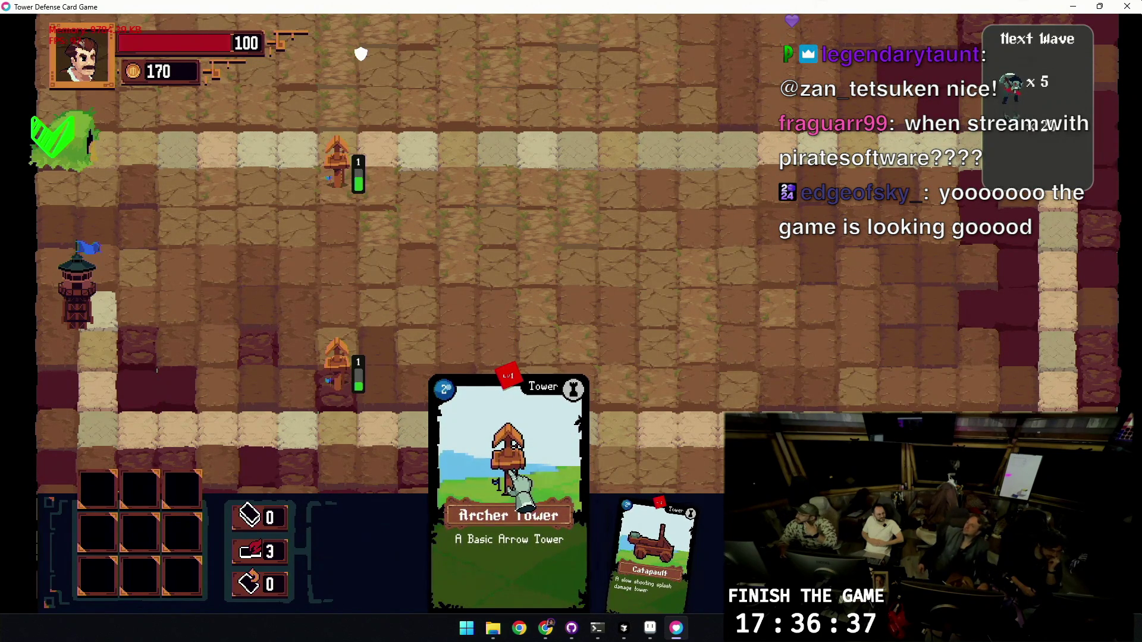
left_click_drag(511, 470, 473, 123)
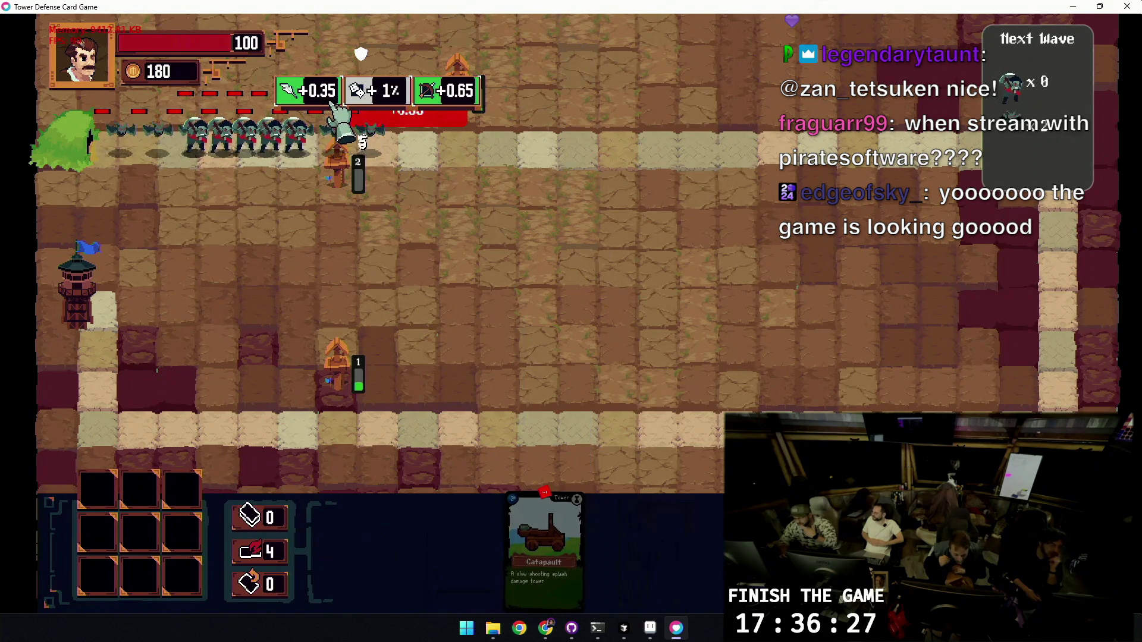
- Choose the Range bonus for the level-2 tower, then inspect and close its upgrade panel
left_click(429, 90)
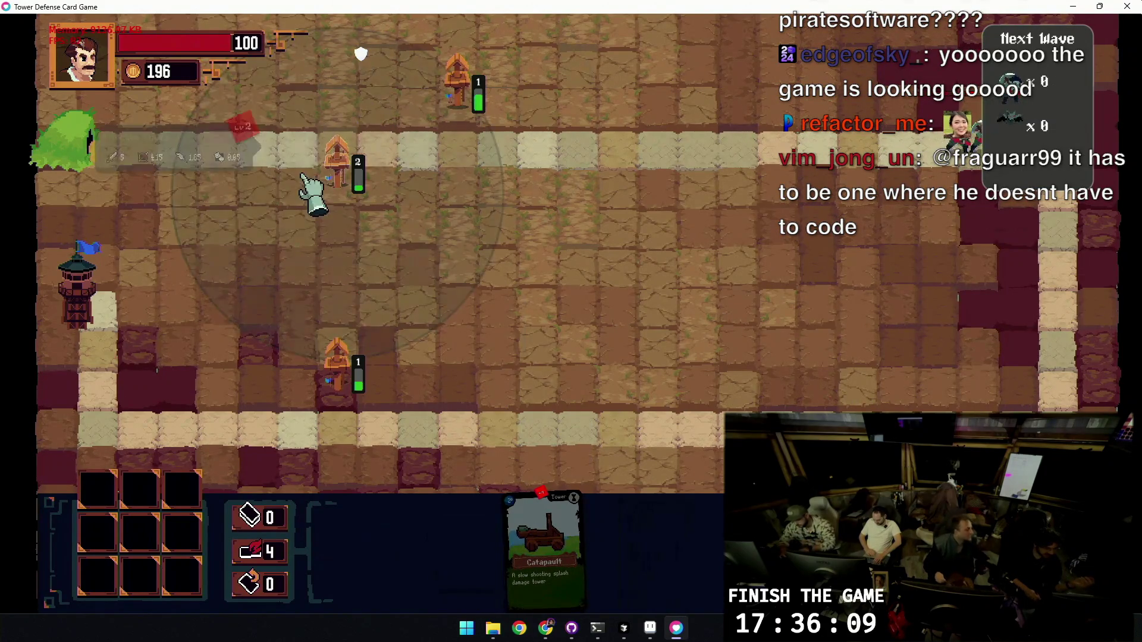
left_click(336, 167)
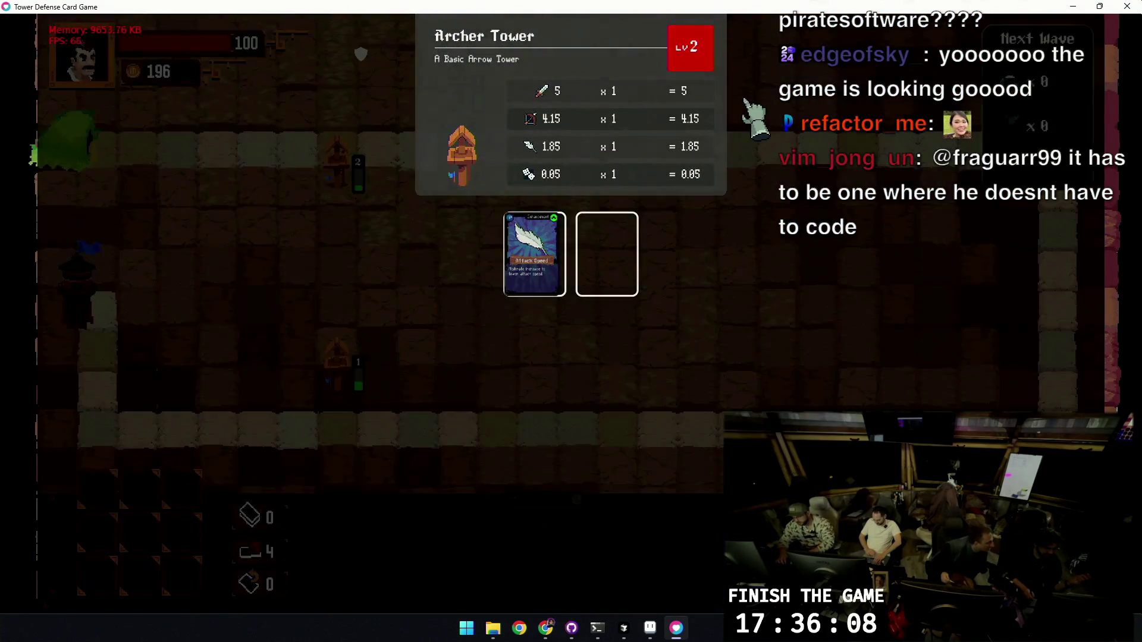
left_click(755, 119)
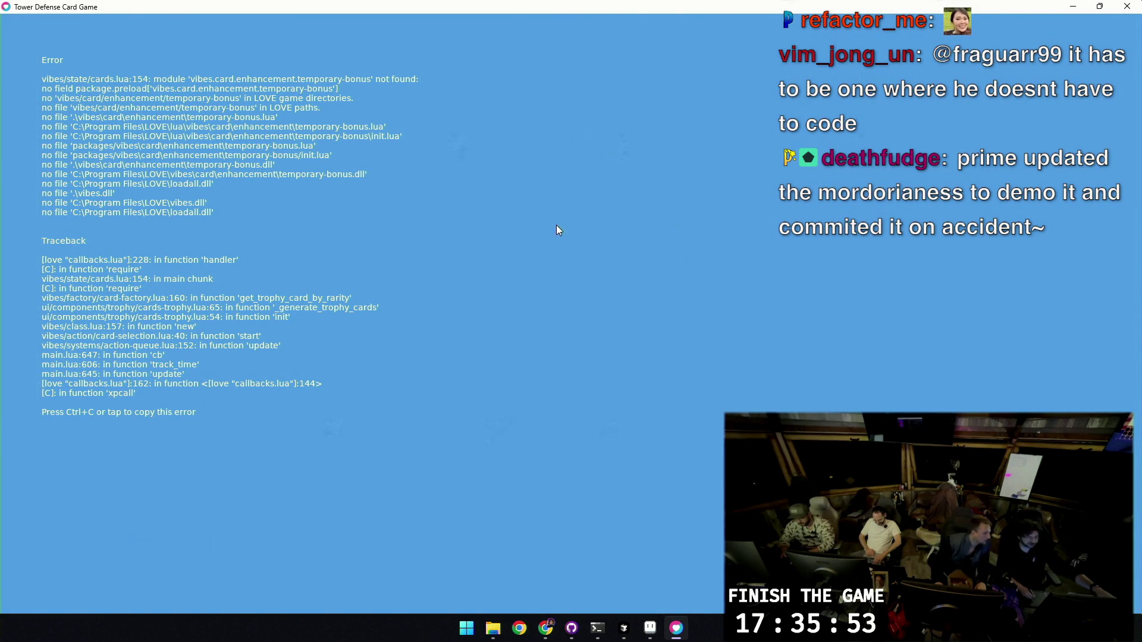
- Close the Lua-error game window and bring Aseprite back to the front
left_click(1126, 7)
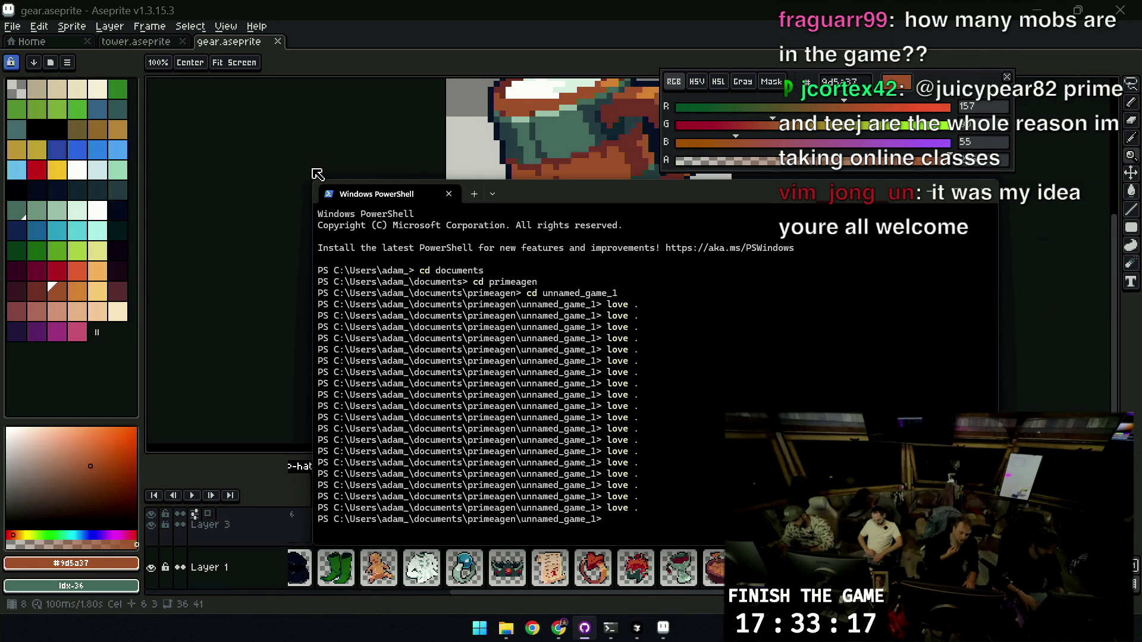
left_click(22, 36)
- Check File > Open Recent, dismiss it, and drag the colour popup aside
left_click(13, 26)
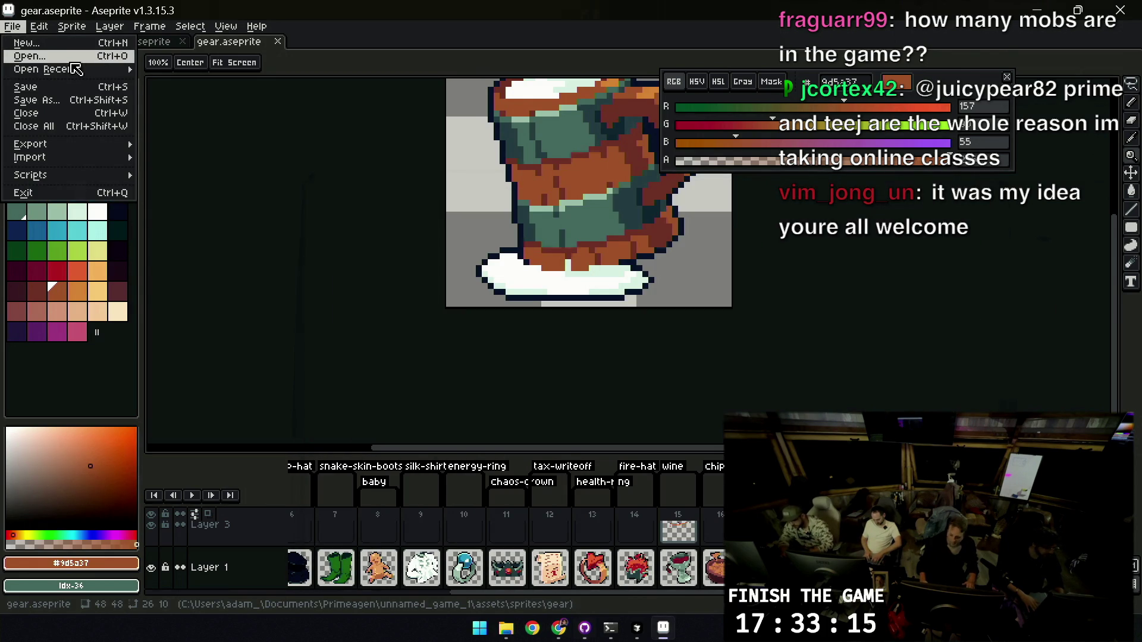
left_click(79, 70)
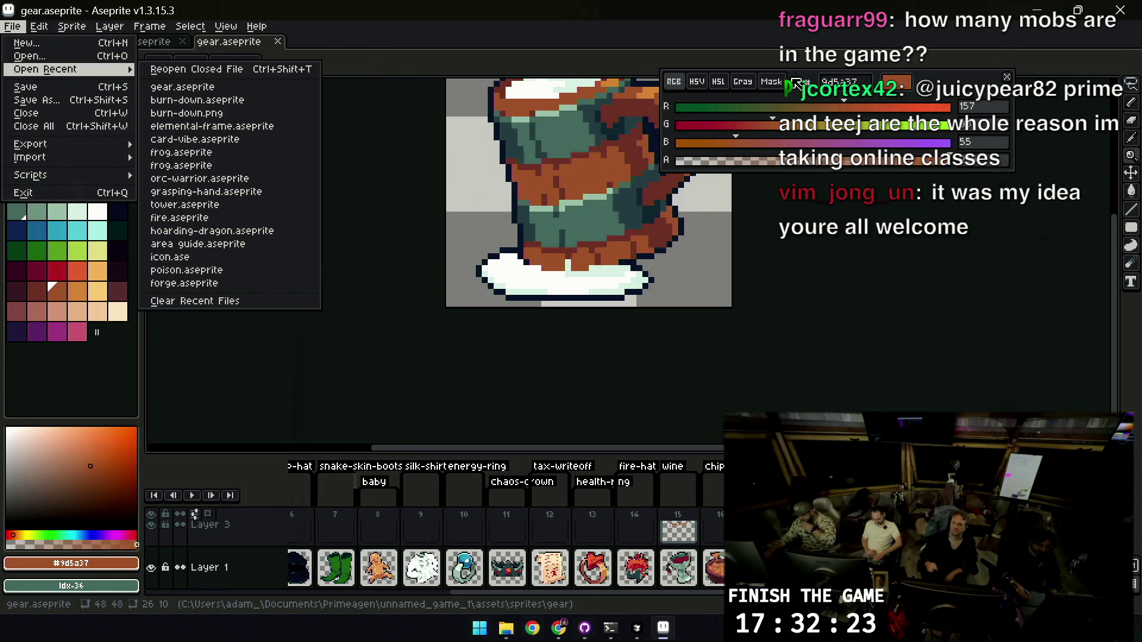
key("Escape")
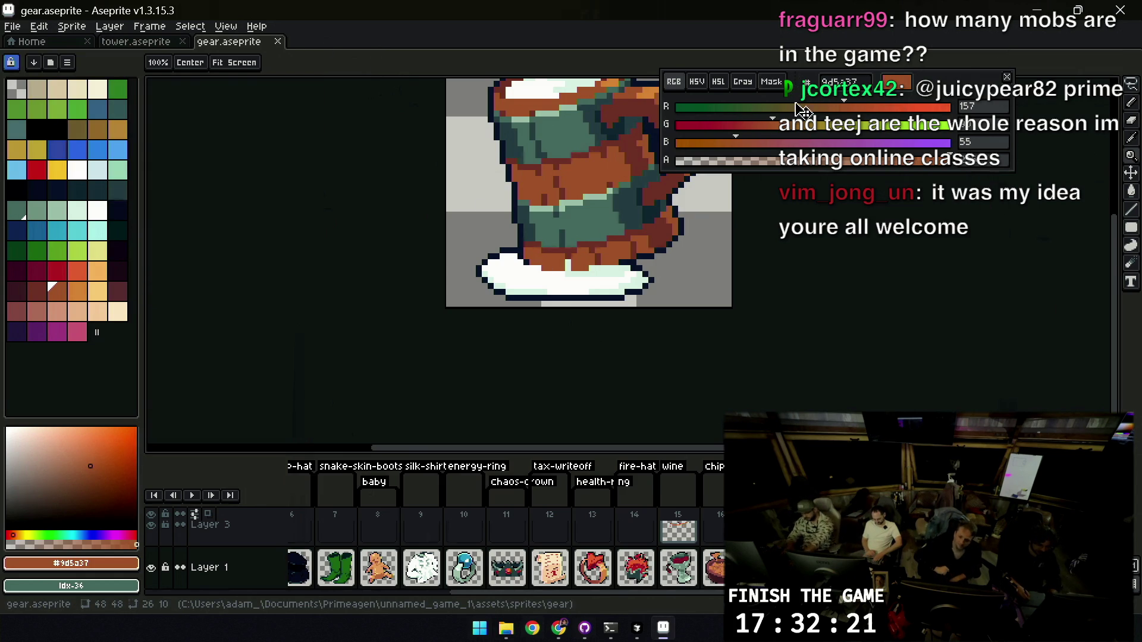
scroll(856, 60, "down", 3)
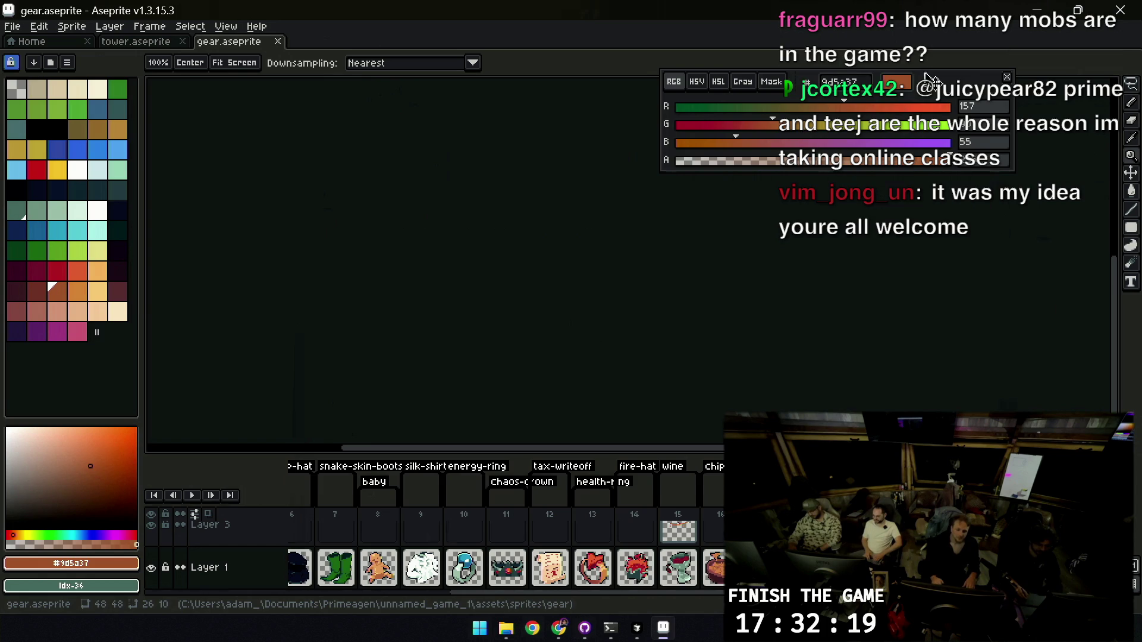
left_click_drag(930, 77, 915, 104)
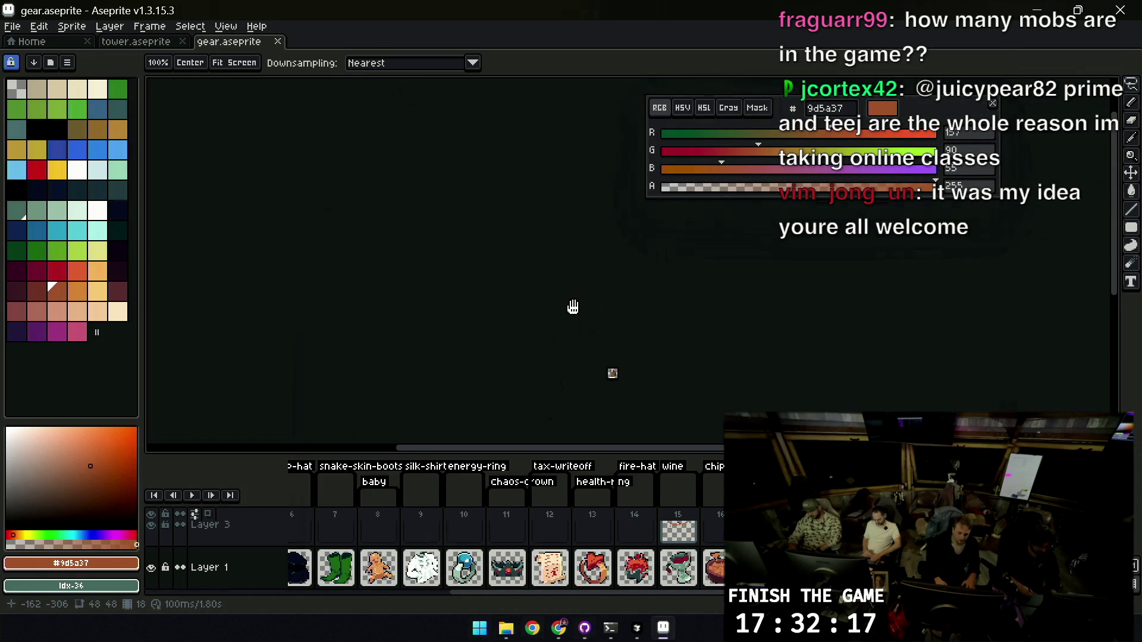
- Move the colour popup off the tankard, recentre the view, and switch to PowerShell
scroll(617, 361, "up", 5)
scroll(616, 361, "up", 1)
key("v")
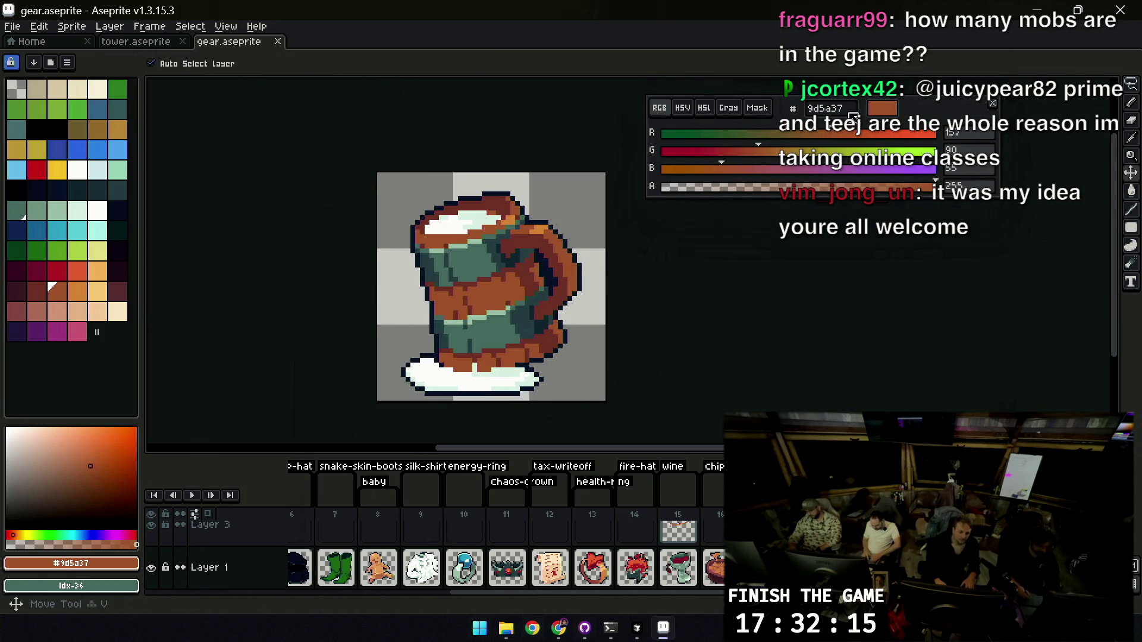
left_click_drag(789, 110, 952, 488)
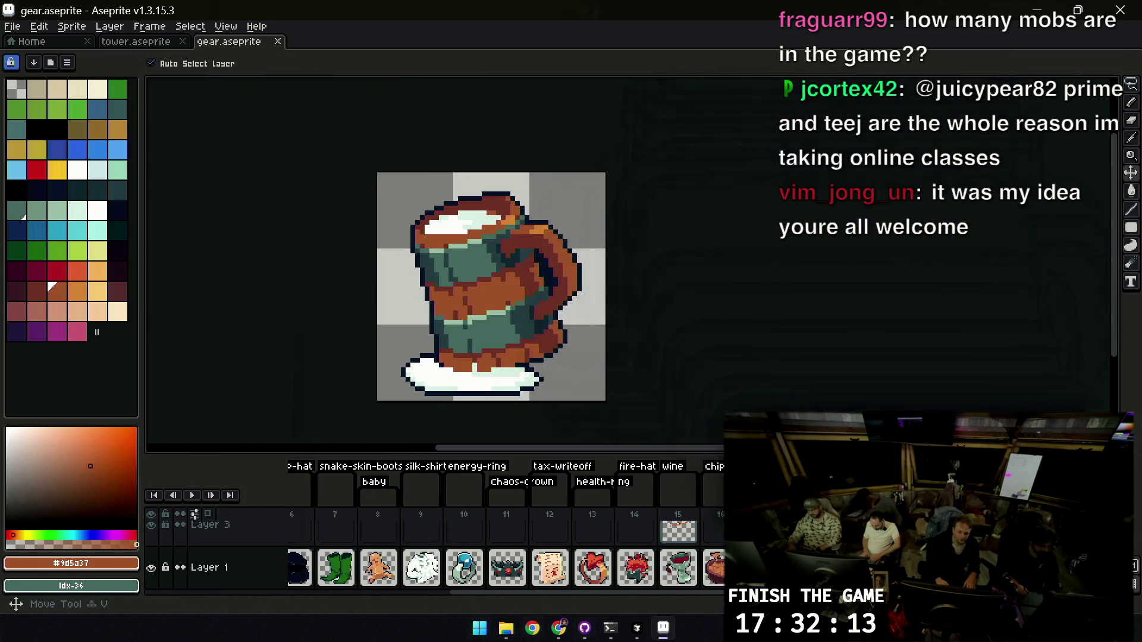
key("z")
scroll(630, 242, "down", 1)
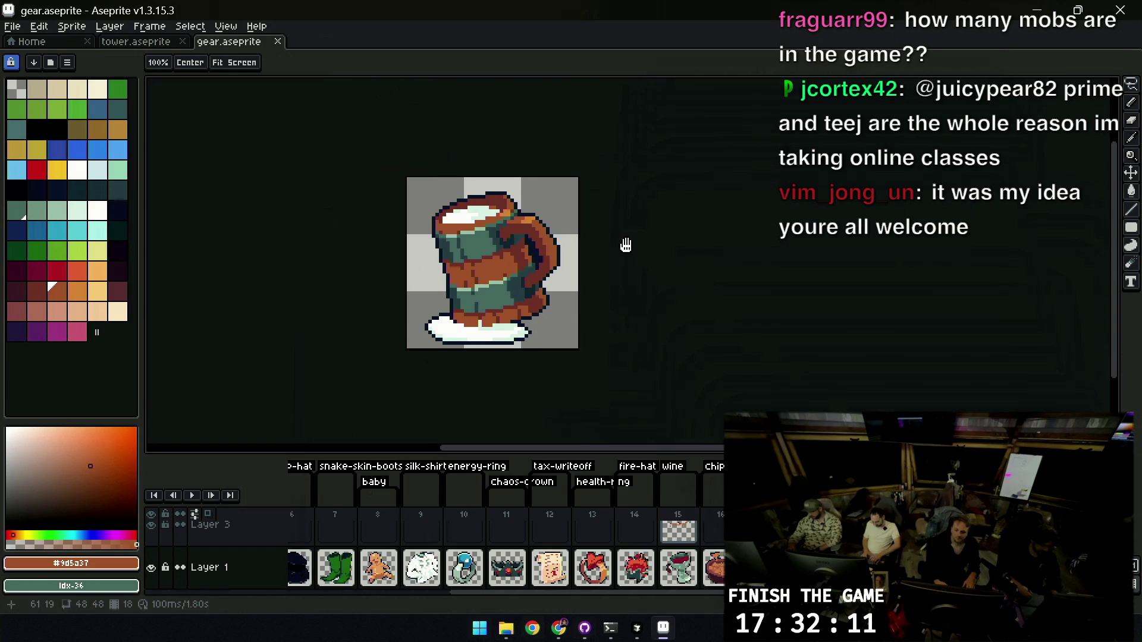
scroll(681, 493, "right", 3)
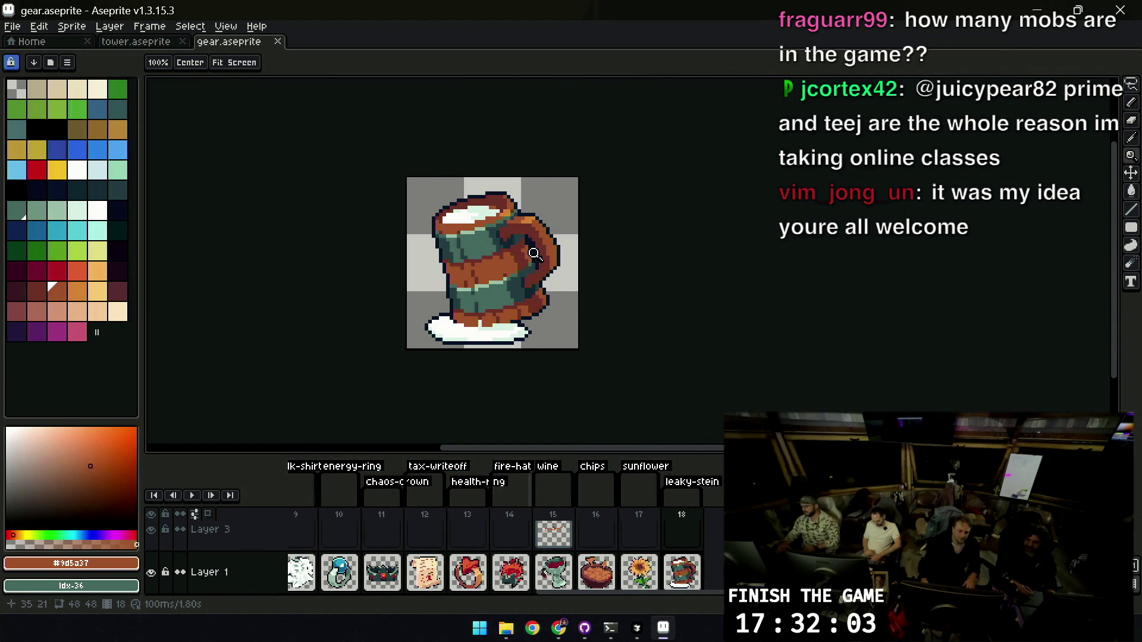
left_click_drag(462, 255, 520, 227)
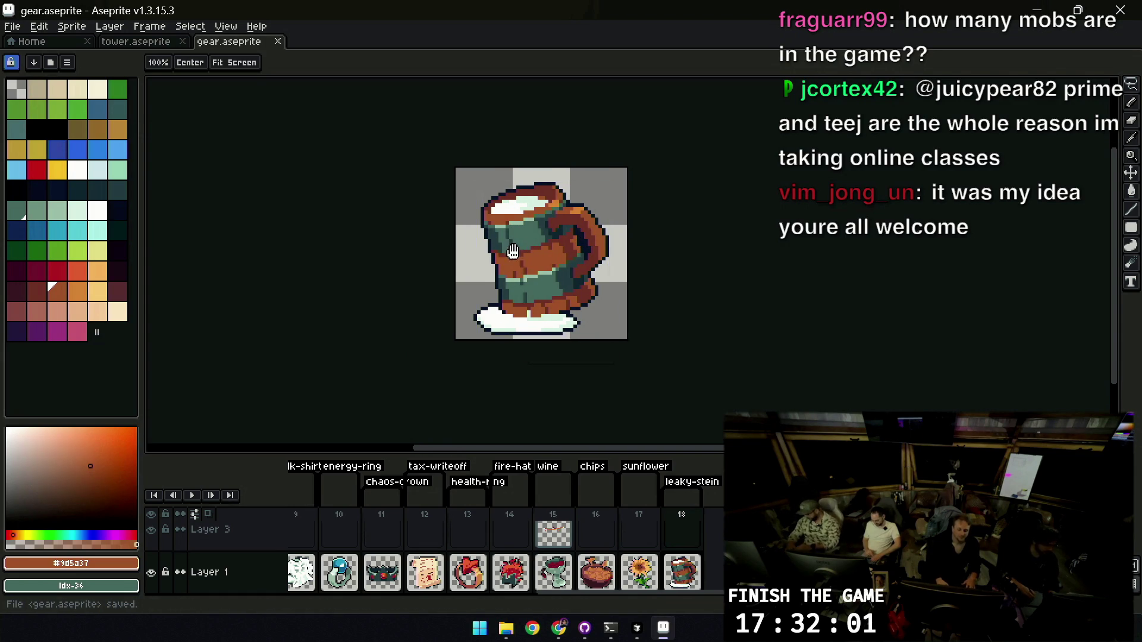
left_click(612, 619)
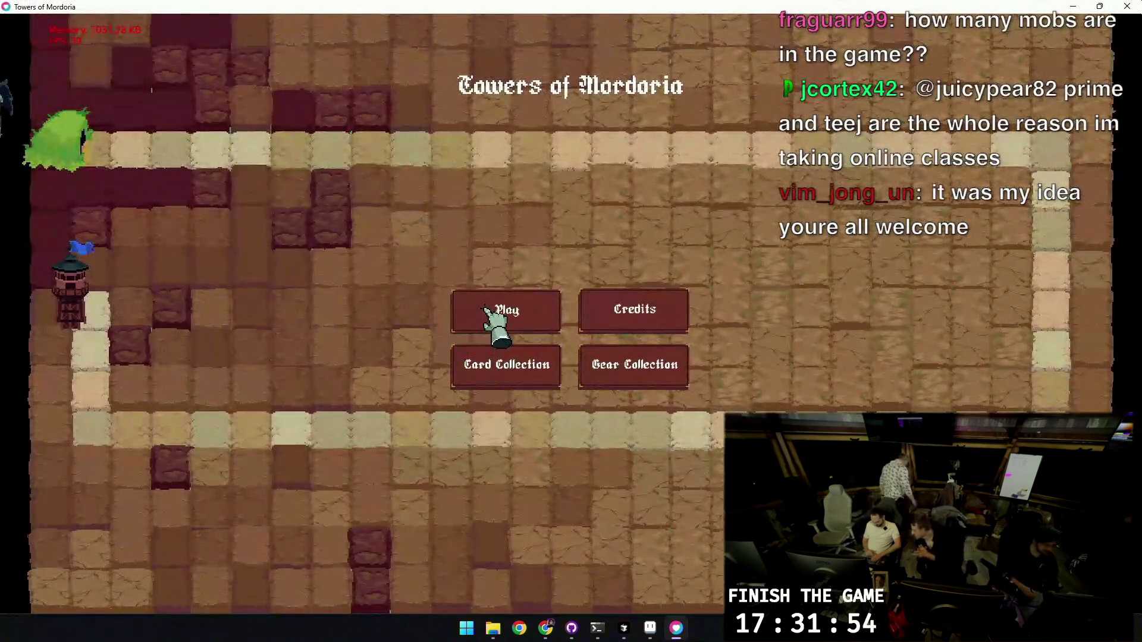
- Start a new Towers of Mordoria run as the Blacksmith
left_click(476, 308)
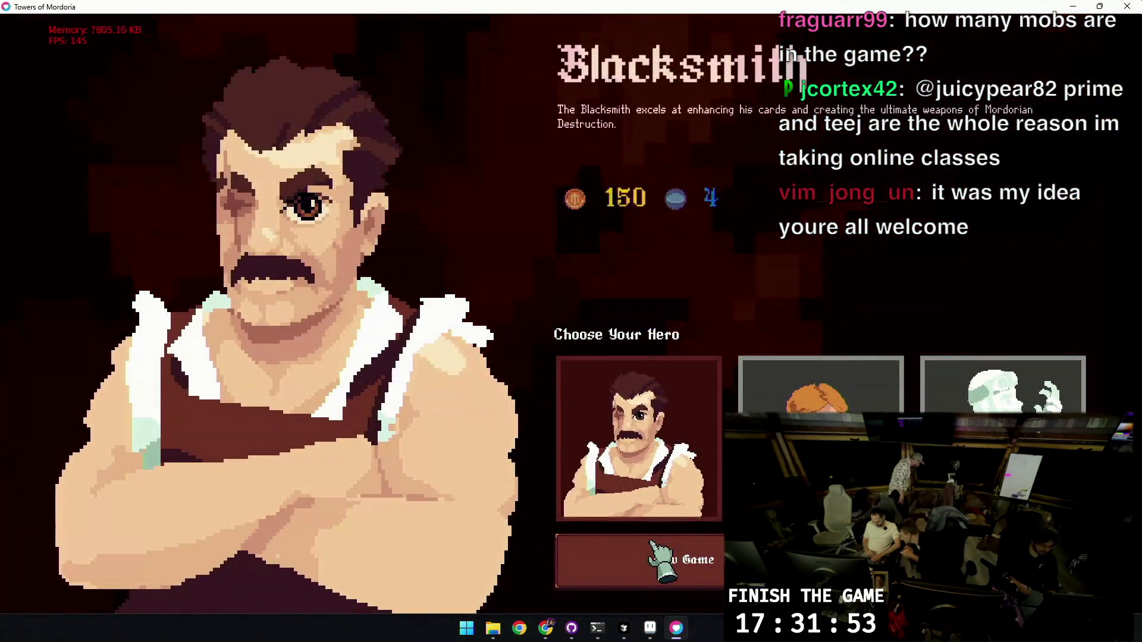
left_click(658, 553)
left_click(622, 521)
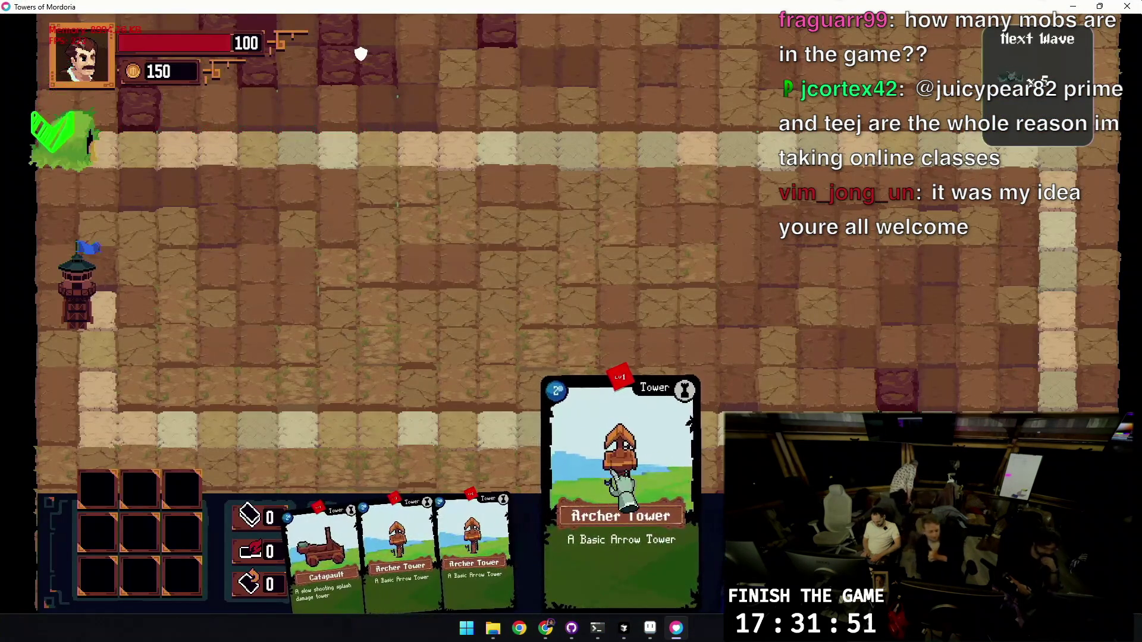
- Place two Archer Towers beside the top path
left_click_drag(612, 463, 414, 179)
left_click(423, 180)
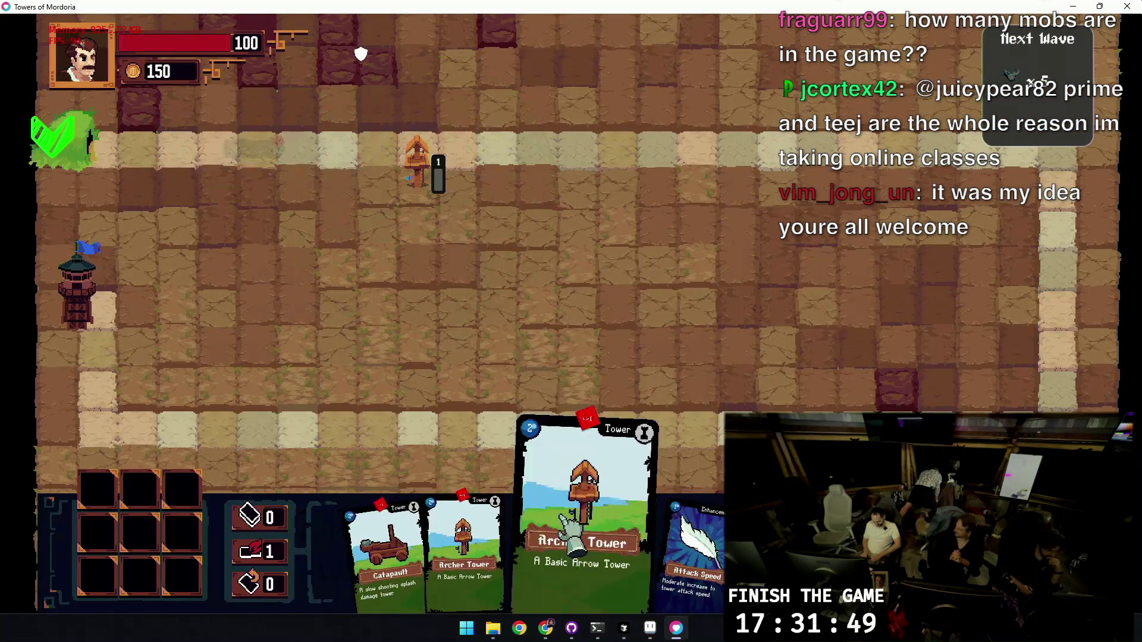
left_click_drag(582, 535, 423, 110)
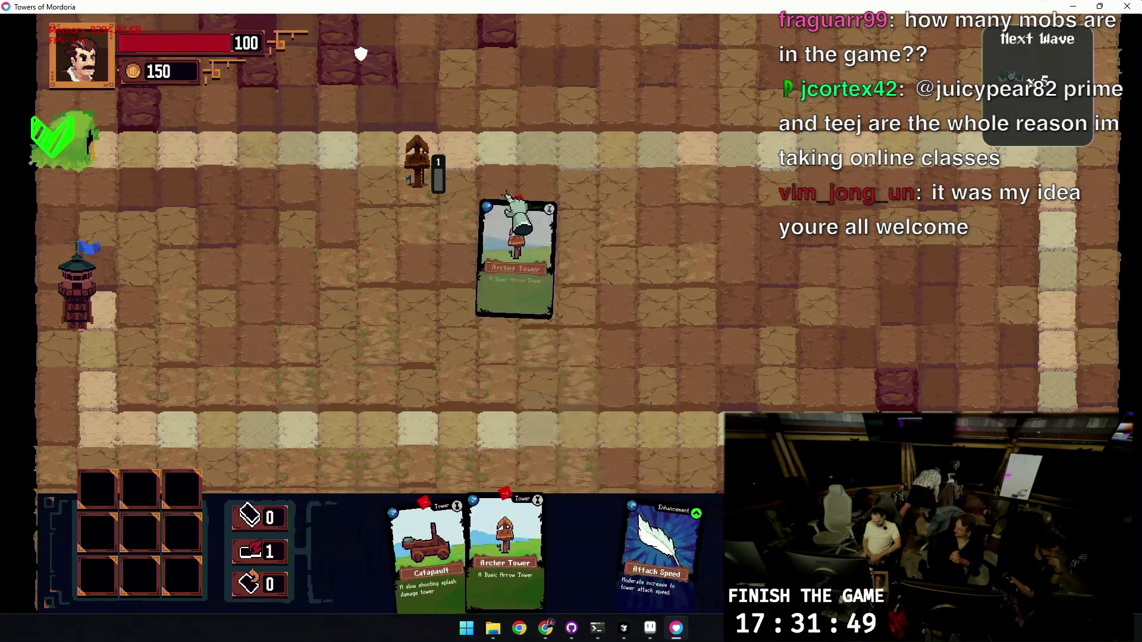
left_click(423, 110)
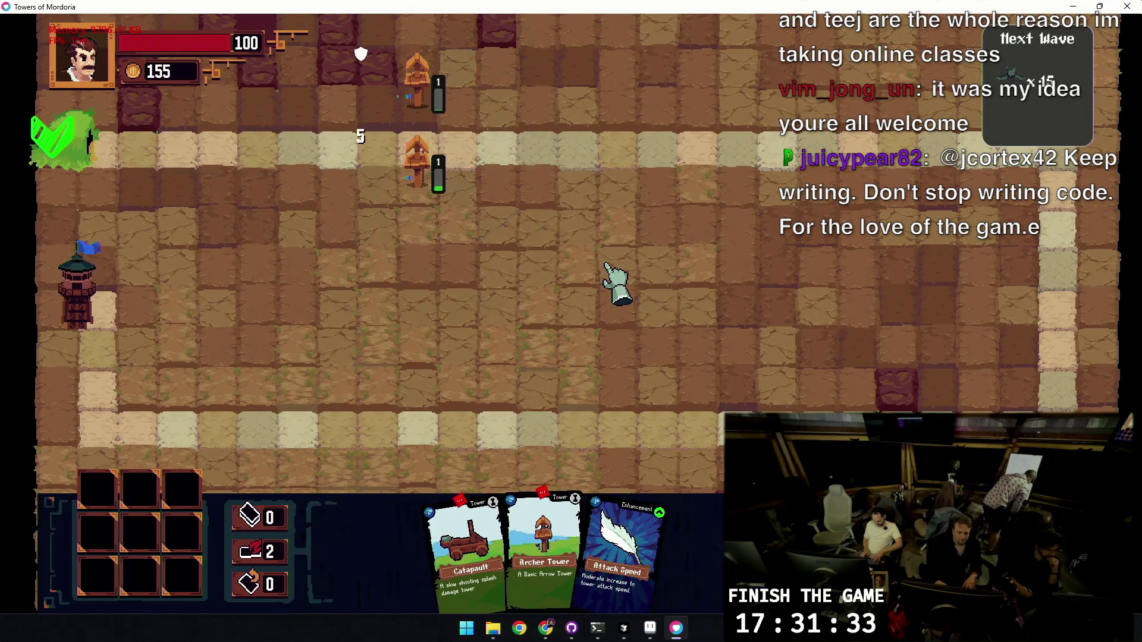
- Play Attack Speed on an archer tower, add a third Archer Tower on the right, and pick a level-2 bonus
mouse_move(653, 517)
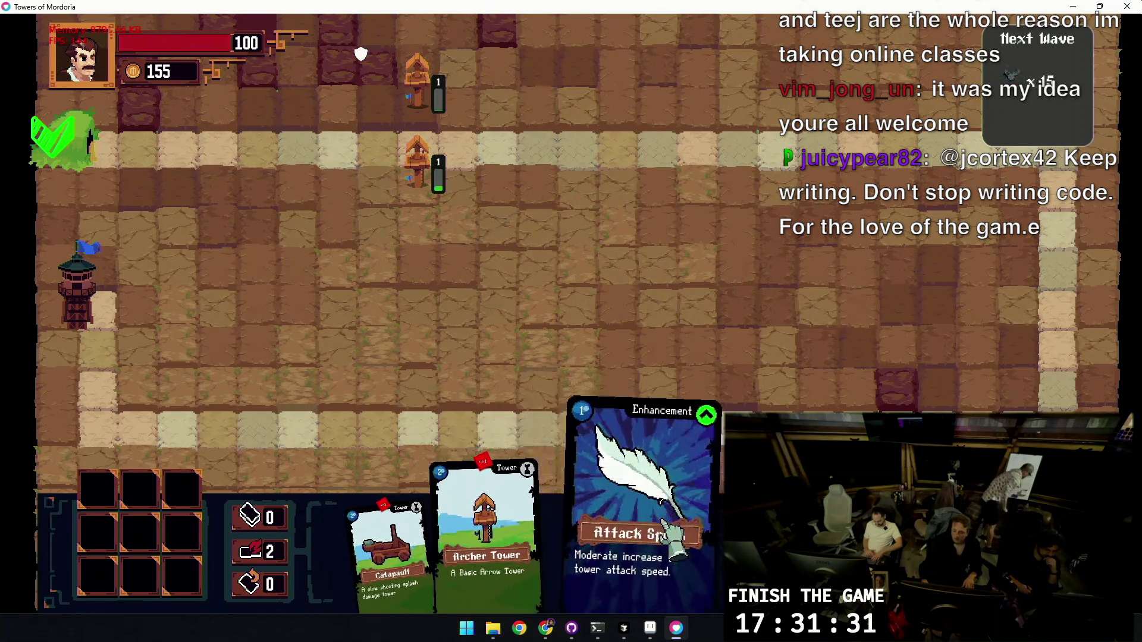
left_click_drag(648, 508, 430, 182)
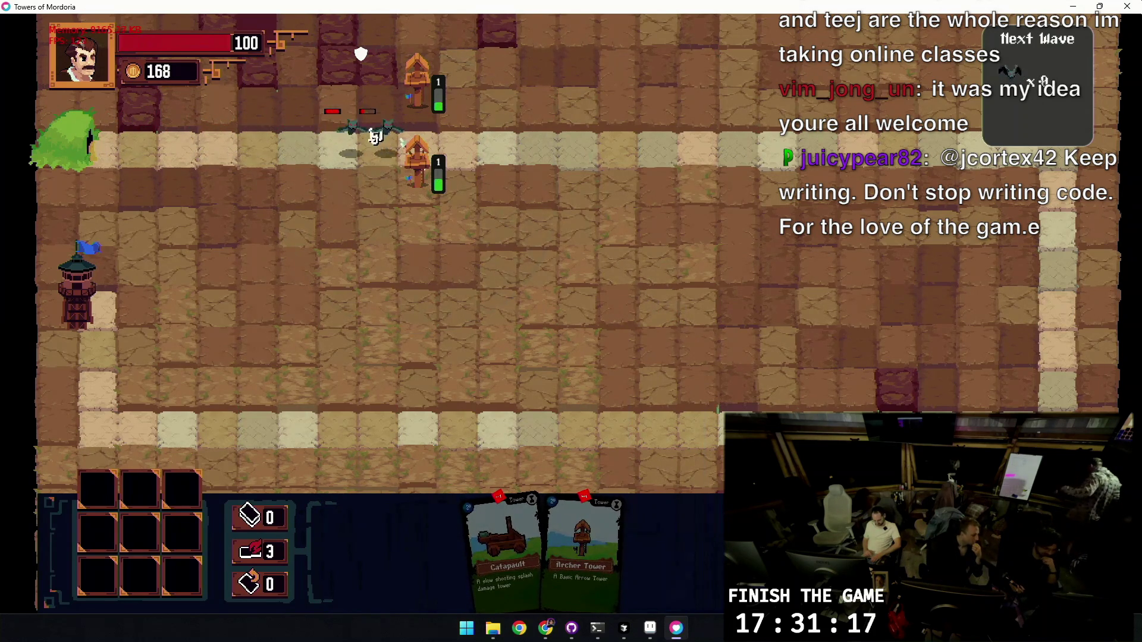
mouse_move(571, 493)
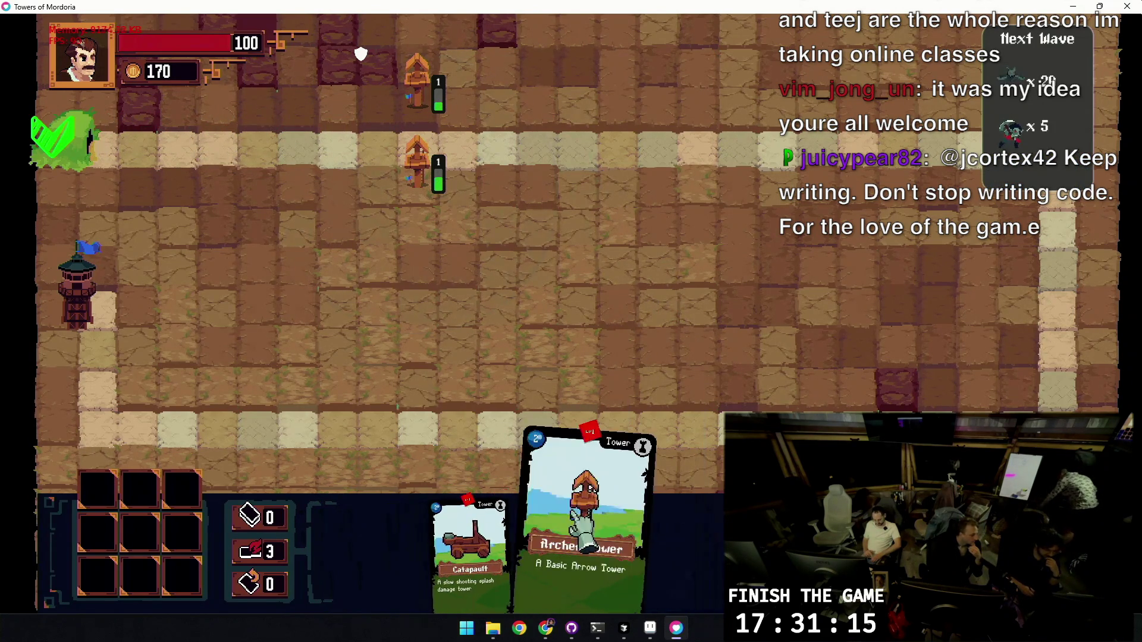
left_click_drag(574, 476, 621, 172)
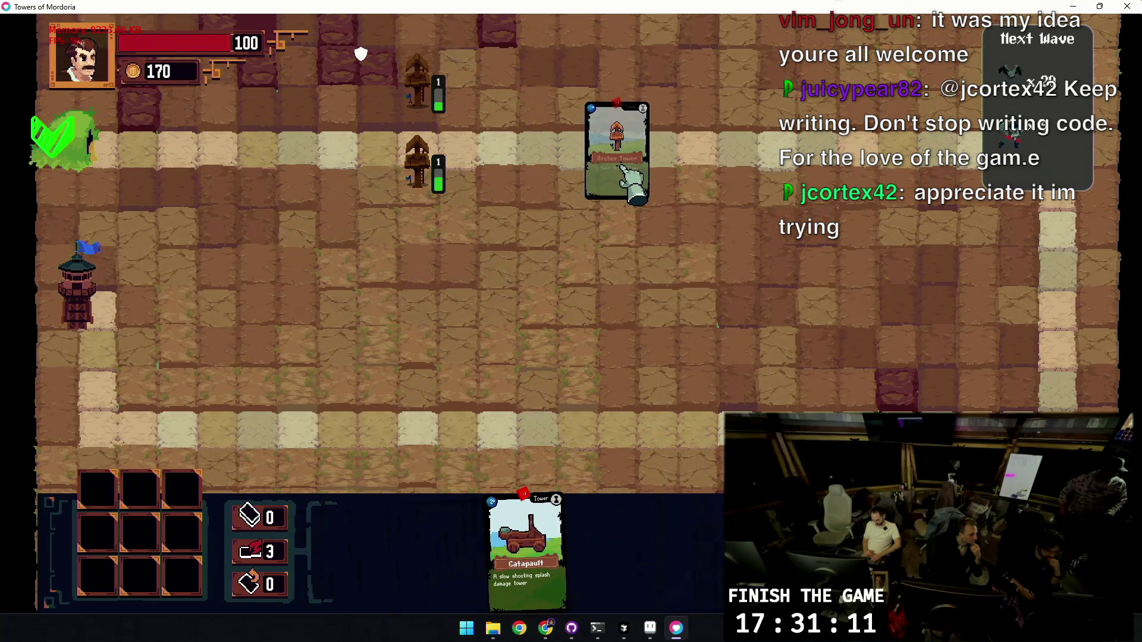
mouse_move(622, 171)
left_mouse_down()
mouse_move(986, 227)
mouse_move(637, 195)
left_mouse_up()
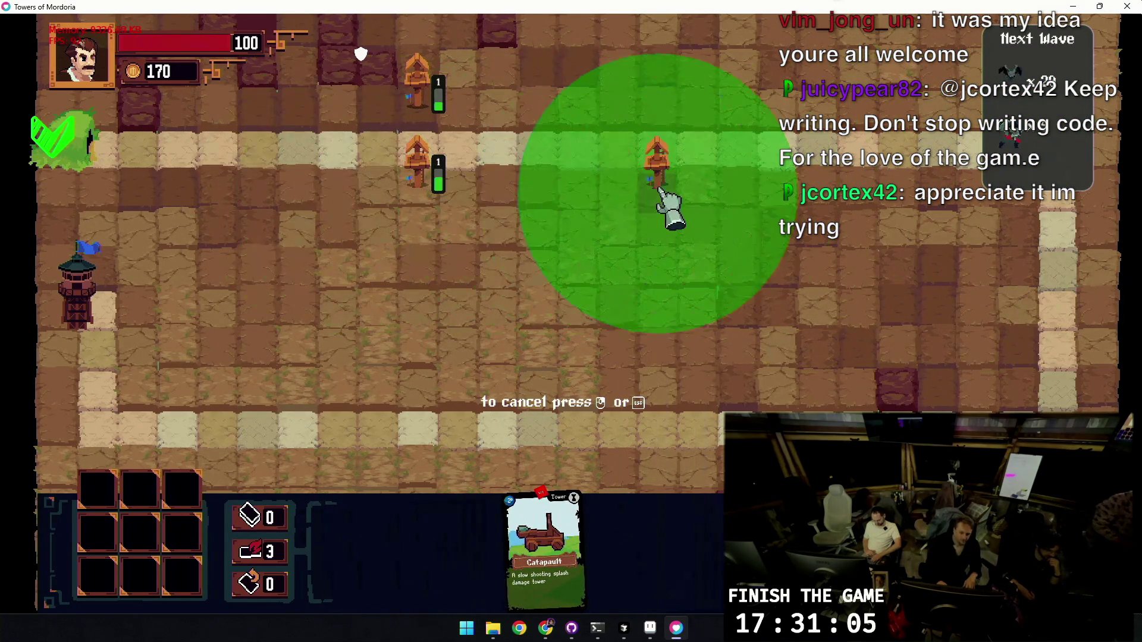
left_click_drag(637, 196, 963, 380)
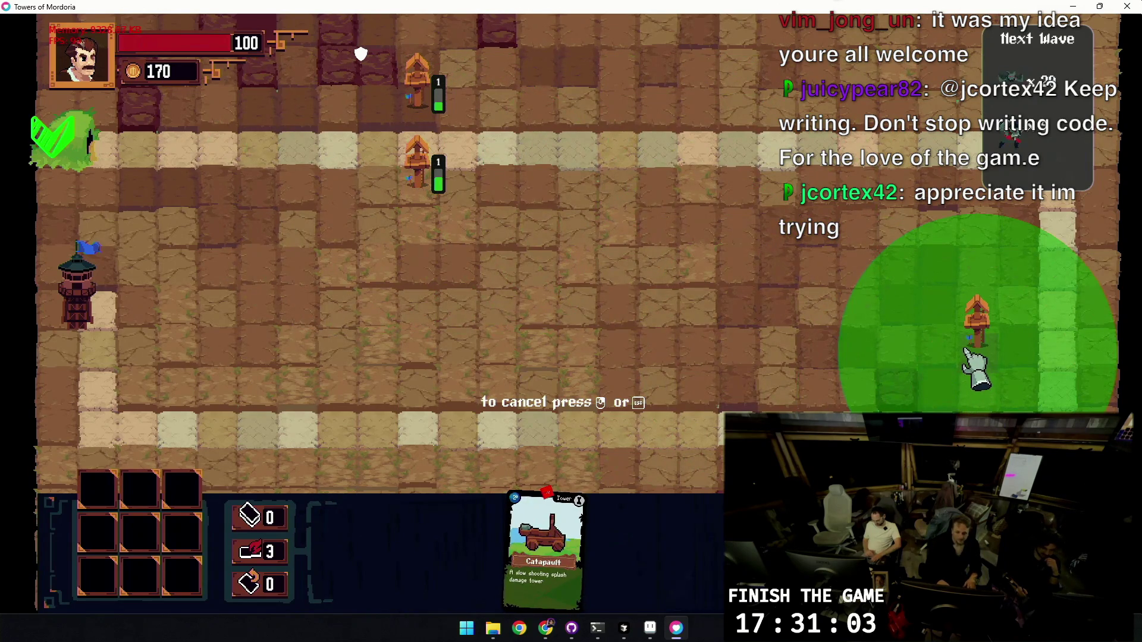
left_click(965, 352)
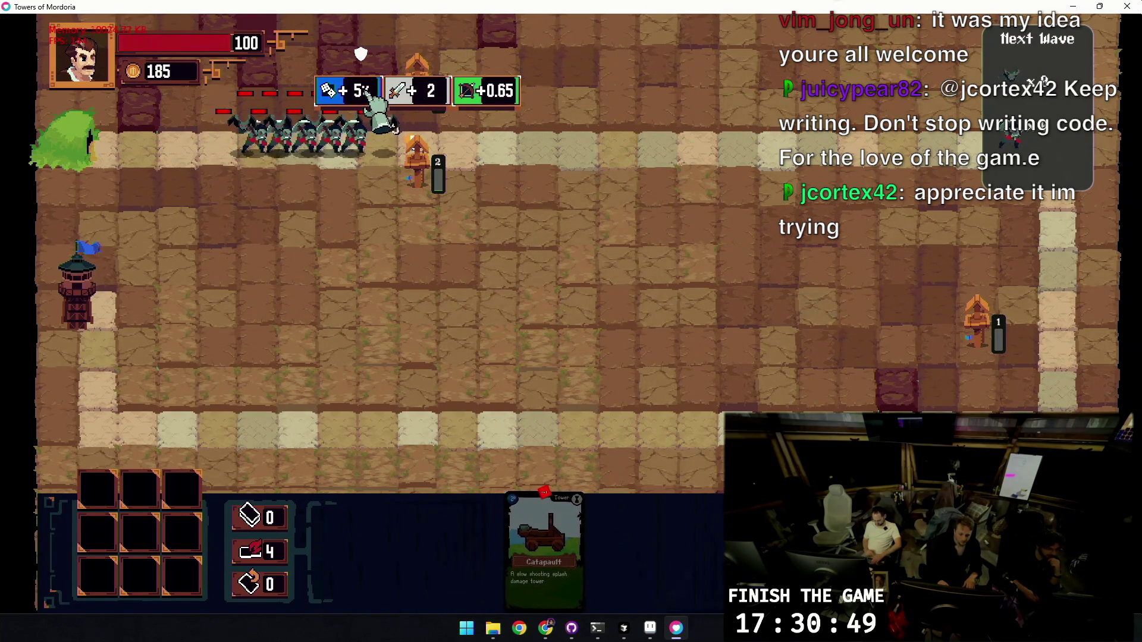
left_click(368, 96)
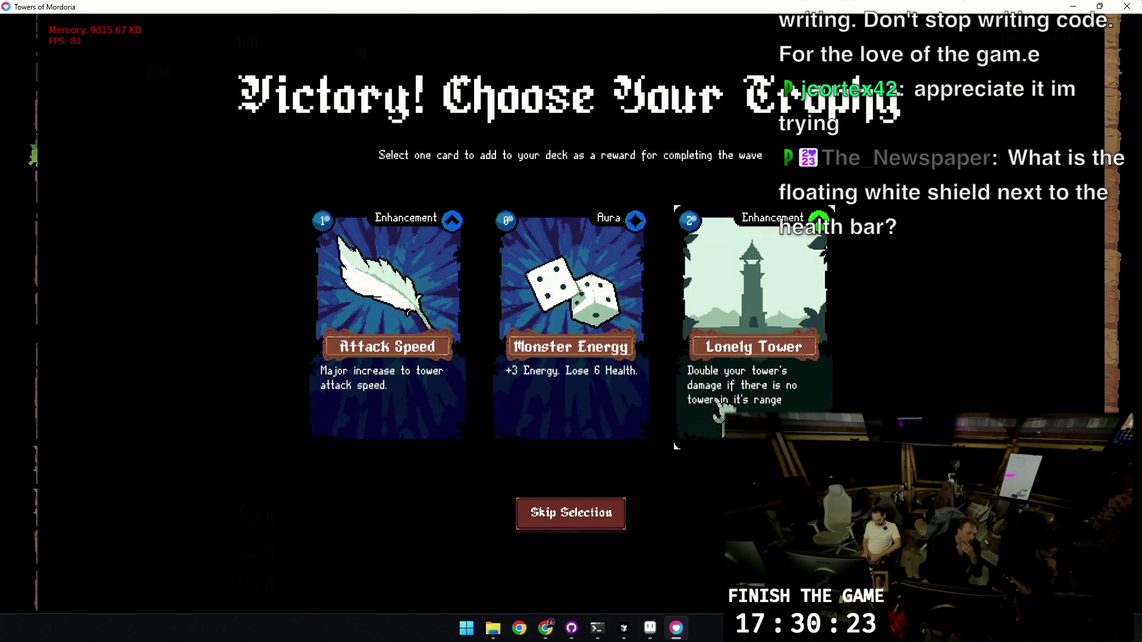
- Take the Lonely Tower reward, buy the Water Tower card for 30 coins, and start Level 2
left_click(718, 402)
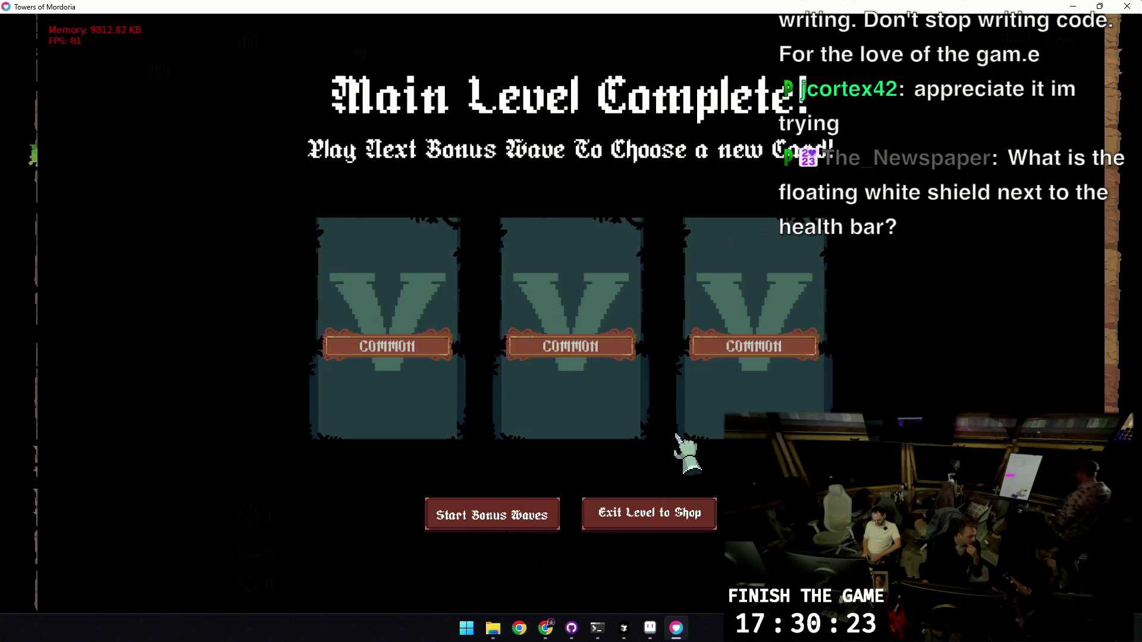
left_click(601, 513)
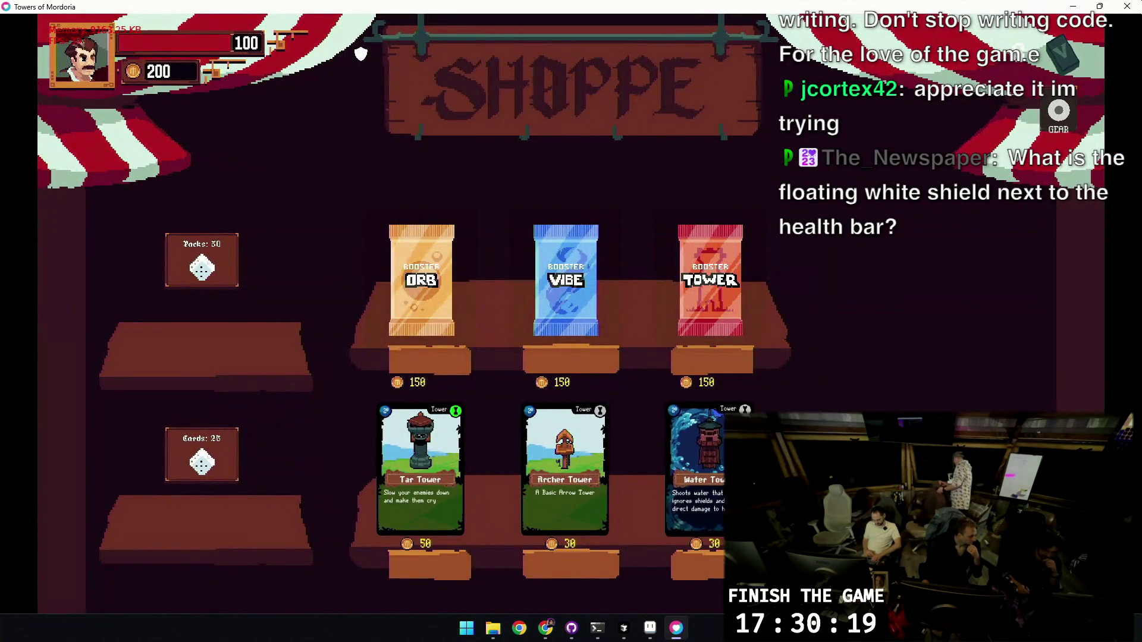
left_click(696, 469)
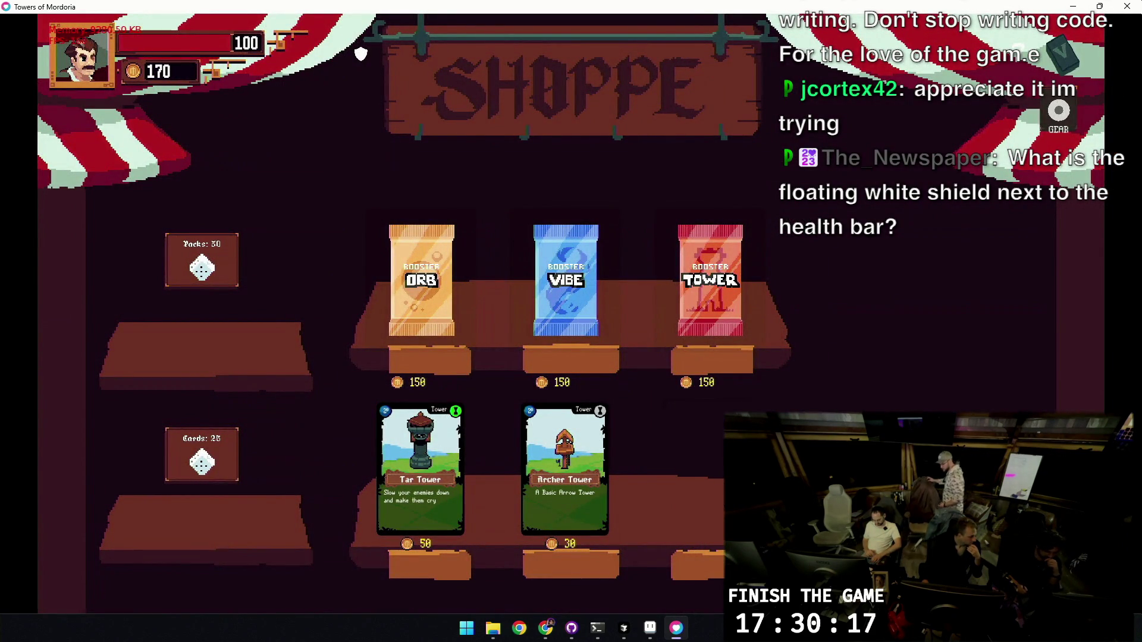
key("Escape")
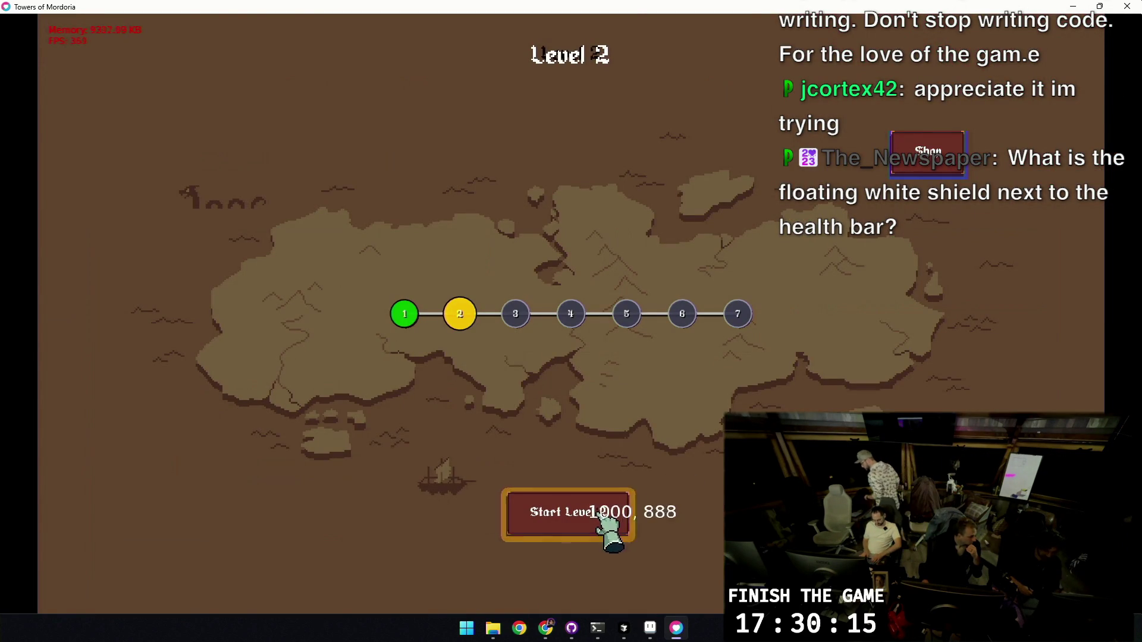
left_click(597, 523)
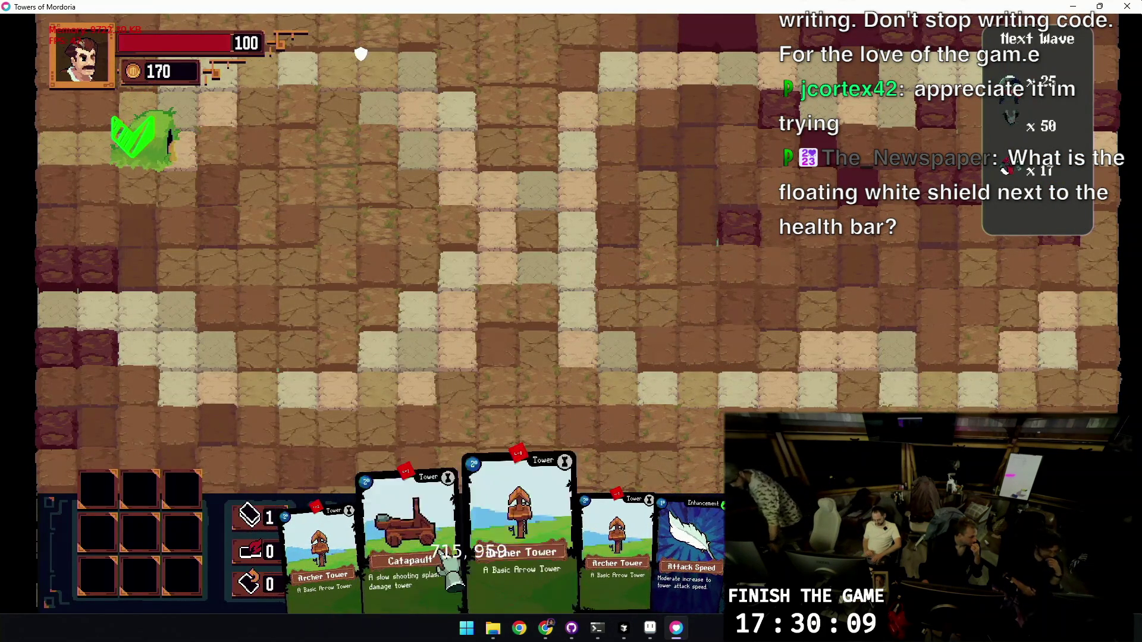
- Place an Archer Tower and an upper-right Water Tower, then give the level-3 archer Attack Speed
mouse_move(356, 547)
left_mouse_down()
mouse_move(339, 425)
mouse_move(361, 151)
mouse_move(419, 226)
mouse_move(463, 235)
left_mouse_up()
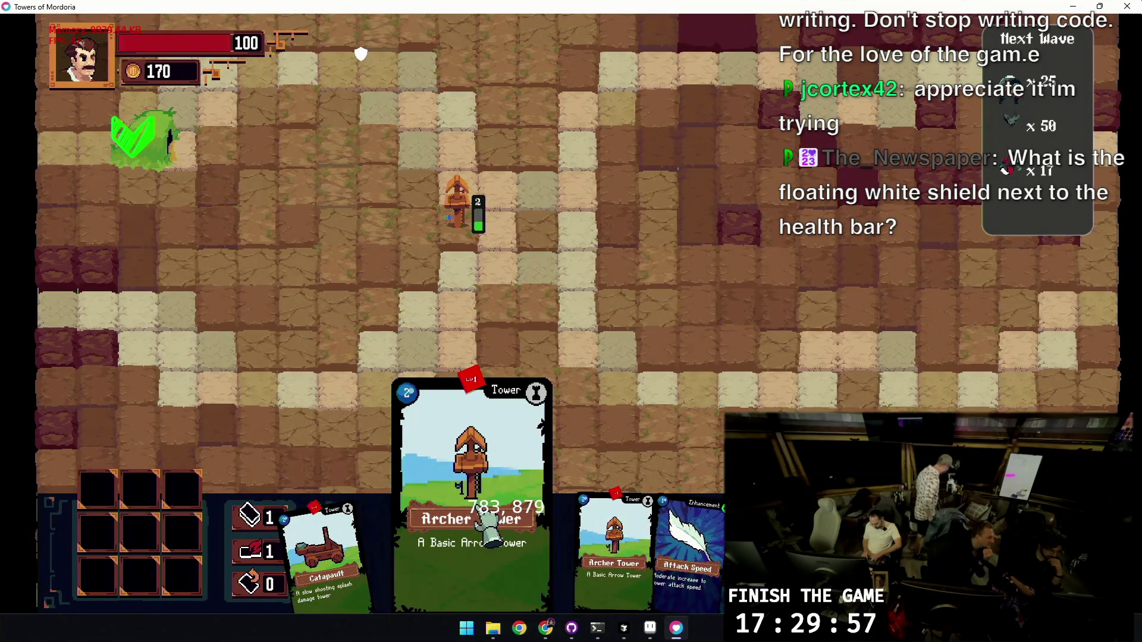
left_click_drag(485, 499, 622, 247)
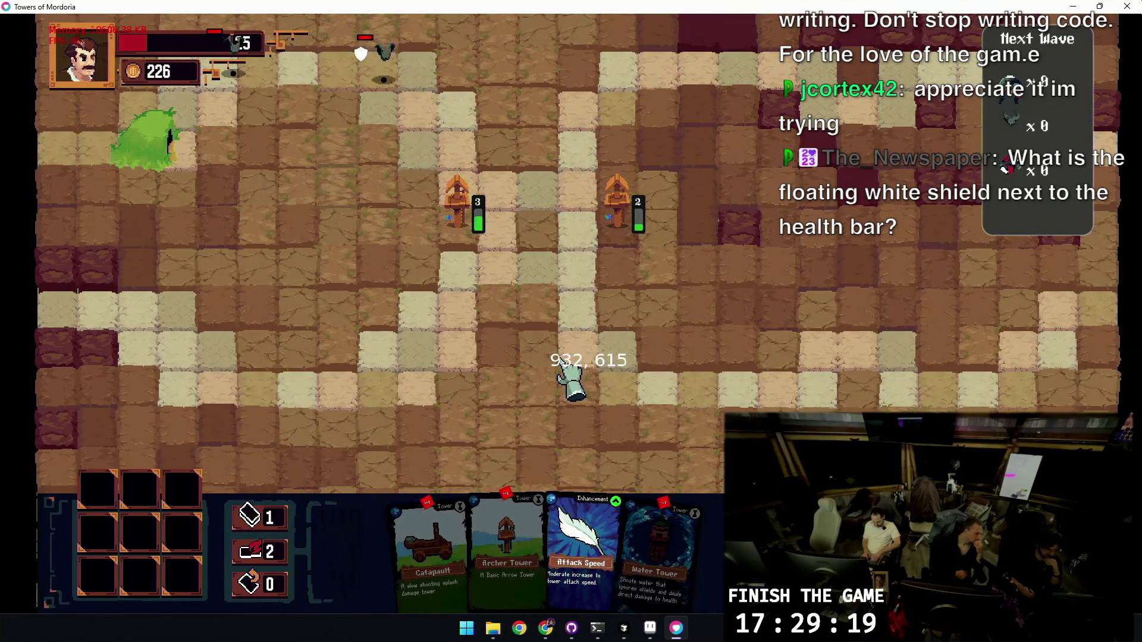
mouse_move(613, 546)
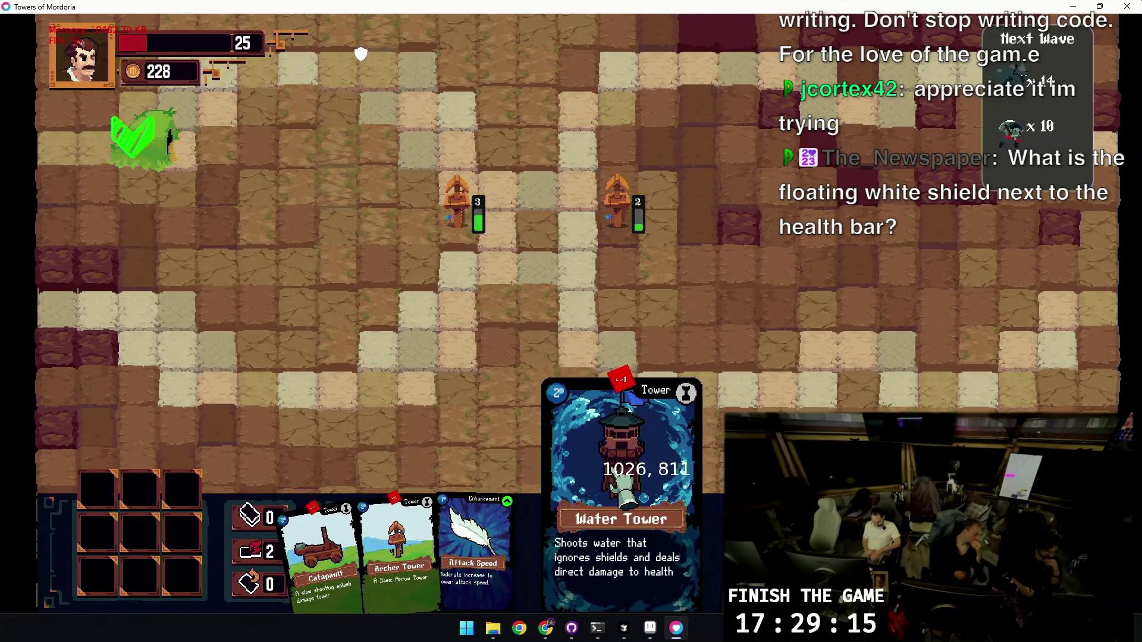
left_click_drag(618, 479, 791, 128)
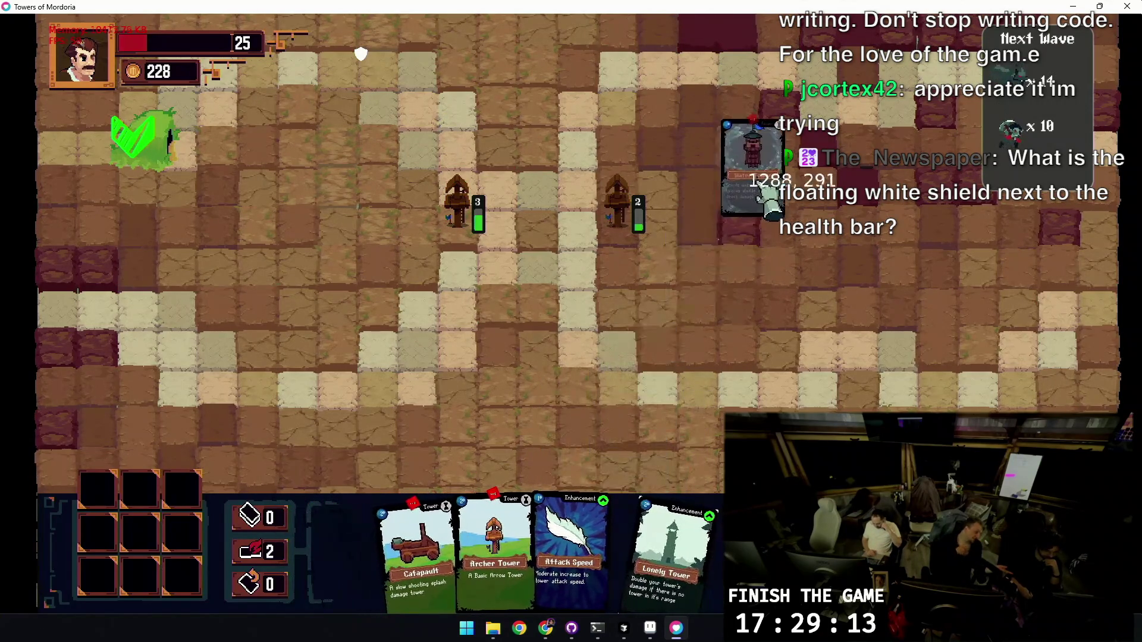
left_click(780, 122)
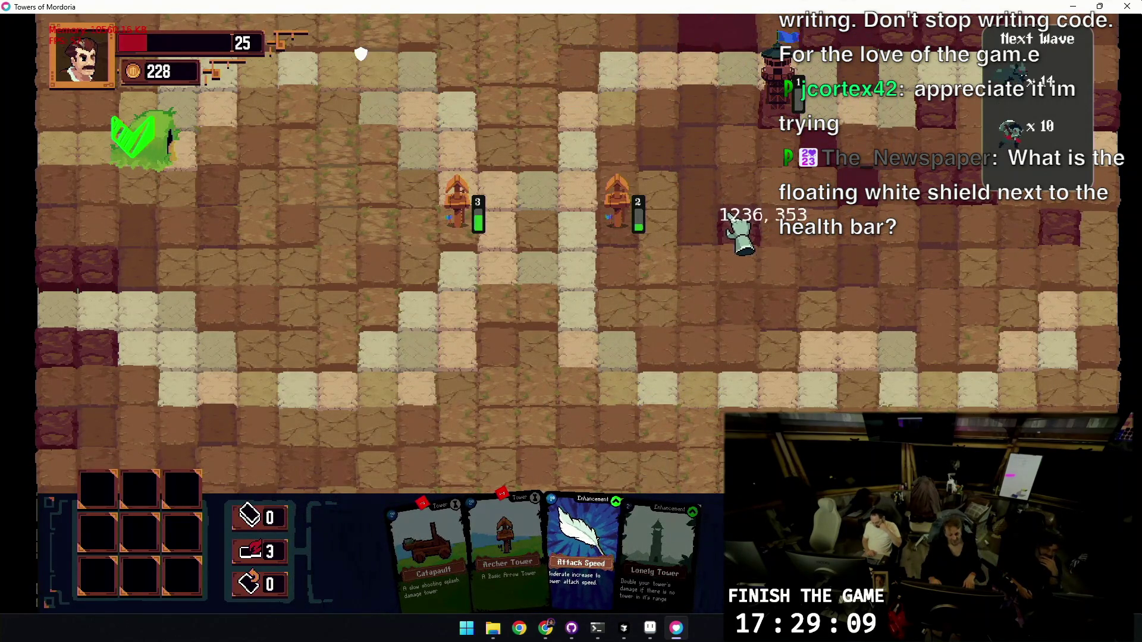
left_click_drag(577, 487, 485, 226)
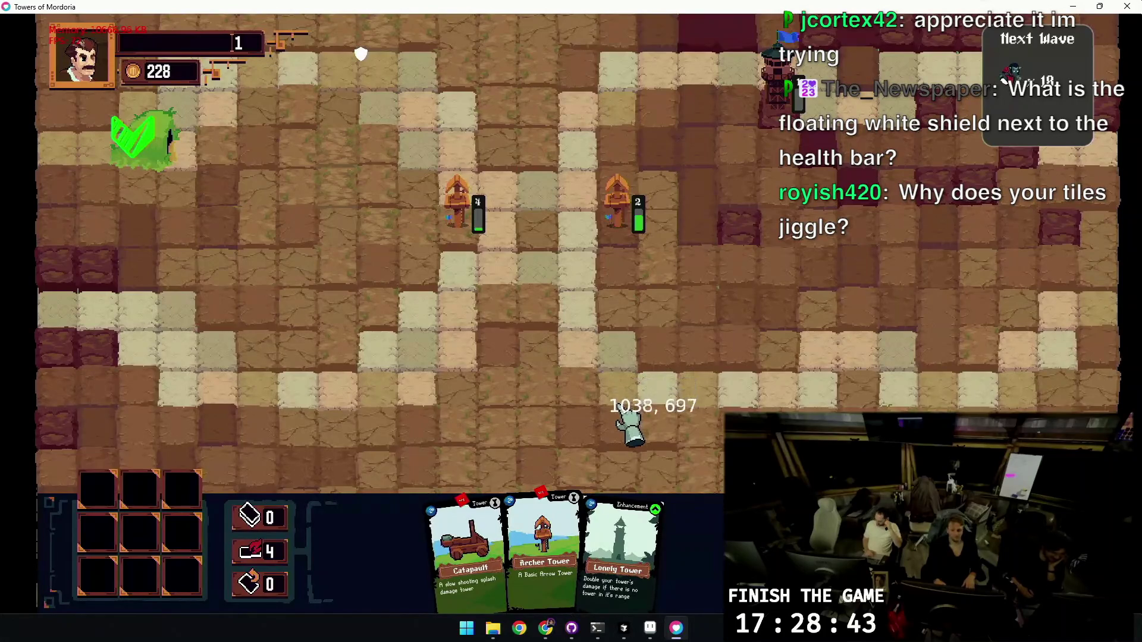
- Place the Catapult on the map and upgrade it to a Cannon Tower
mouse_move(634, 512)
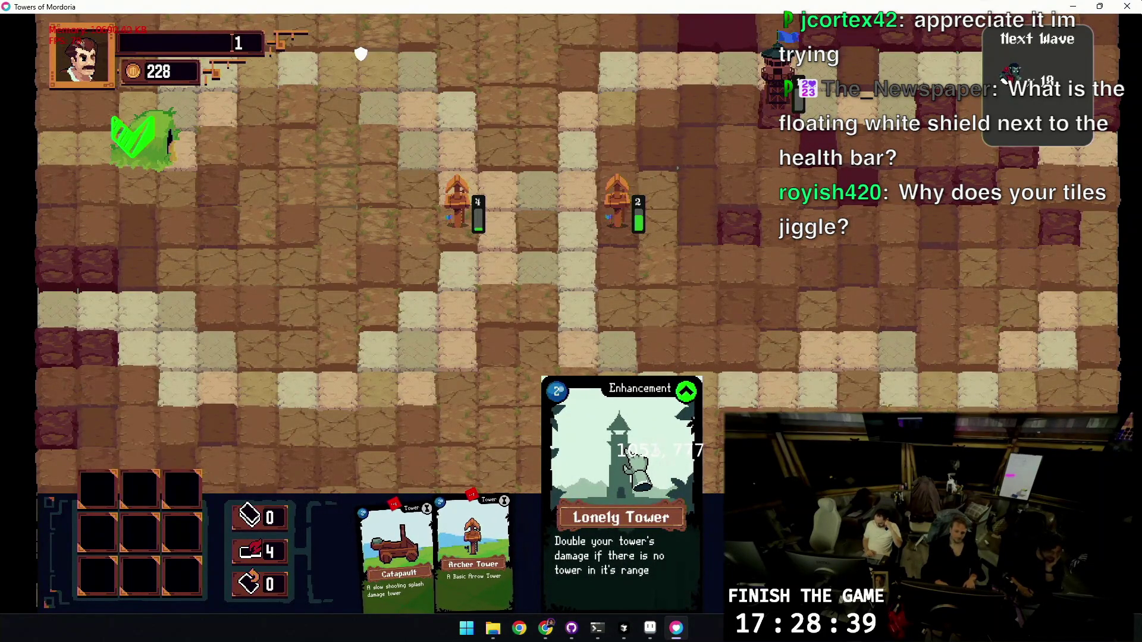
mouse_move(395, 486)
left_mouse_down()
mouse_move(655, 318)
mouse_move(535, 315)
left_mouse_up()
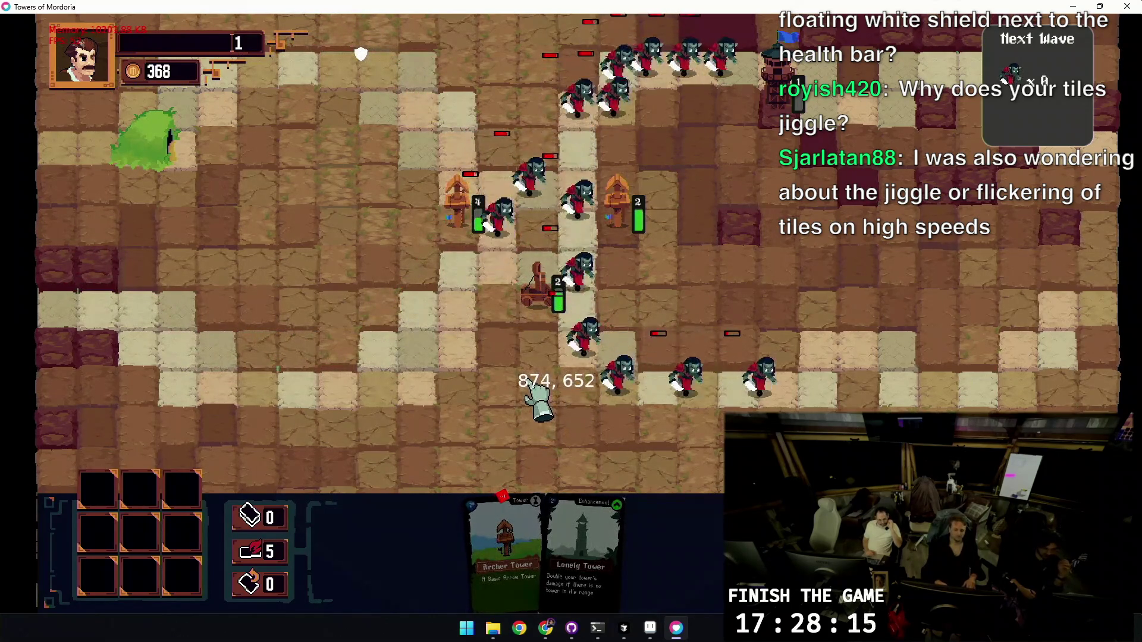
left_click(521, 389)
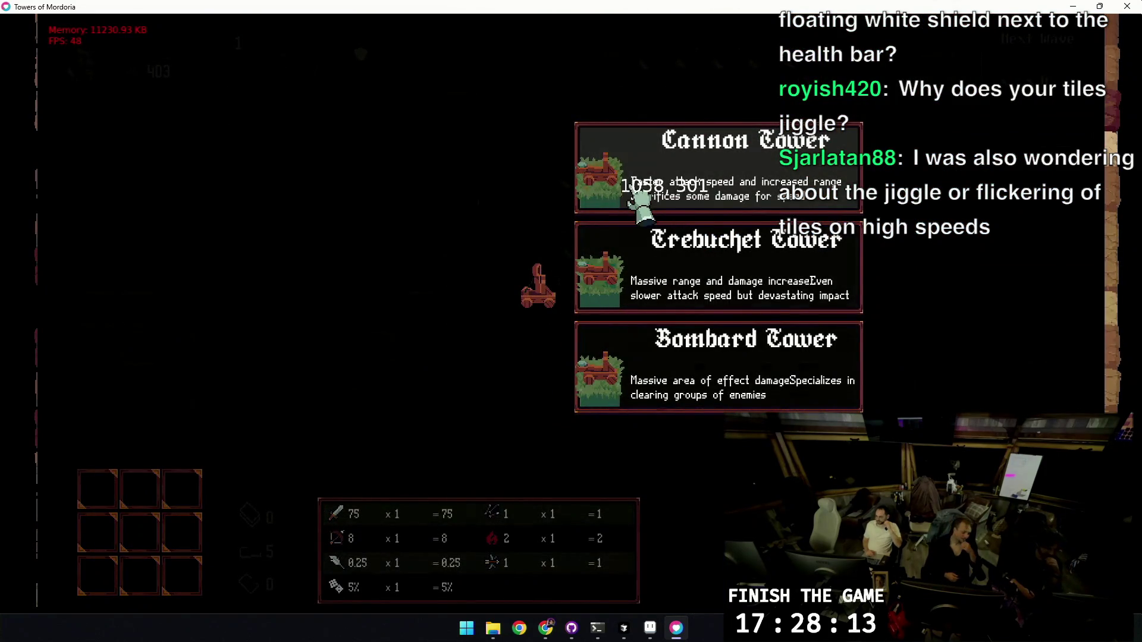
left_click(634, 178)
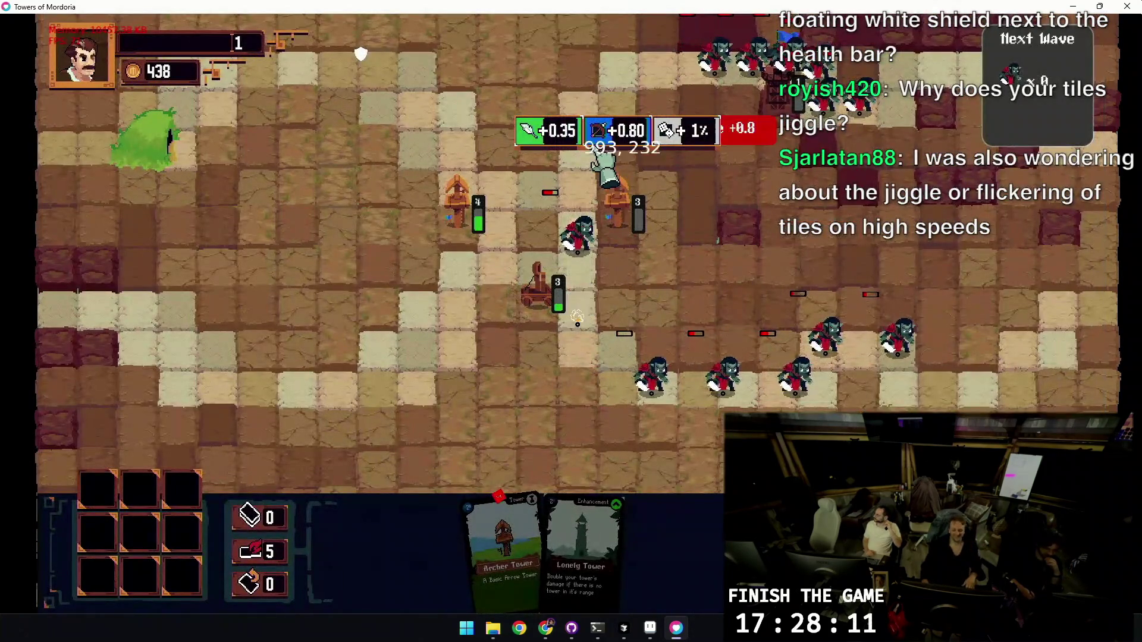
mouse_move(603, 257)
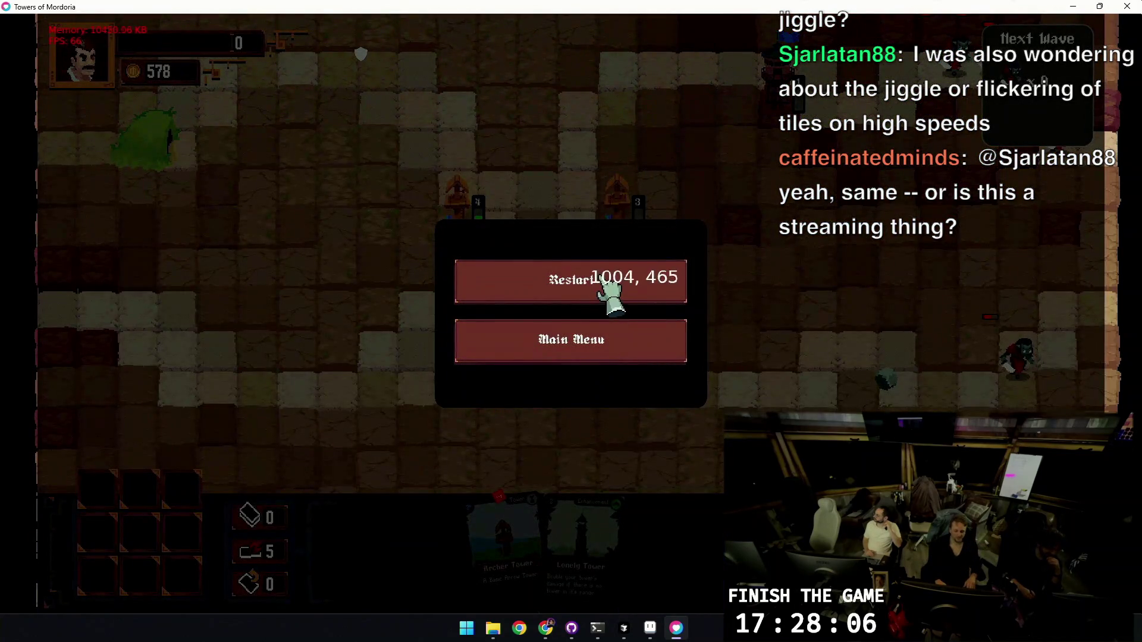
- Return to the main menu and start a fresh Level 1 run
left_click(598, 279)
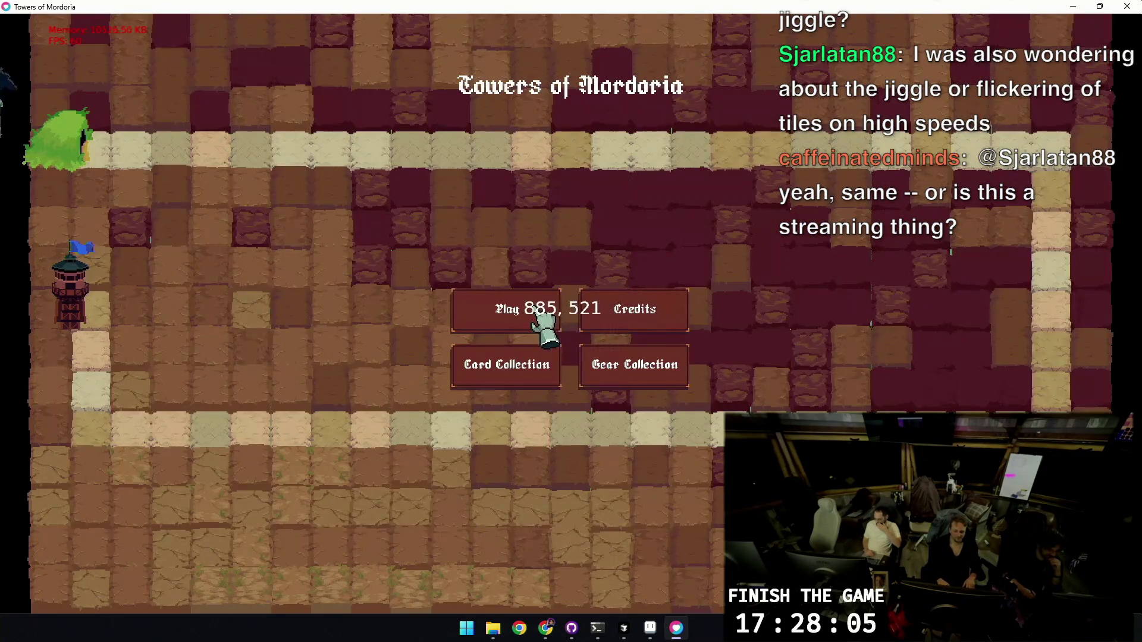
left_click(527, 309)
left_click(646, 573)
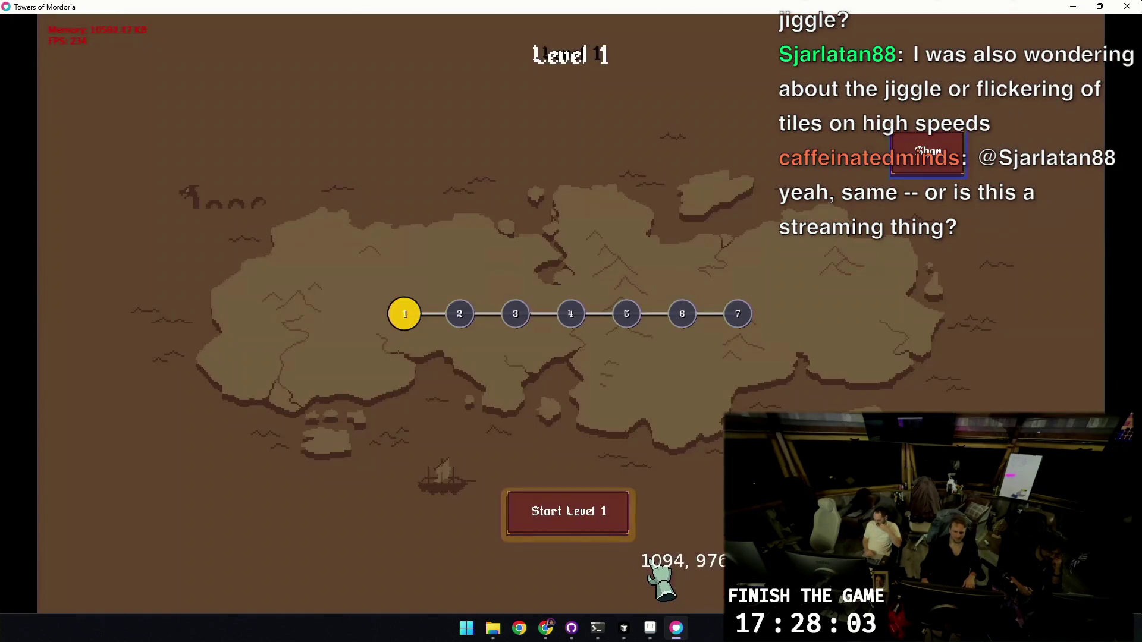
left_click(602, 513)
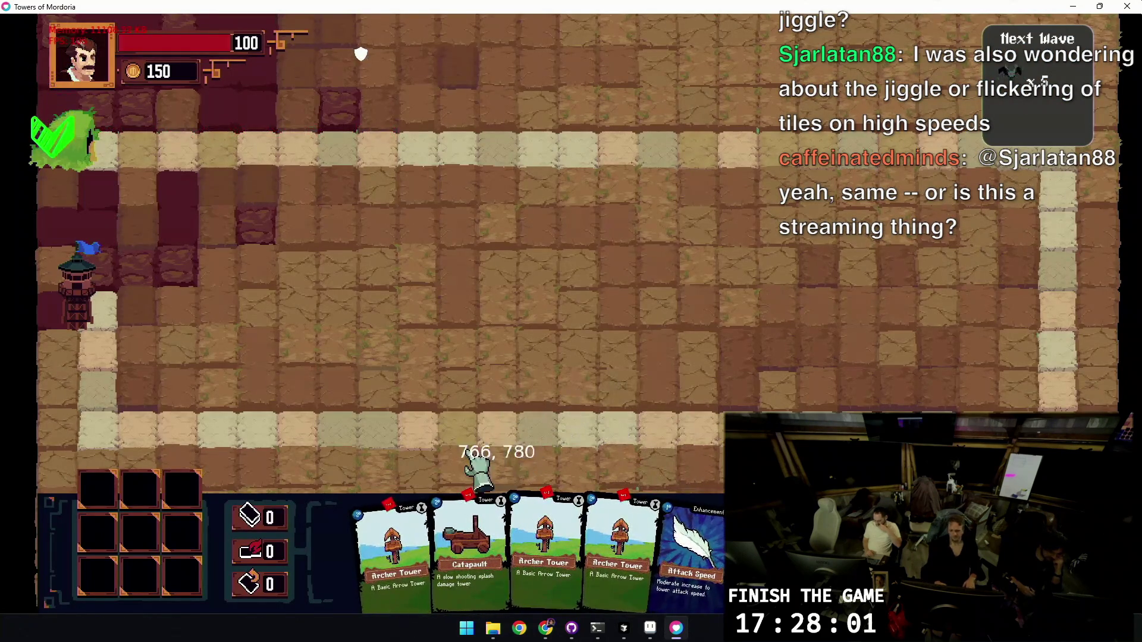
- Place a Catapult on the right with Attack Speed, plus two Archer Towers
mouse_move(408, 538)
left_mouse_down()
mouse_move(455, 397)
mouse_move(428, 517)
mouse_move(467, 194)
left_mouse_up()
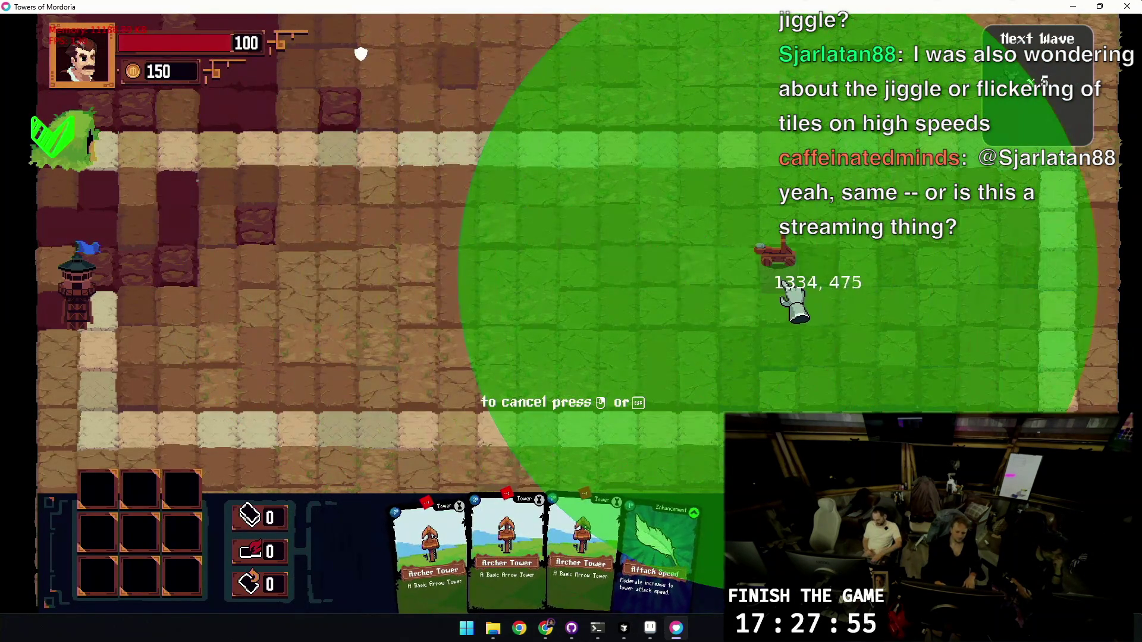
left_click(786, 289)
mouse_move(657, 547)
left_mouse_down()
mouse_move(701, 400)
mouse_move(789, 259)
left_mouse_up()
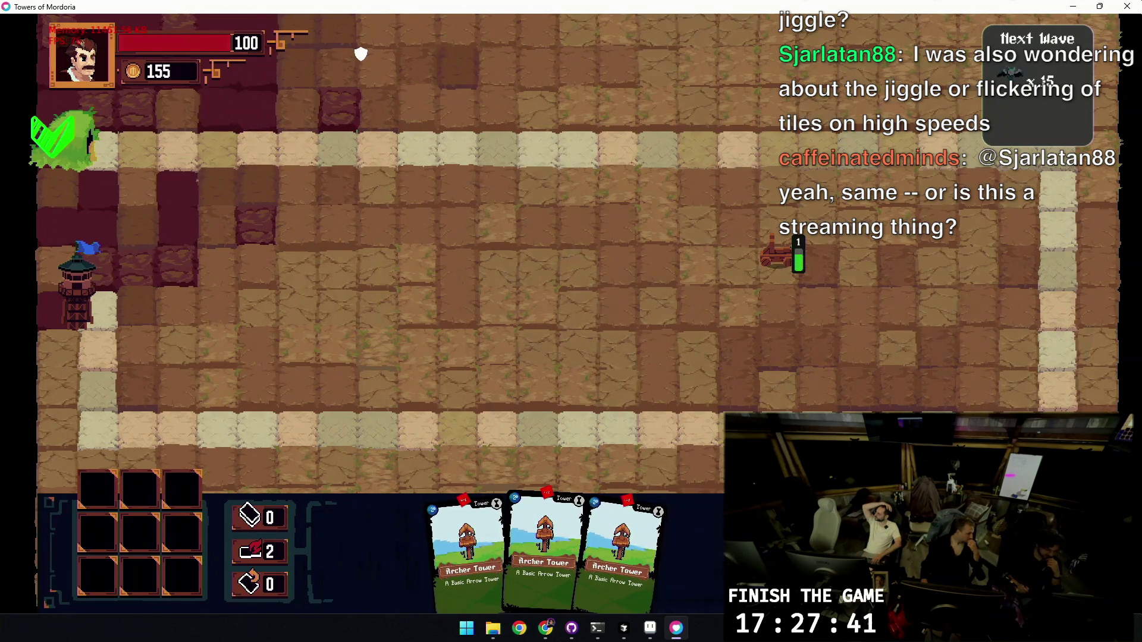
left_click_drag(621, 547, 461, 182)
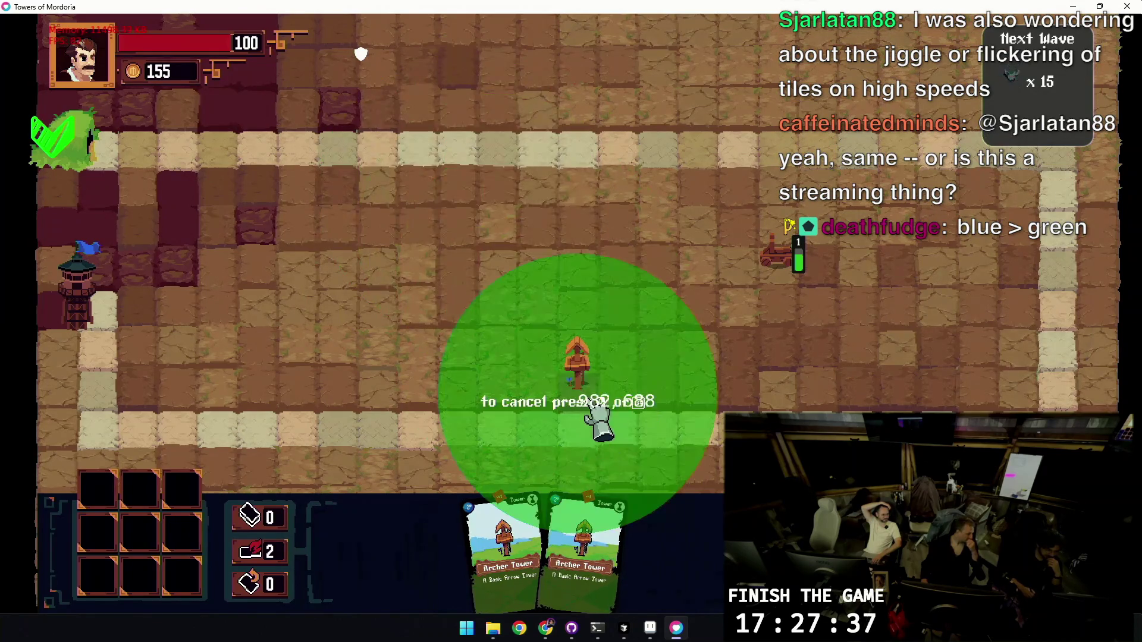
left_click(600, 409)
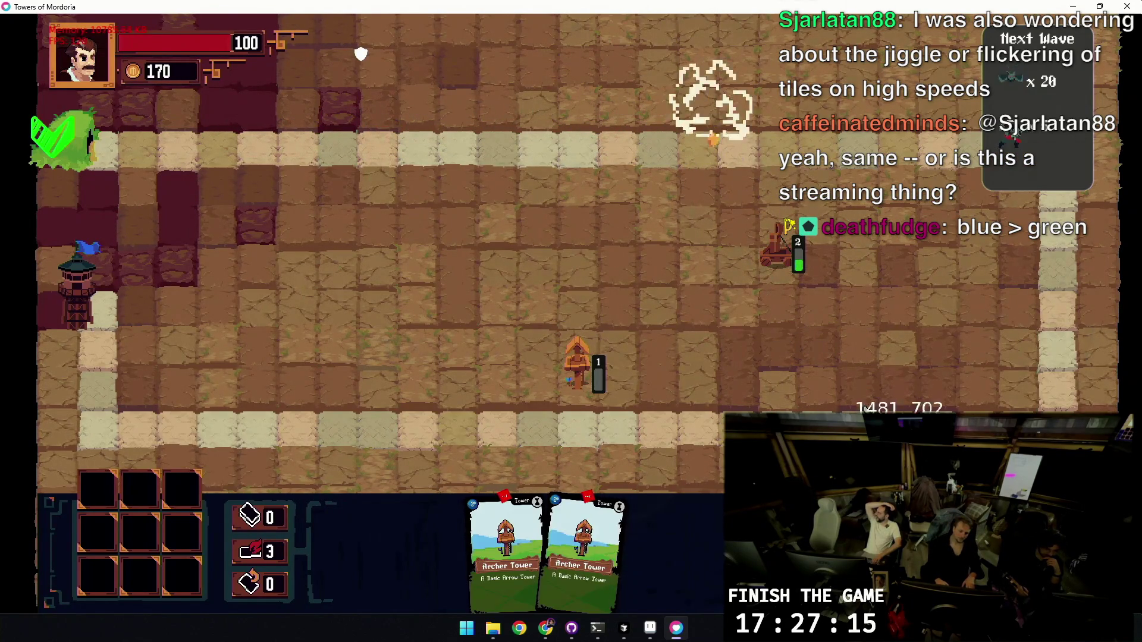
mouse_move(632, 519)
left_mouse_down()
mouse_move(649, 389)
mouse_move(451, 387)
mouse_move(406, 402)
left_mouse_up()
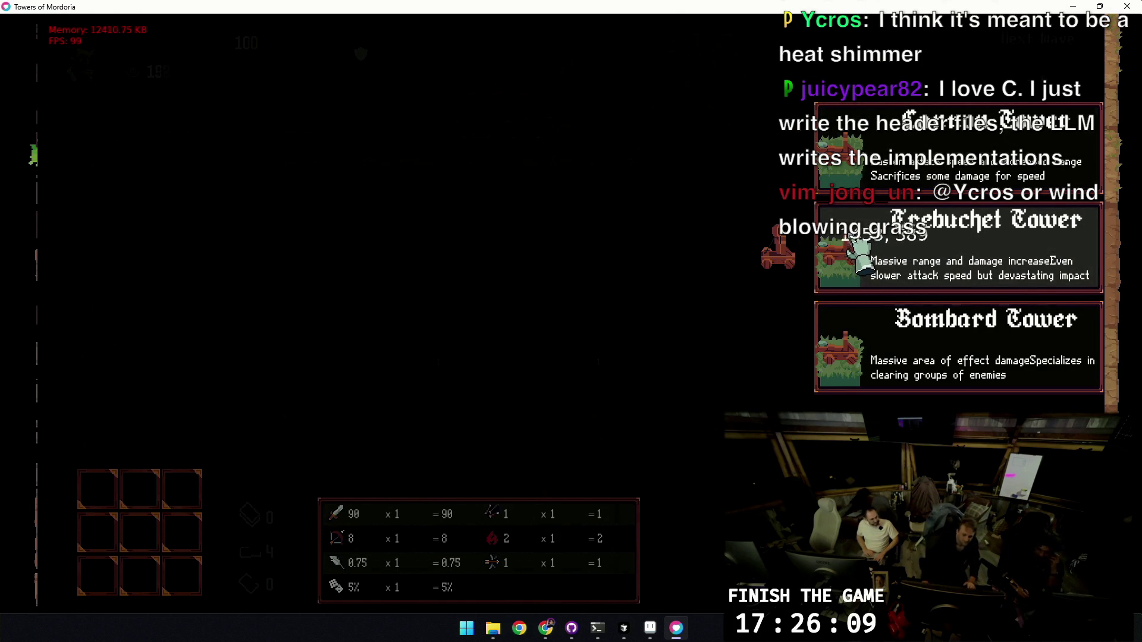
- Upgrade the catapult to a Cannon Tower, take the Monster Energy trophy, and start bonus waves
left_click(872, 174)
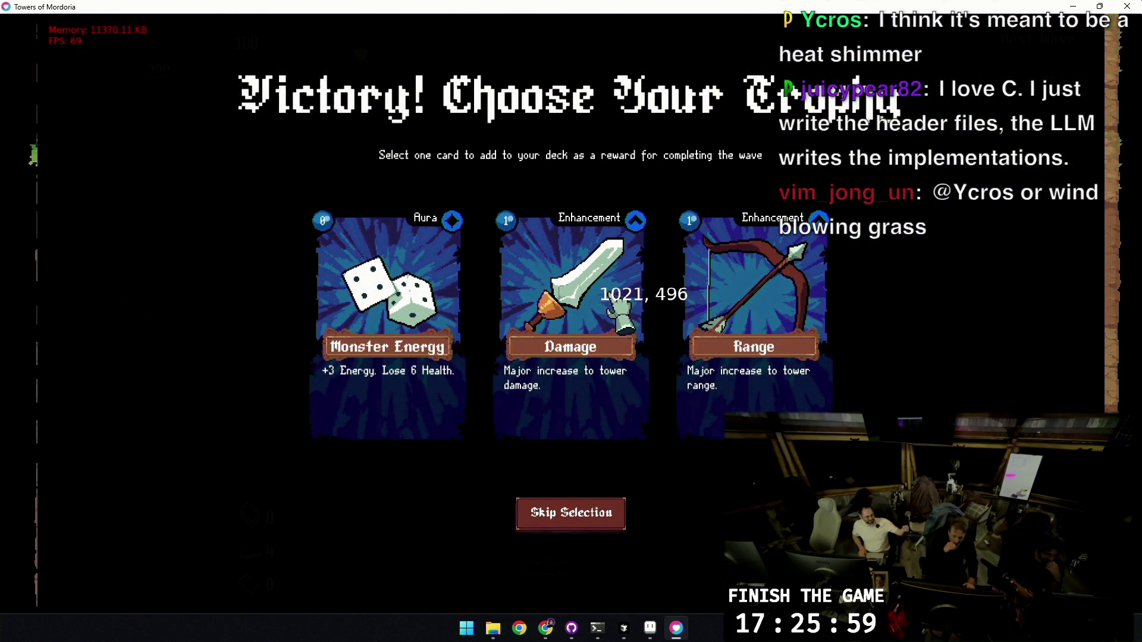
left_click(429, 349)
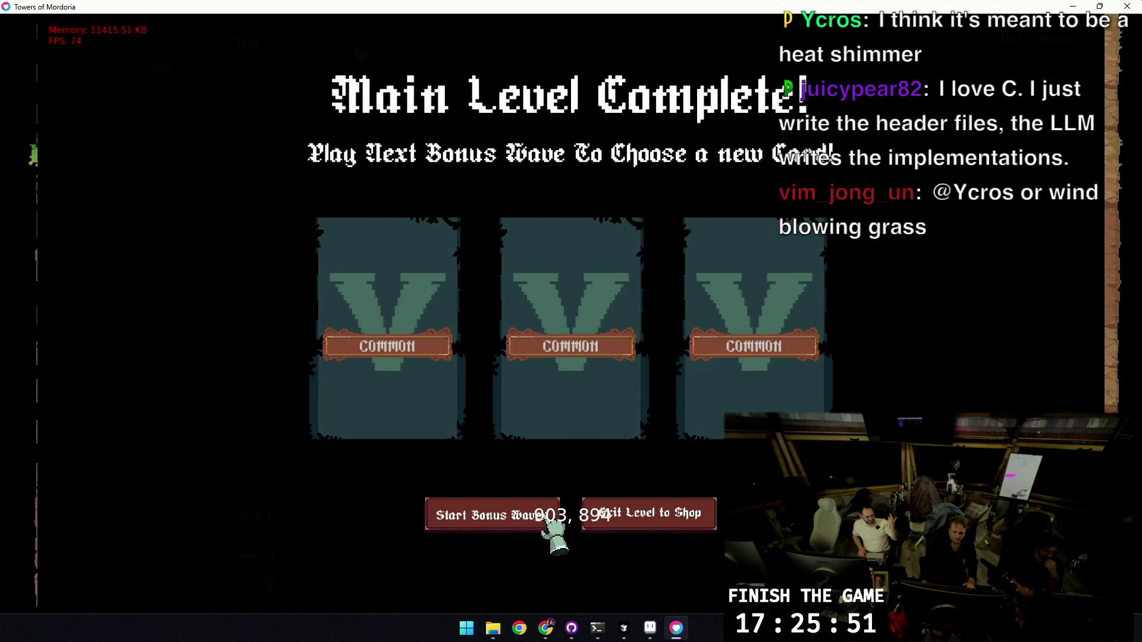
left_click(482, 515)
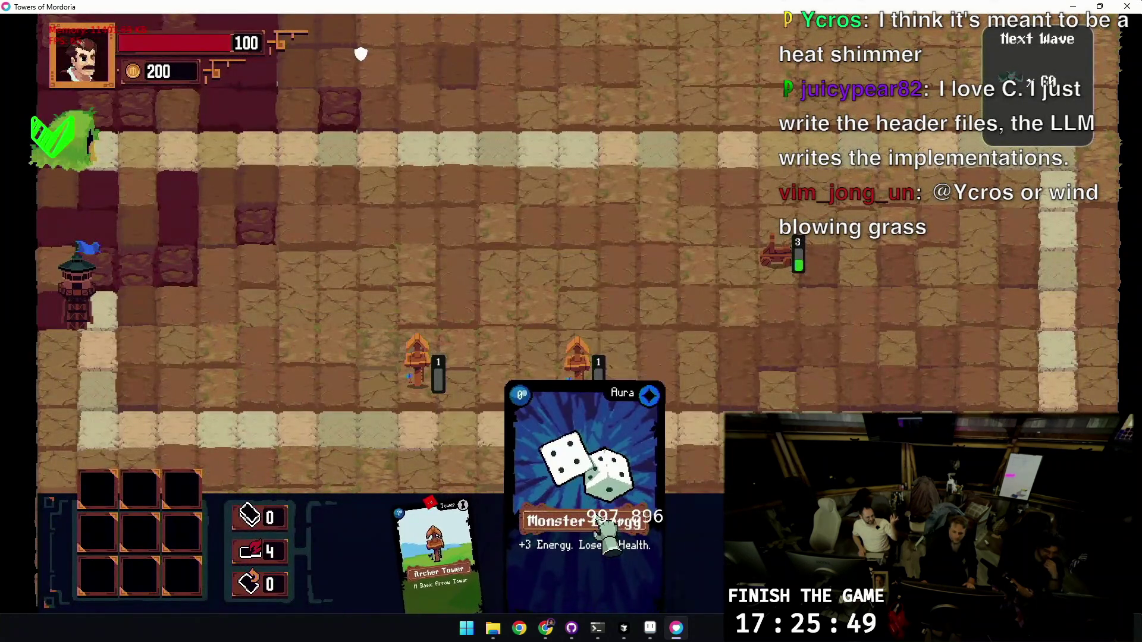
mouse_move(595, 524)
left_mouse_down()
mouse_move(605, 503)
mouse_move(594, 580)
left_mouse_up()
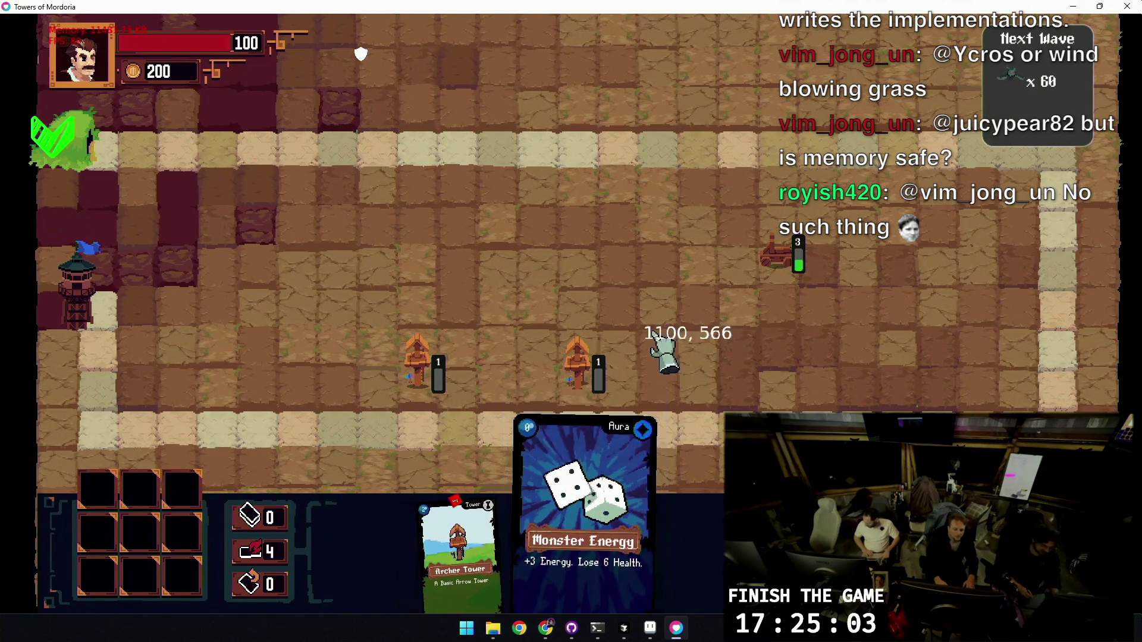
- Play Monster Energy and an Archer Tower on the board, then take Little Apple as trophy
mouse_move(576, 426)
left_mouse_down()
mouse_move(578, 331)
mouse_move(589, 564)
left_mouse_up()
mouse_move(523, 535)
left_mouse_down()
mouse_move(709, 382)
mouse_move(736, 374)
left_mouse_up()
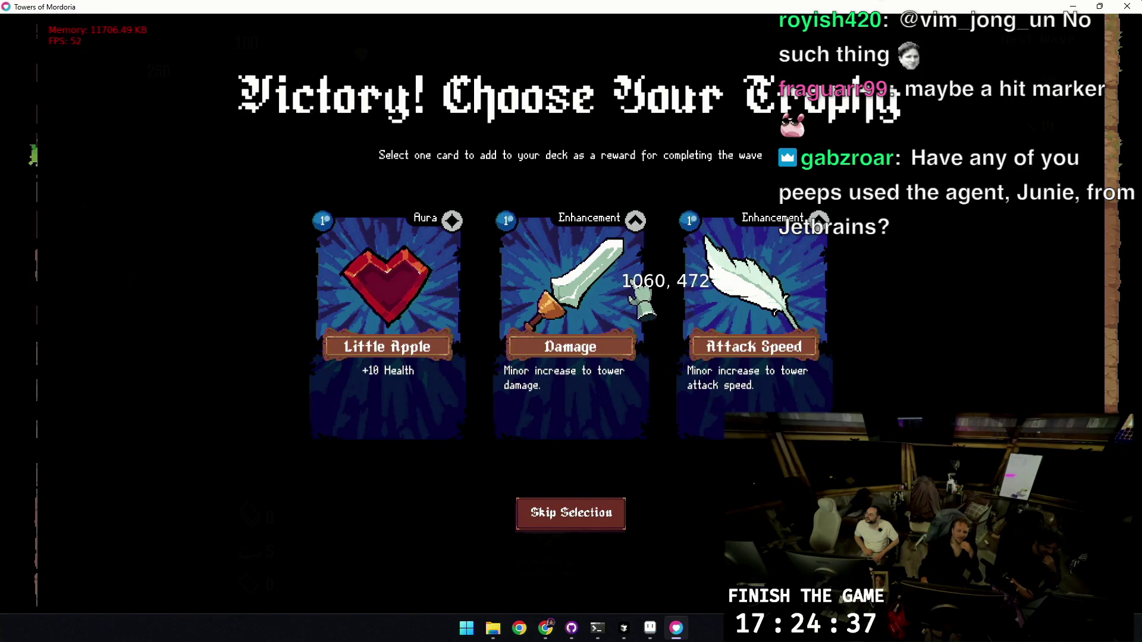
left_click(419, 325)
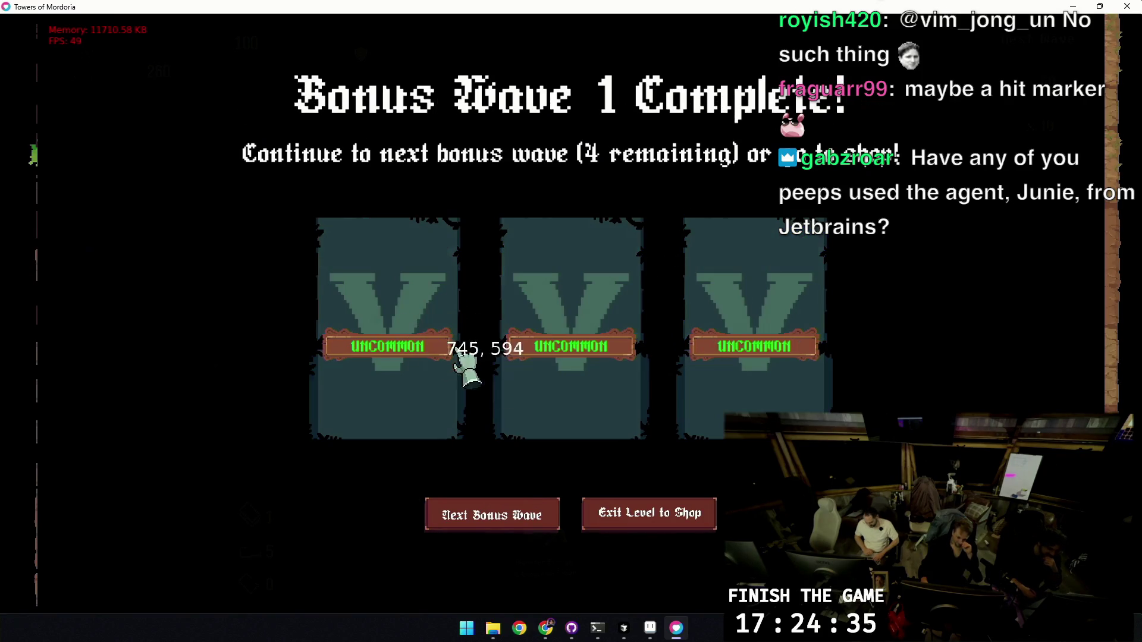
- Continue the bonus waves, take Golden Harvest as trophy, and play it onto the board
left_click(526, 521)
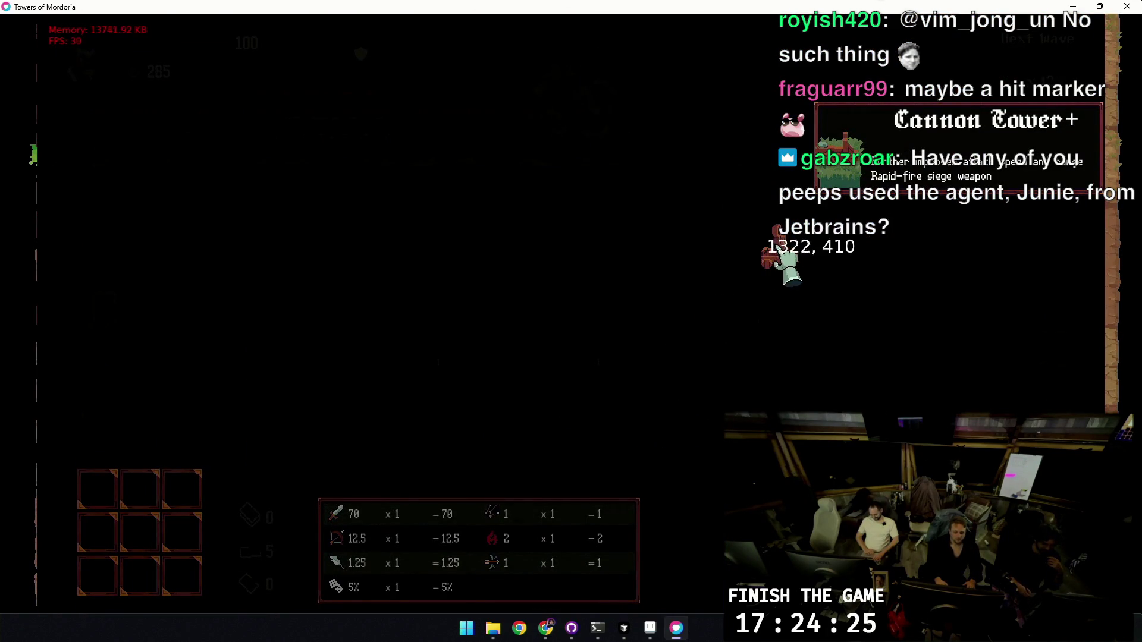
left_click(780, 250)
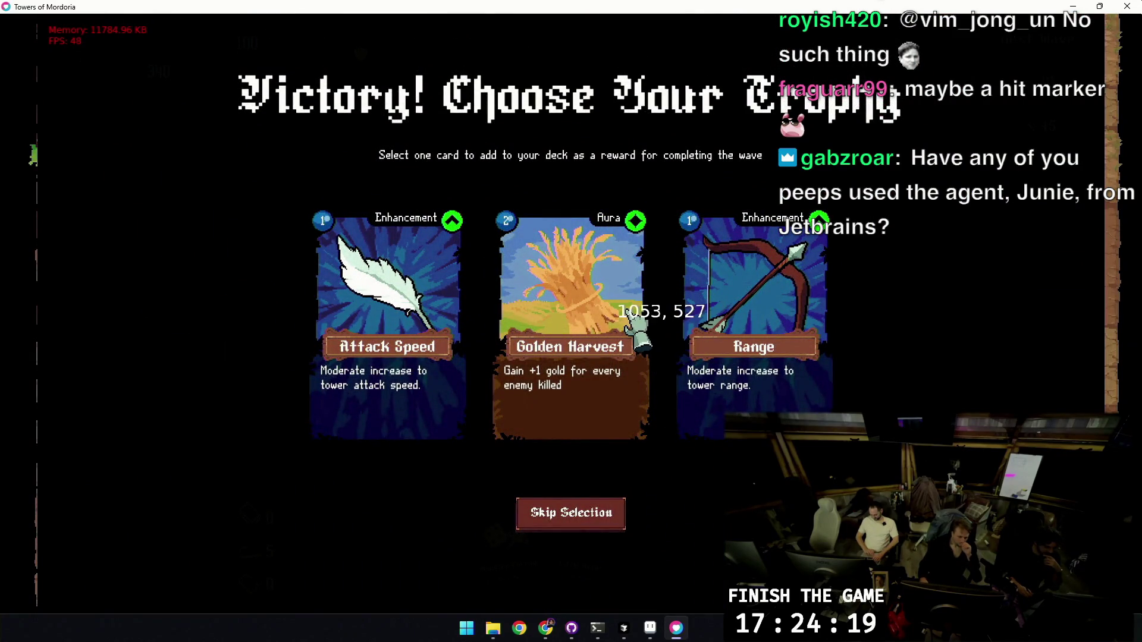
left_click(630, 321)
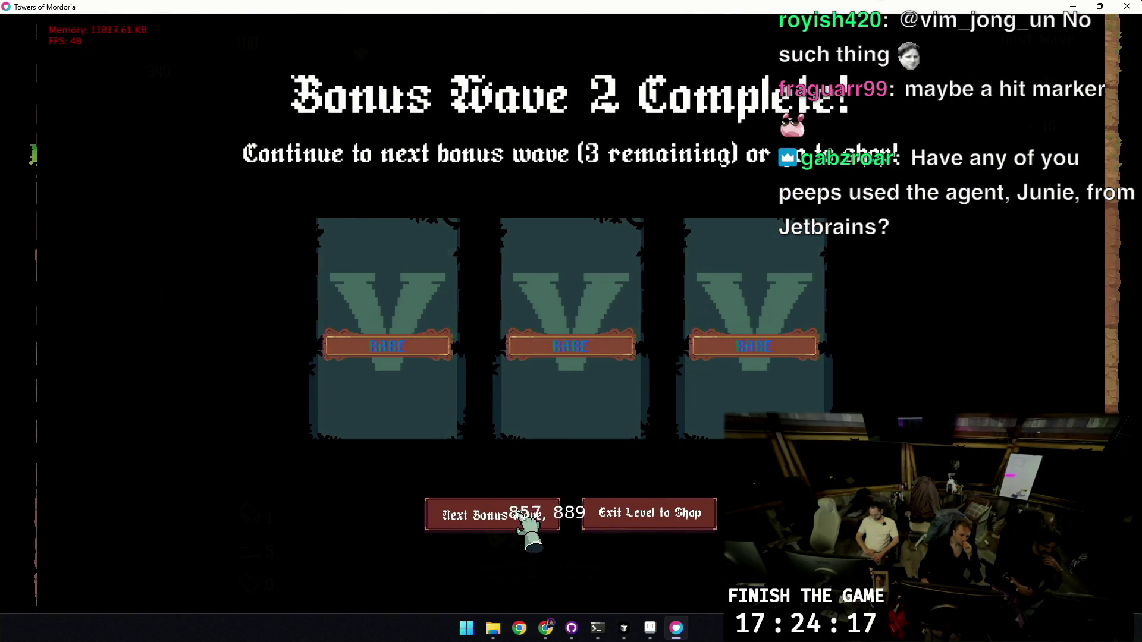
left_click(528, 529)
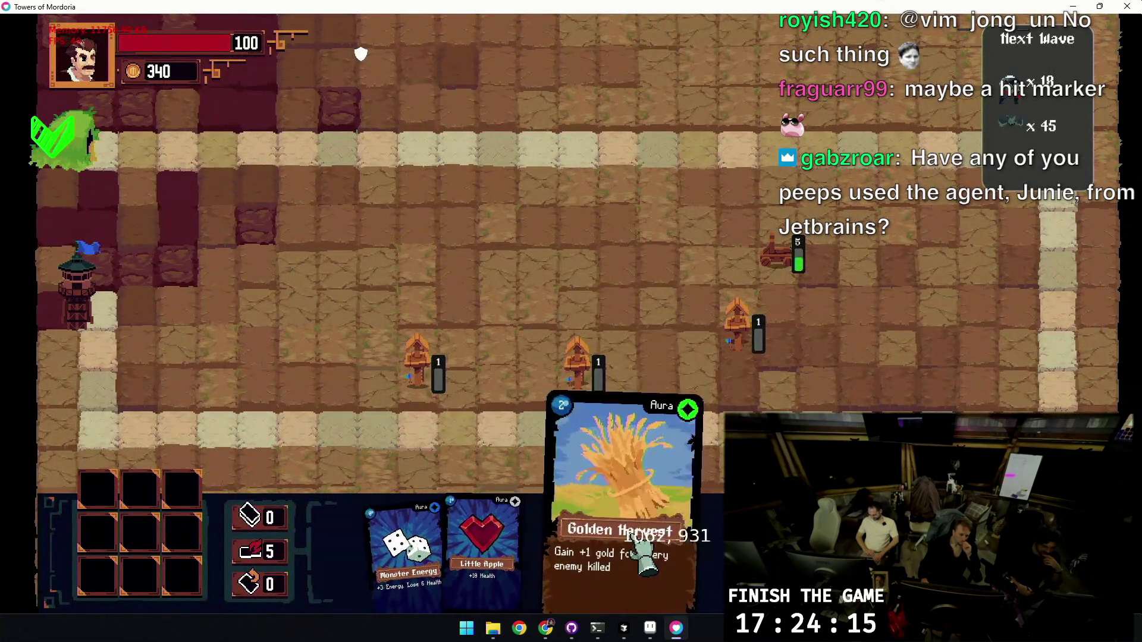
left_click_drag(633, 538, 686, 333)
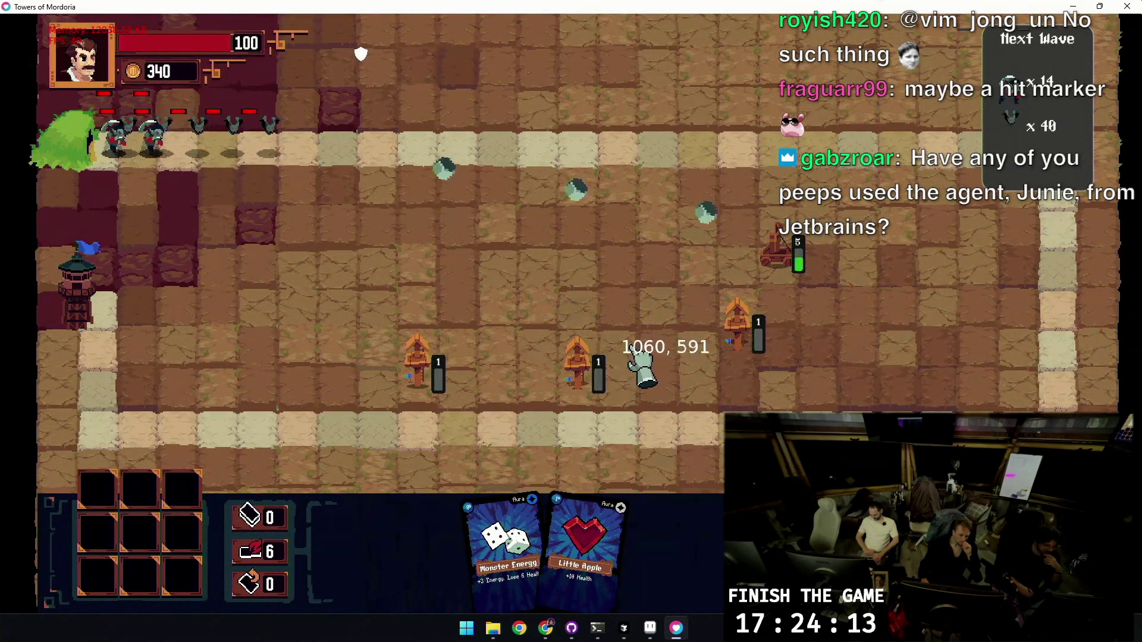
mouse_move(579, 349)
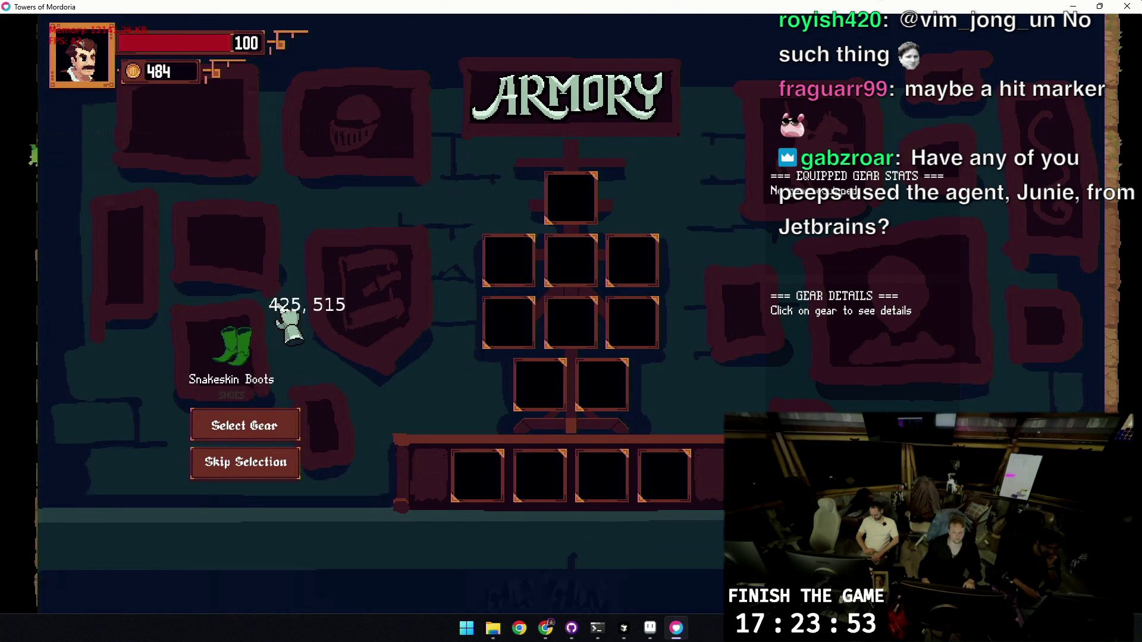
- Drag the Snakeskin Boots from the Armory reward into an equipment slot
mouse_move(247, 357)
left_mouse_down()
mouse_move(246, 302)
mouse_move(238, 340)
left_mouse_up()
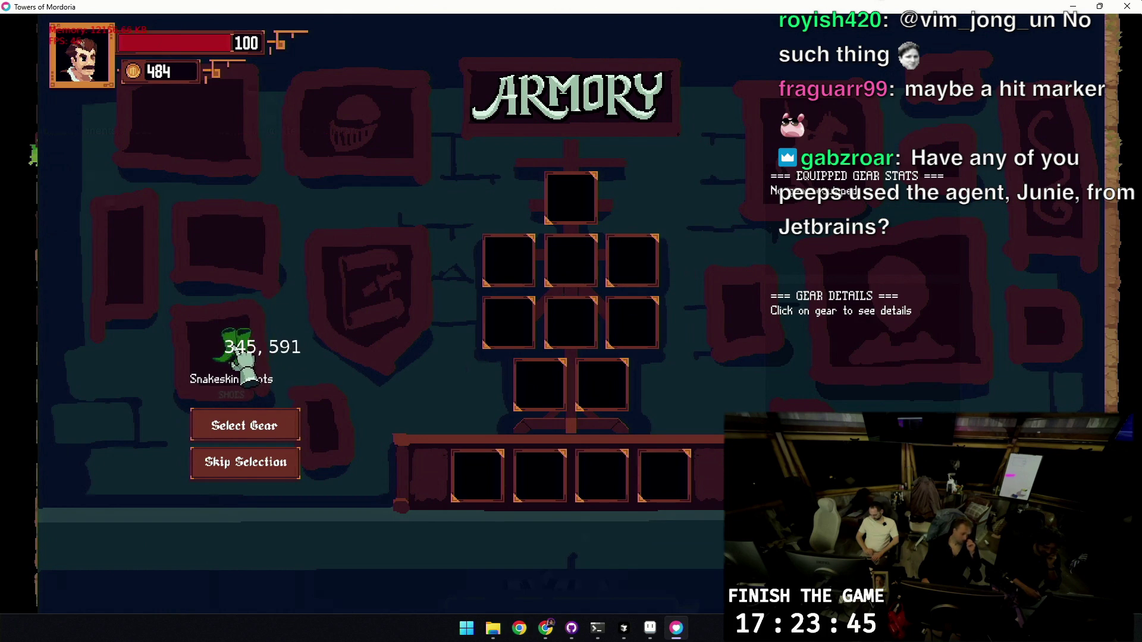
mouse_move(243, 353)
left_mouse_down()
mouse_move(373, 338)
mouse_move(599, 382)
left_mouse_up()
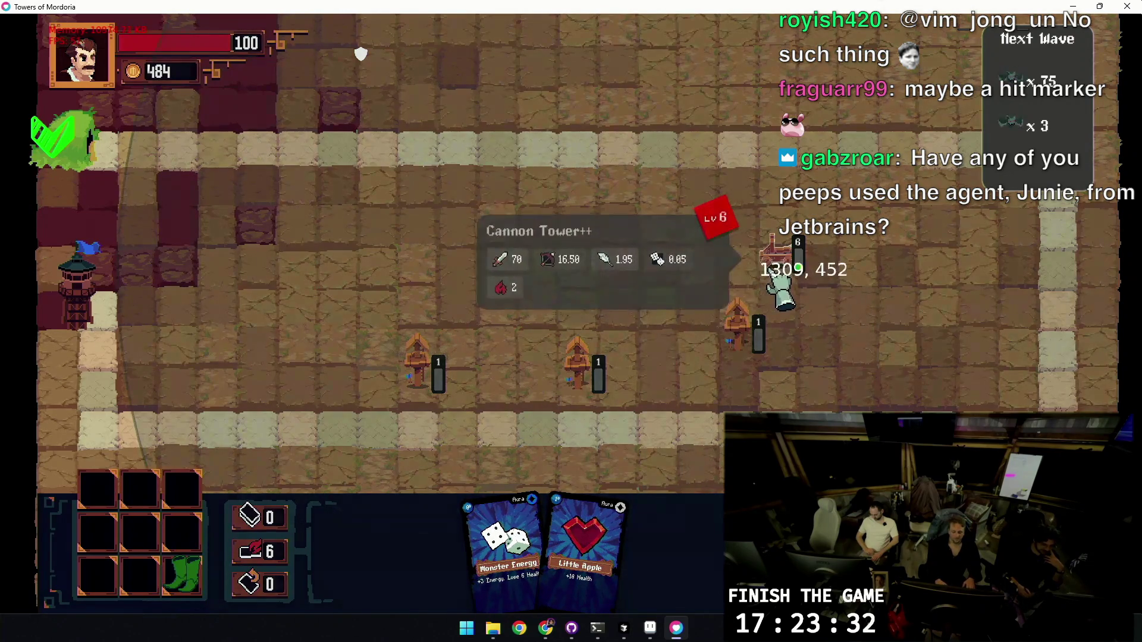
- Let the wave finish, then take the Unlikely Meeting card as the trophy
mouse_move(740, 322)
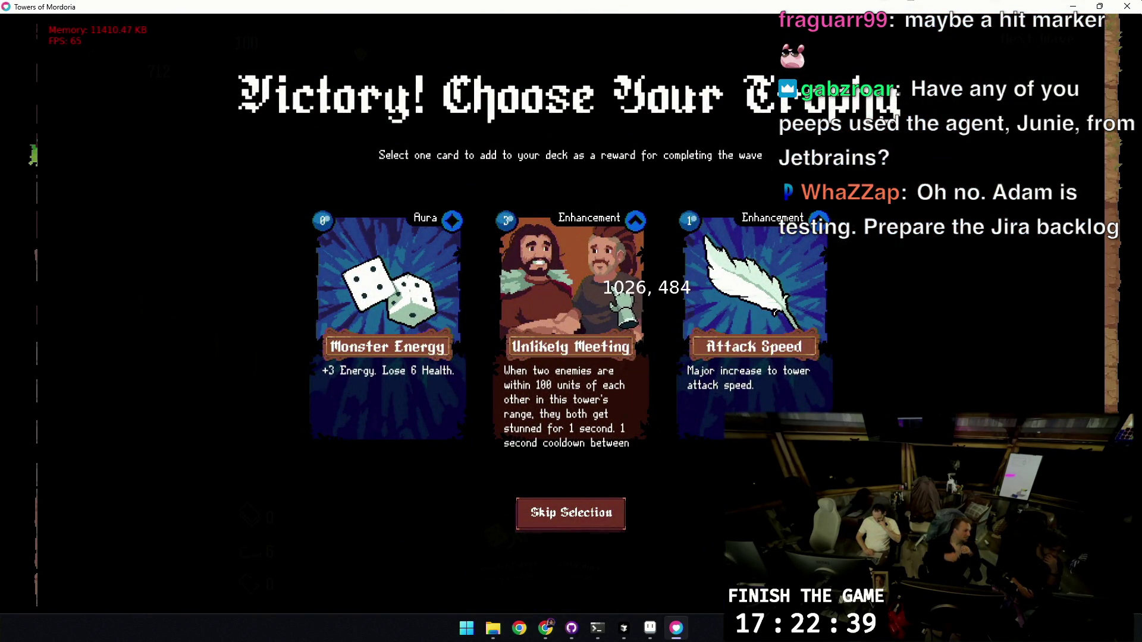
left_click(581, 304)
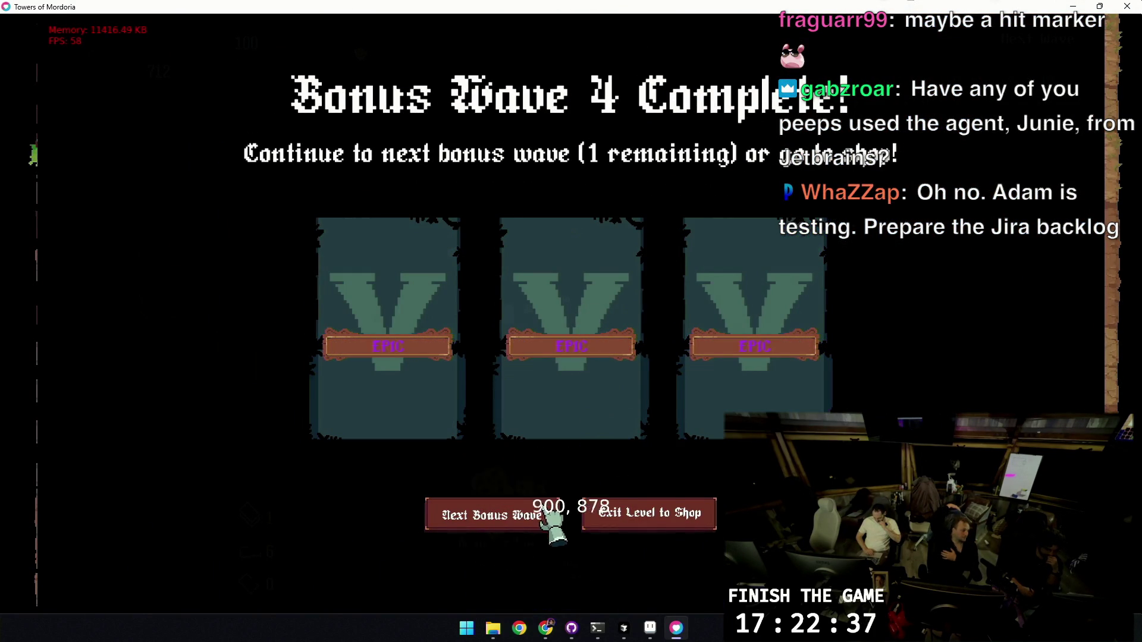
- Start the next bonus wave, apply Unlikely Meeting to the Cannon Tower++, then buy the ORB pack
left_click(535, 523)
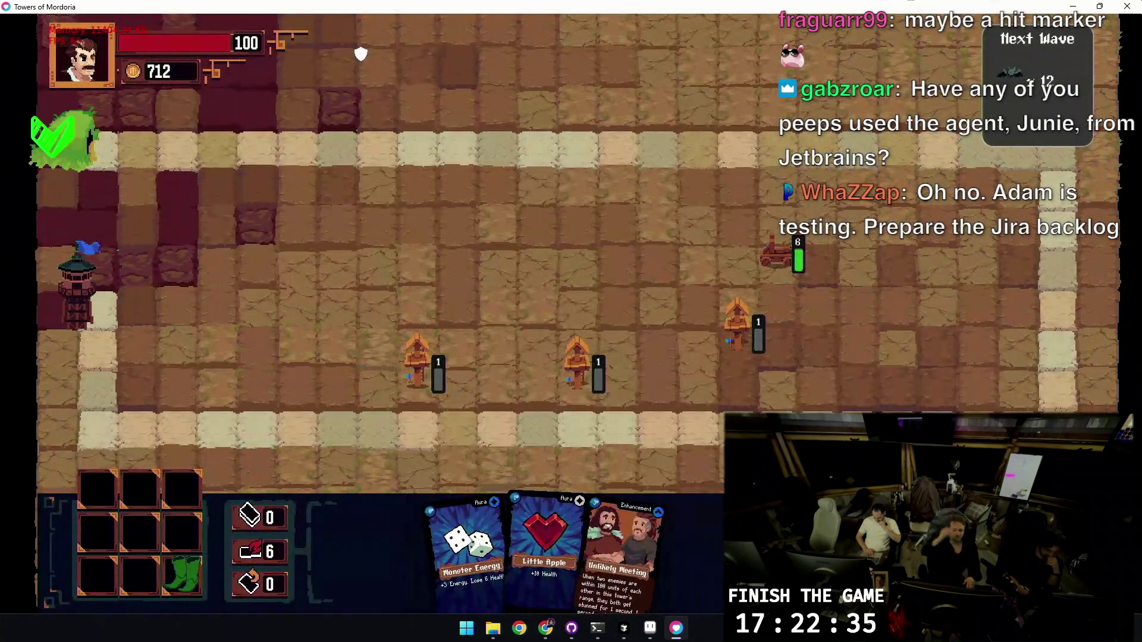
mouse_move(618, 553)
left_mouse_down()
mouse_move(779, 276)
mouse_move(737, 571)
left_mouse_up()
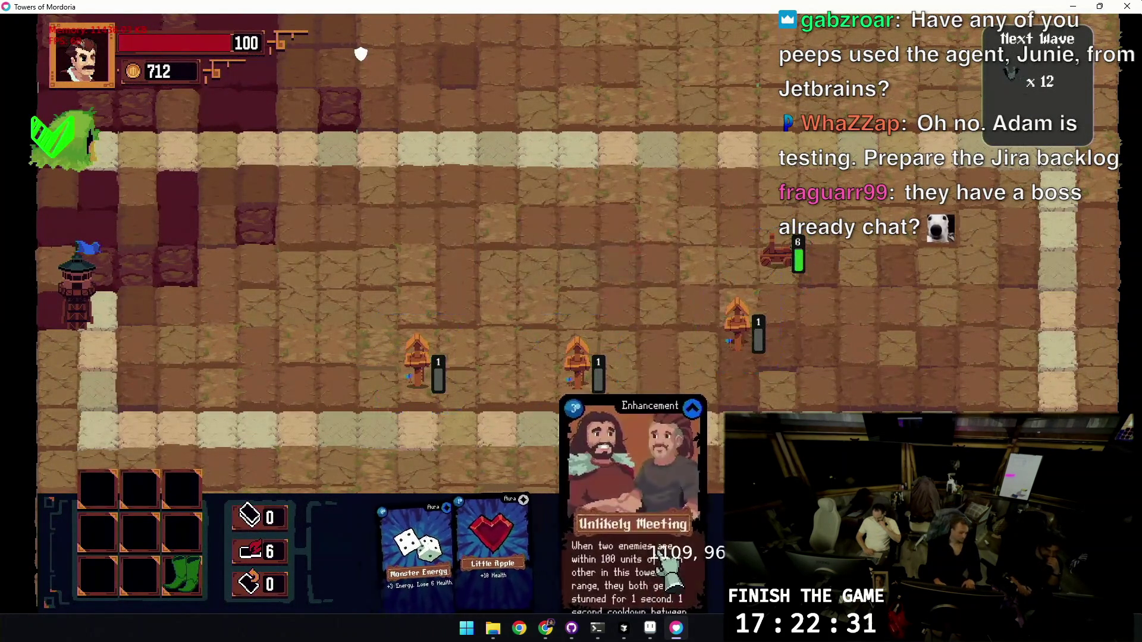
mouse_move(690, 559)
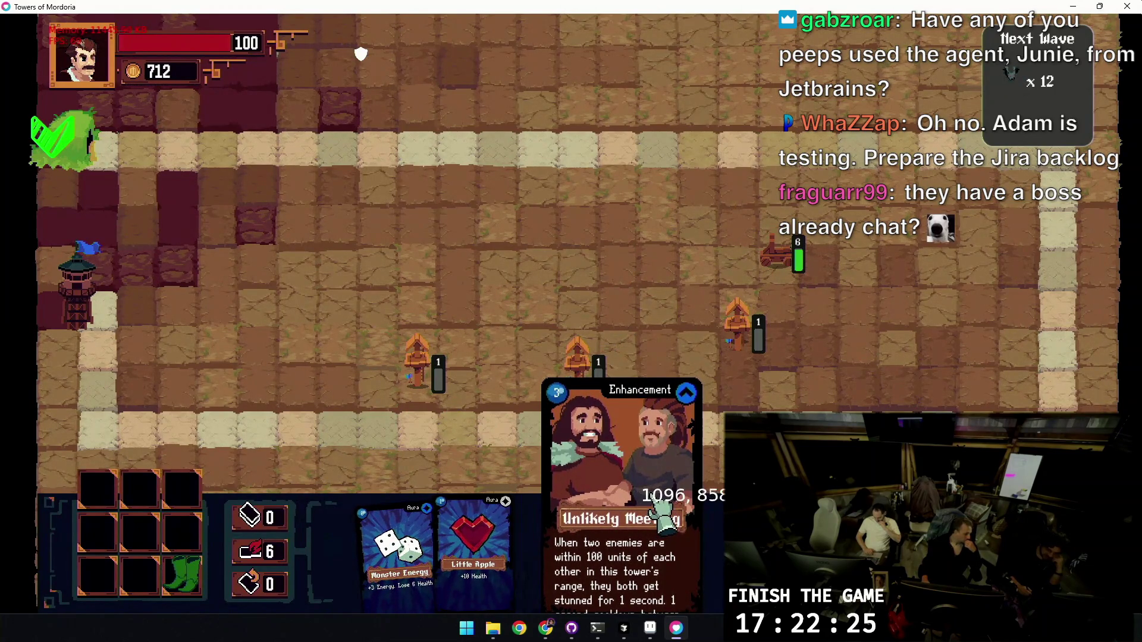
left_click_drag(657, 490, 799, 253)
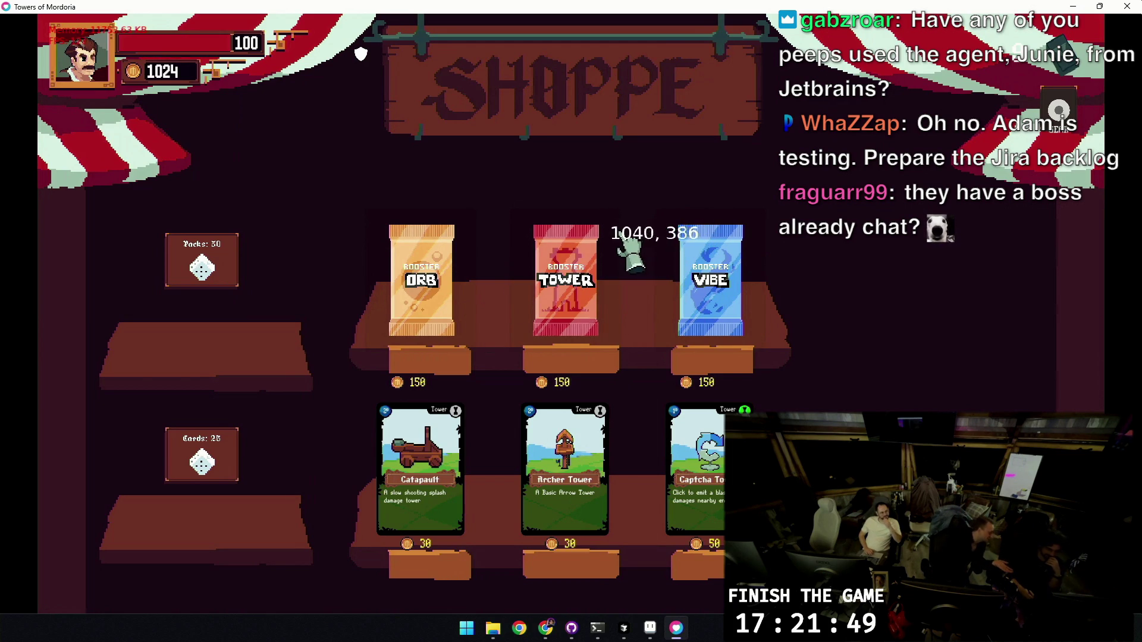
left_click(433, 277)
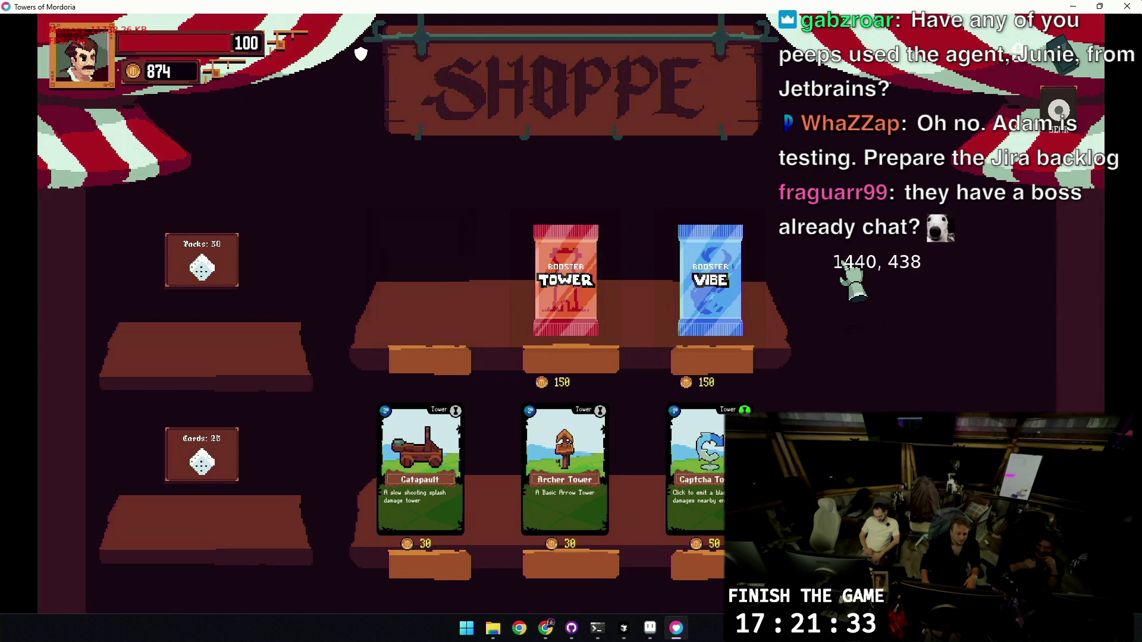
- Buy the TOWER and VIBE packs and the Captcha, Archer and Catapault cards, then reroll the cards
left_click(589, 285)
left_click(706, 278)
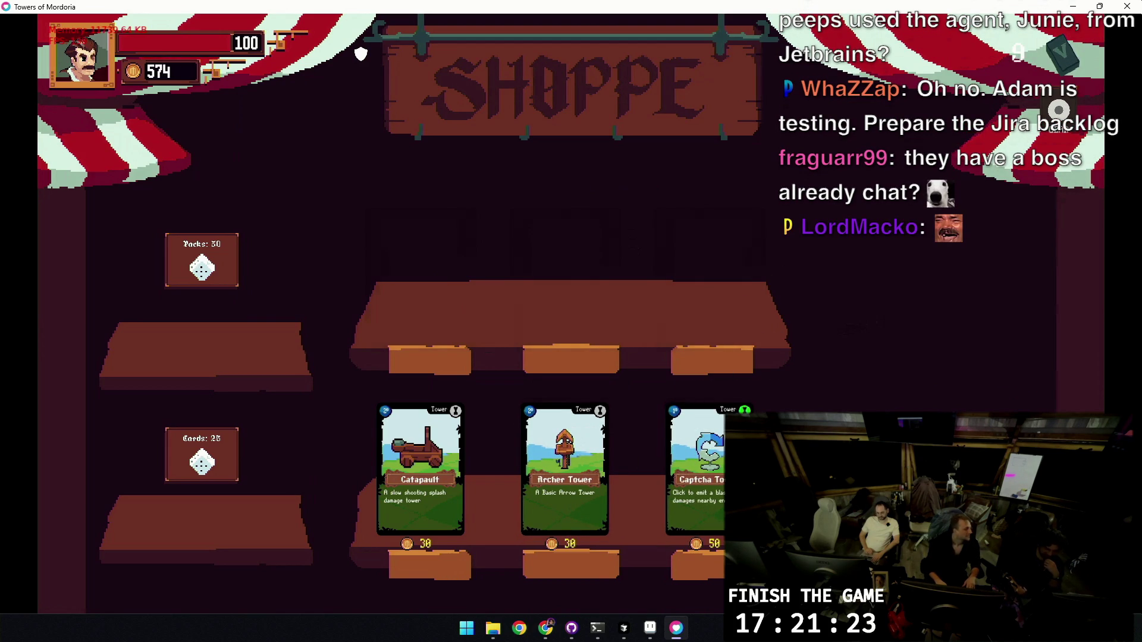
left_click(692, 470)
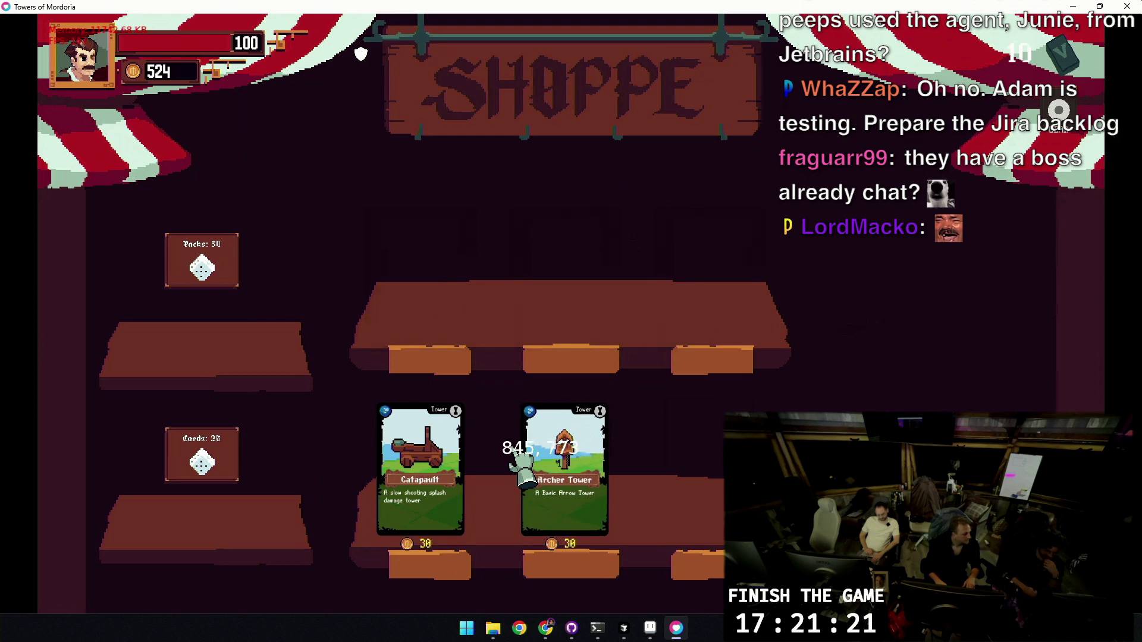
left_click(430, 485)
left_click(588, 471)
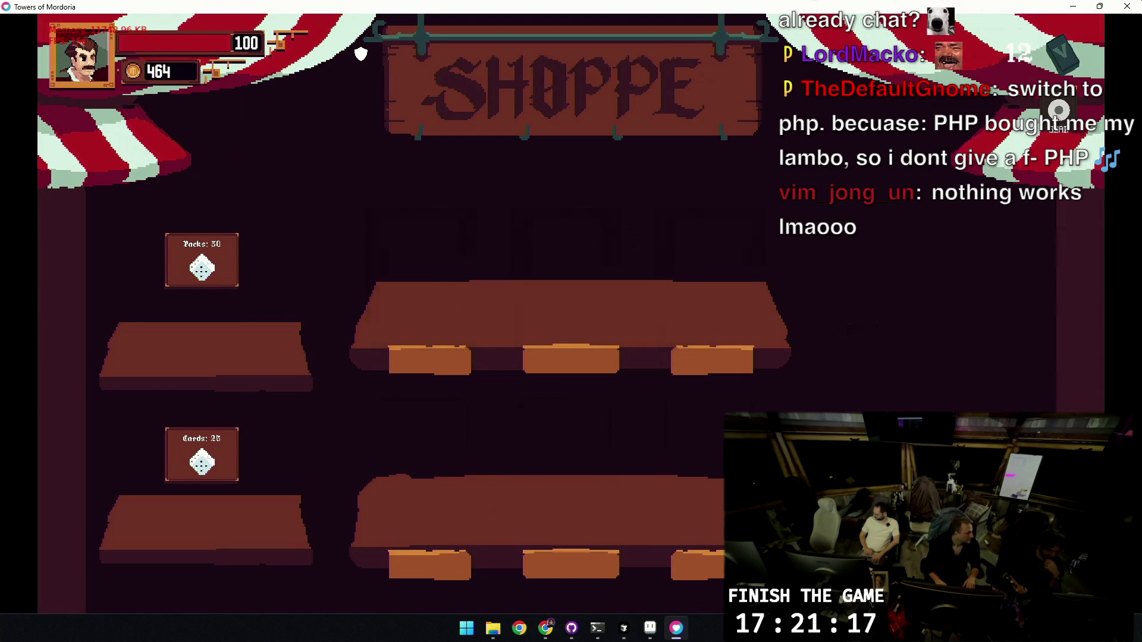
left_click(202, 445)
left_click(193, 445)
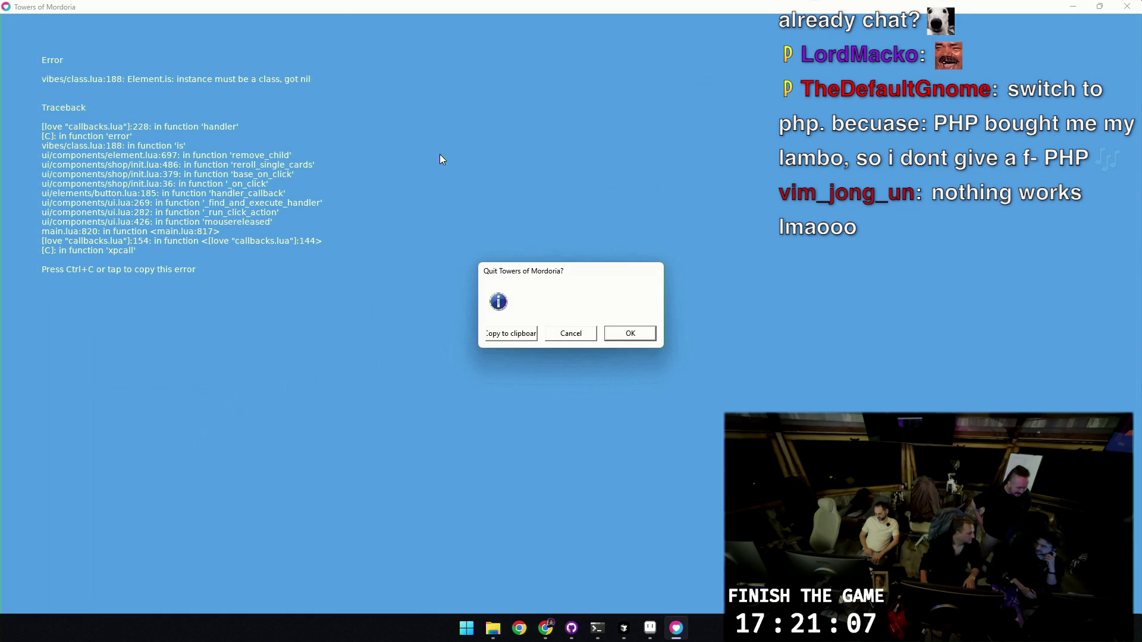
- Confirm quitting the crashed Towers of Mordoria game
left_click(643, 335)
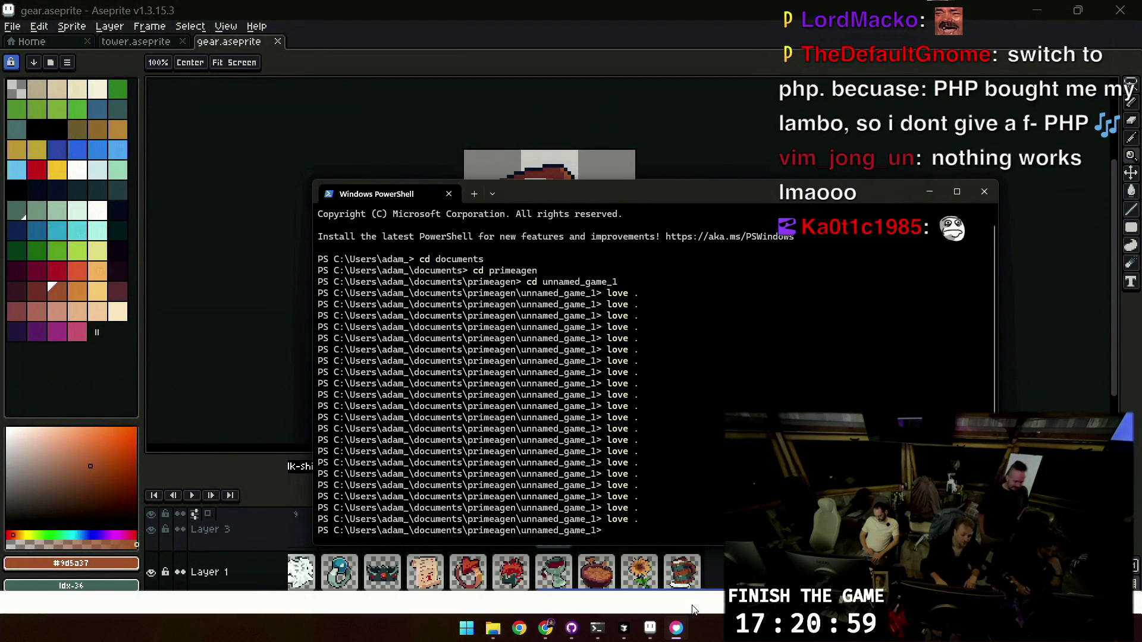
- Rerun 'love .' from PowerShell, start a new Blacksmith game, then close the game window
key("Up")
key("Return")
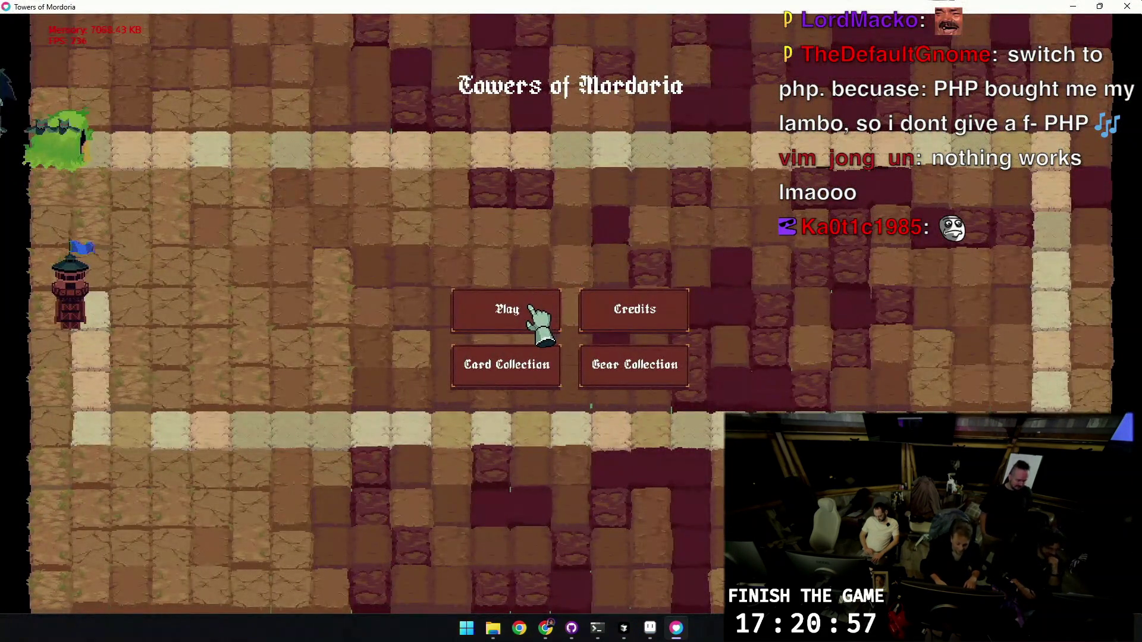
left_click(529, 306)
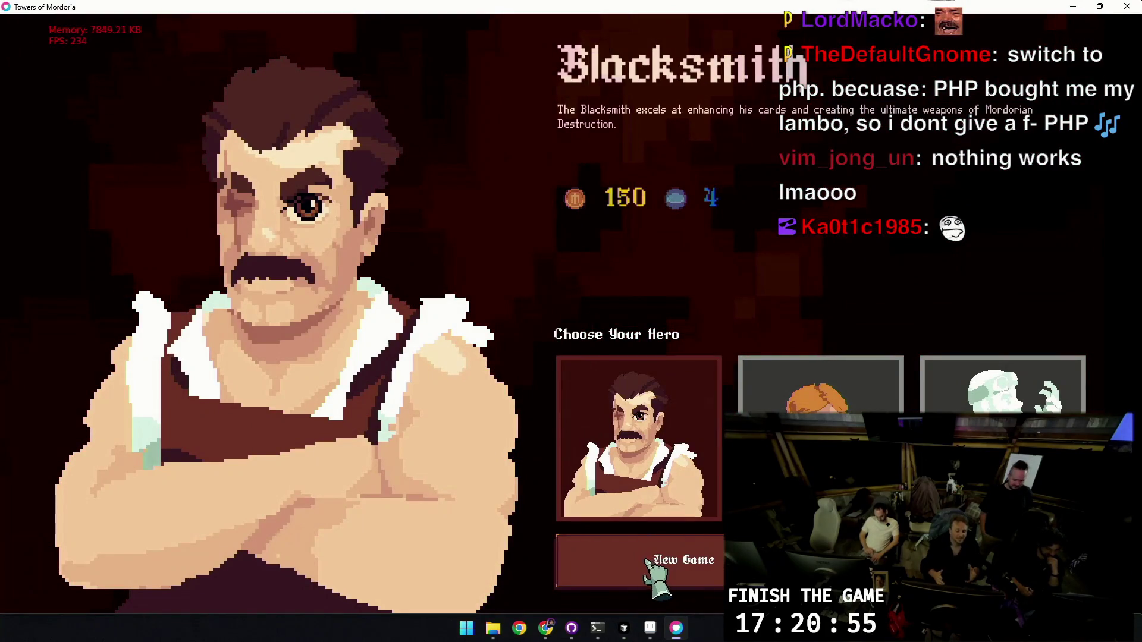
left_click(647, 562)
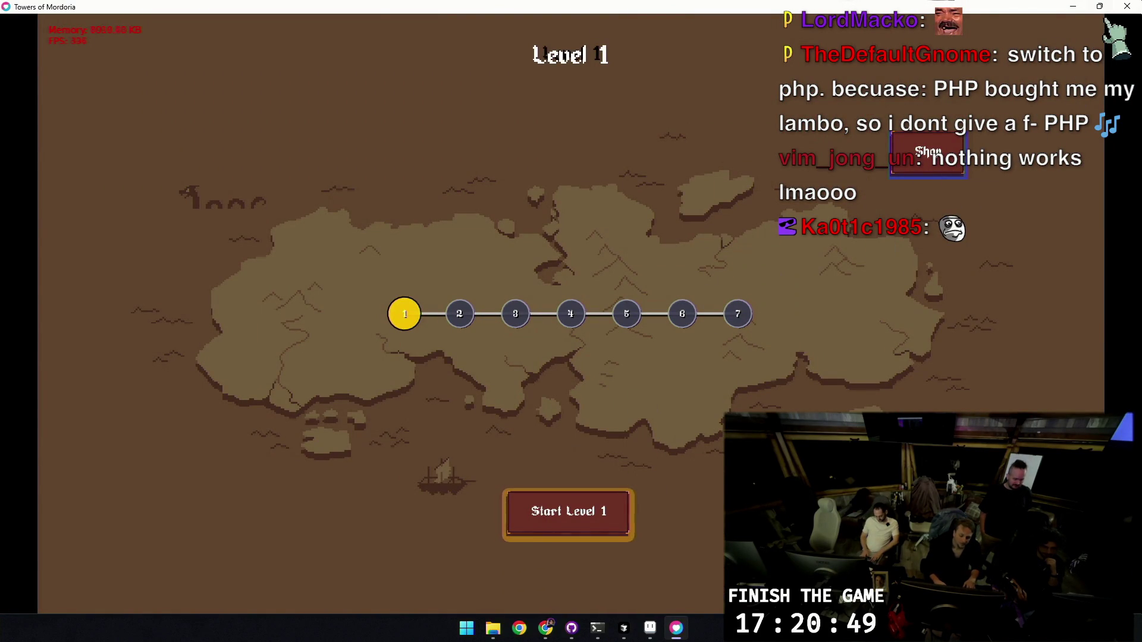
left_click(1127, 6)
left_click(794, 68)
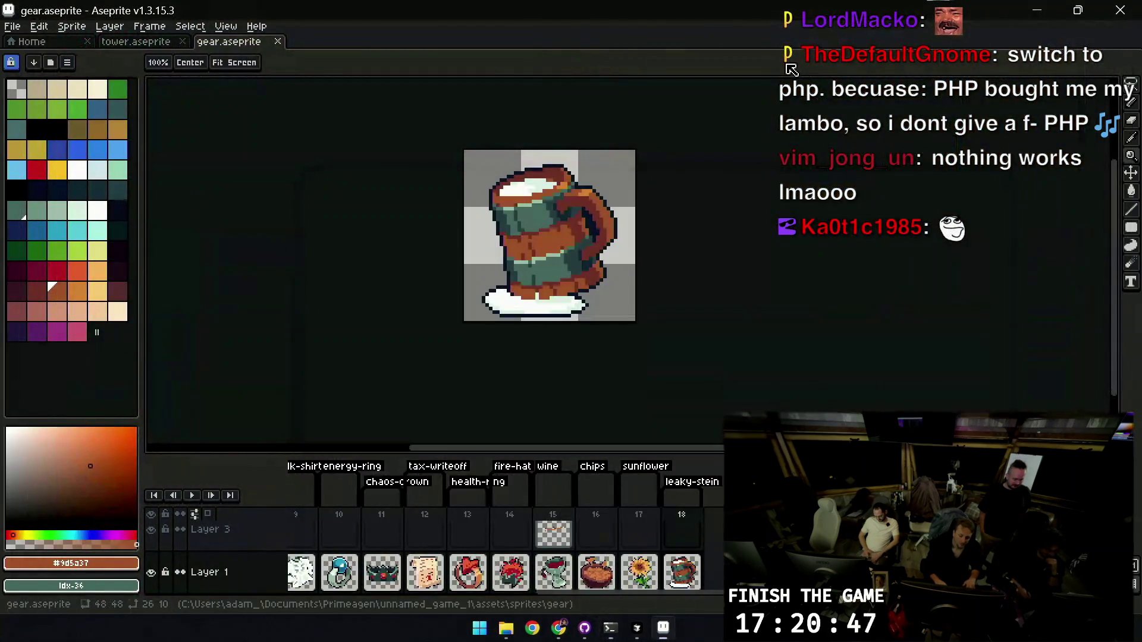
- Save gear.aseprite with Ctrl+S, then look through File > Open Recent and the View menu
key("ctrl+s")
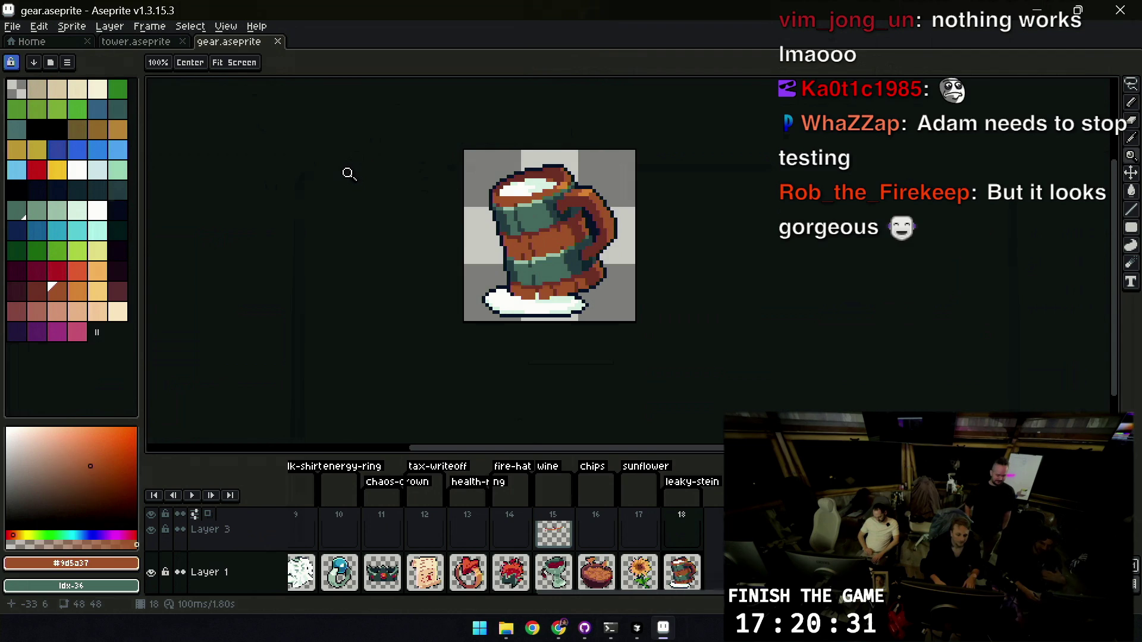
left_click(13, 26)
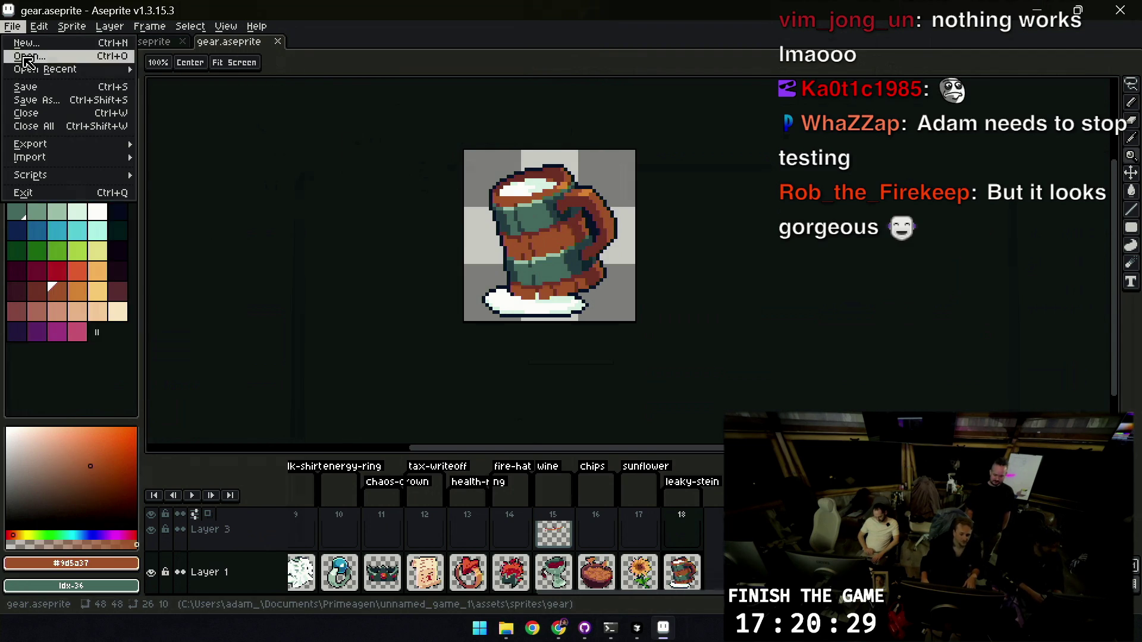
mouse_move(46, 69)
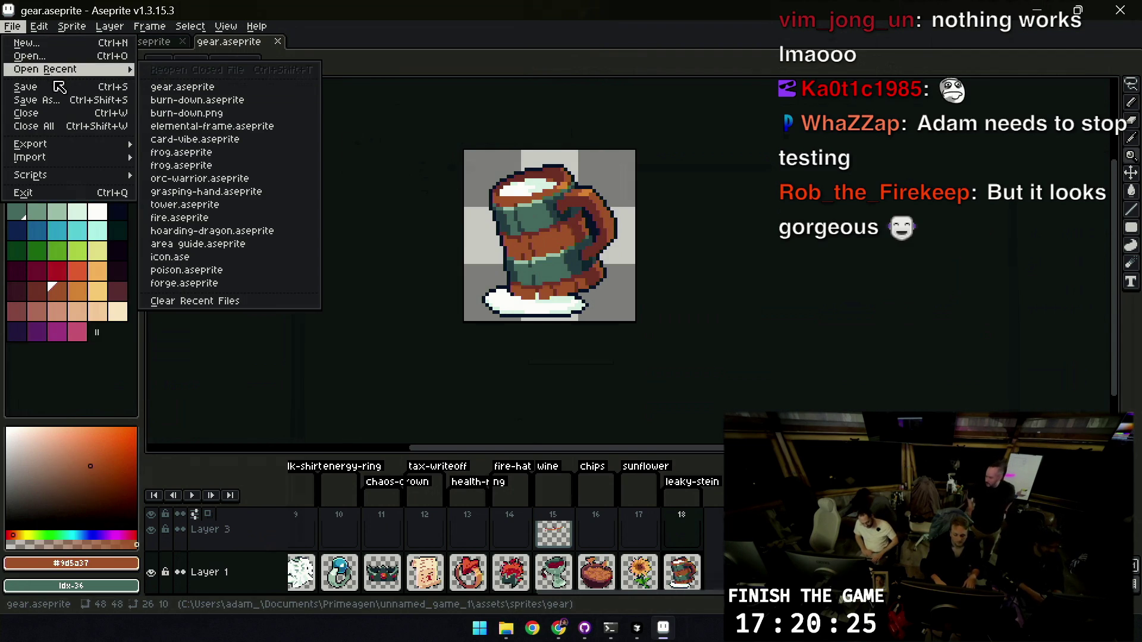
mouse_move(246, 29)
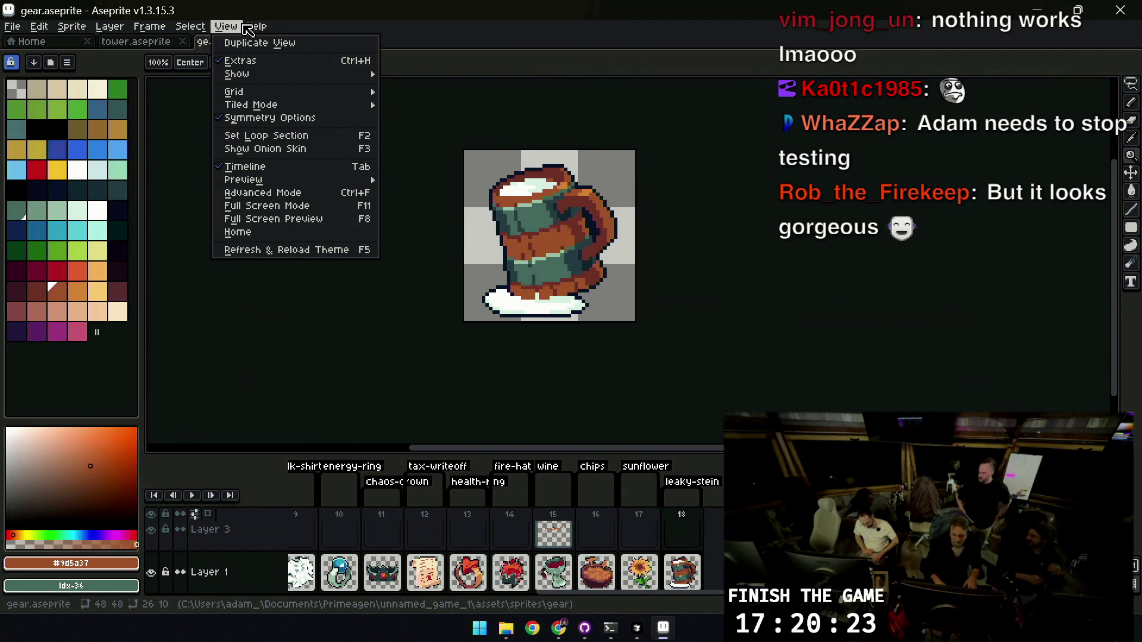
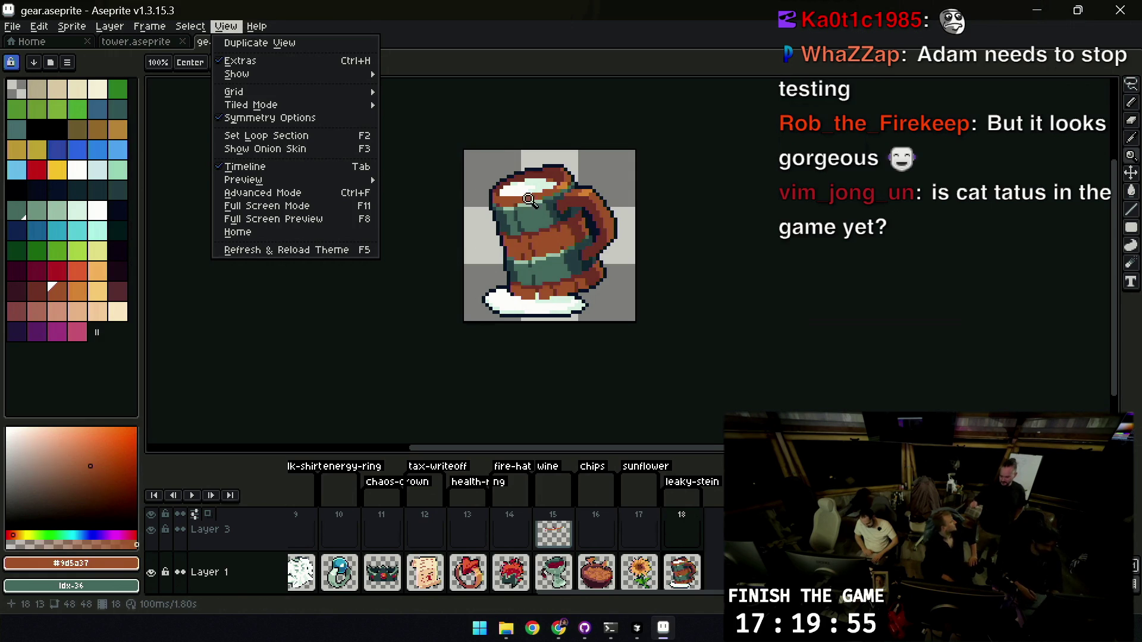
- Switch to the assets folder window to open orc-shaman.aseprite alongside the gear sprite
left_click(496, 105)
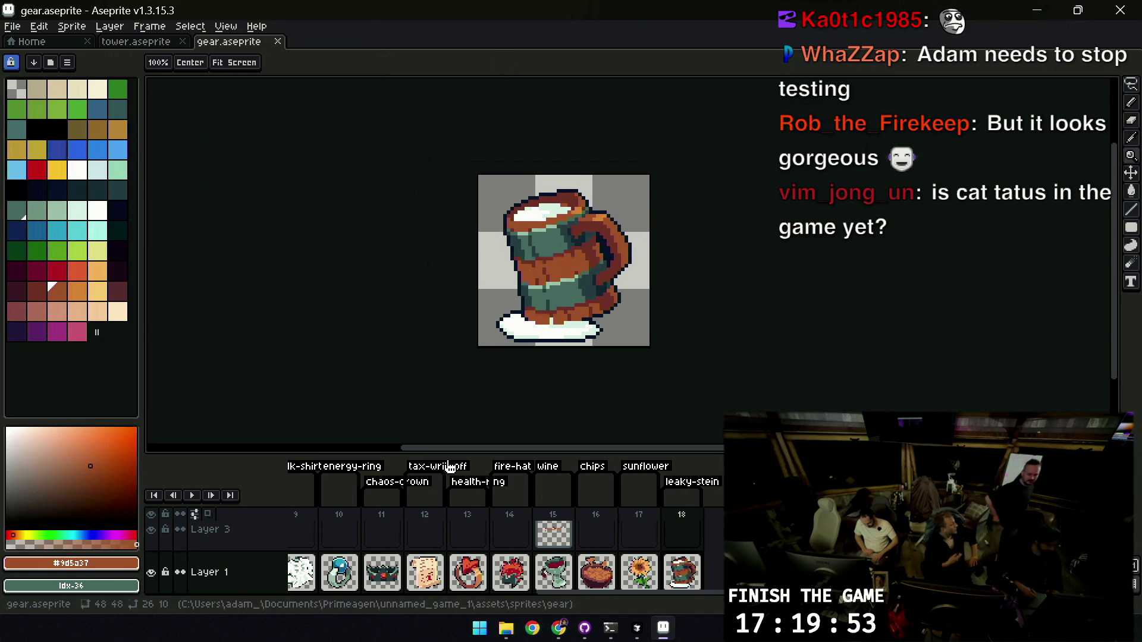
mouse_move(506, 634)
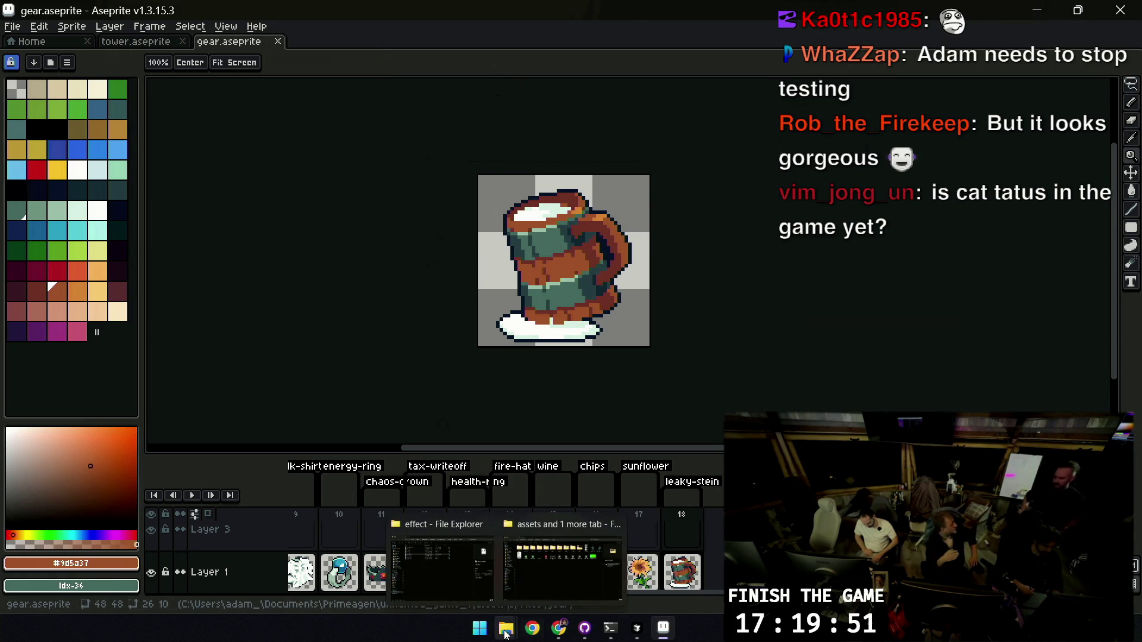
left_click(591, 576)
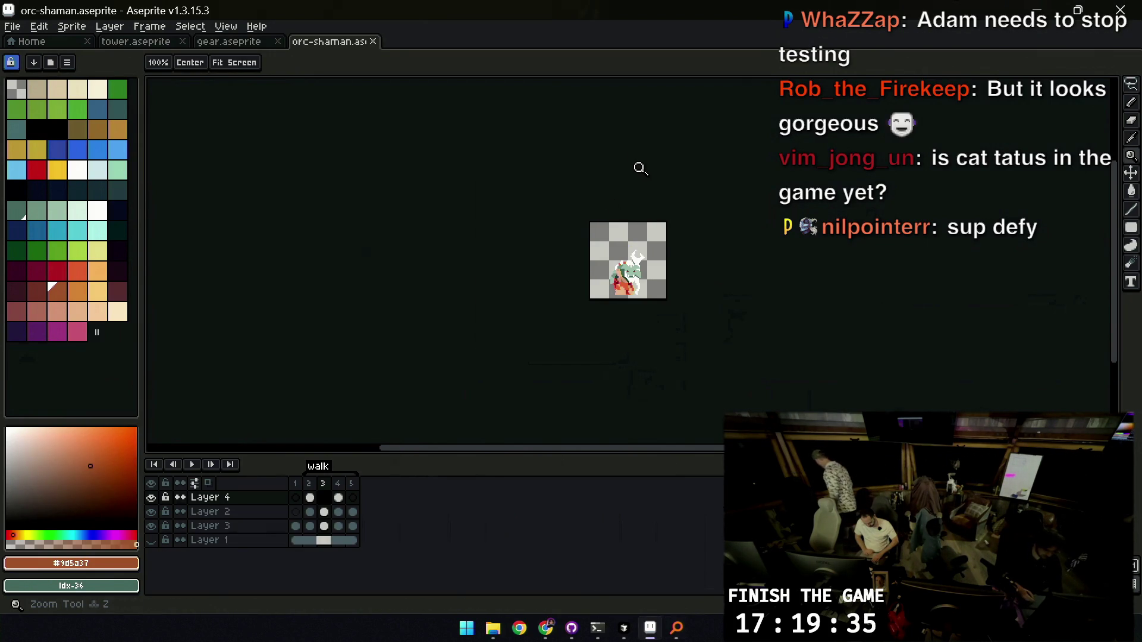
- Zoom in on the orc shaman, then start and cancel a new sprite
scroll(651, 233, "up", 2)
key("v")
key("z")
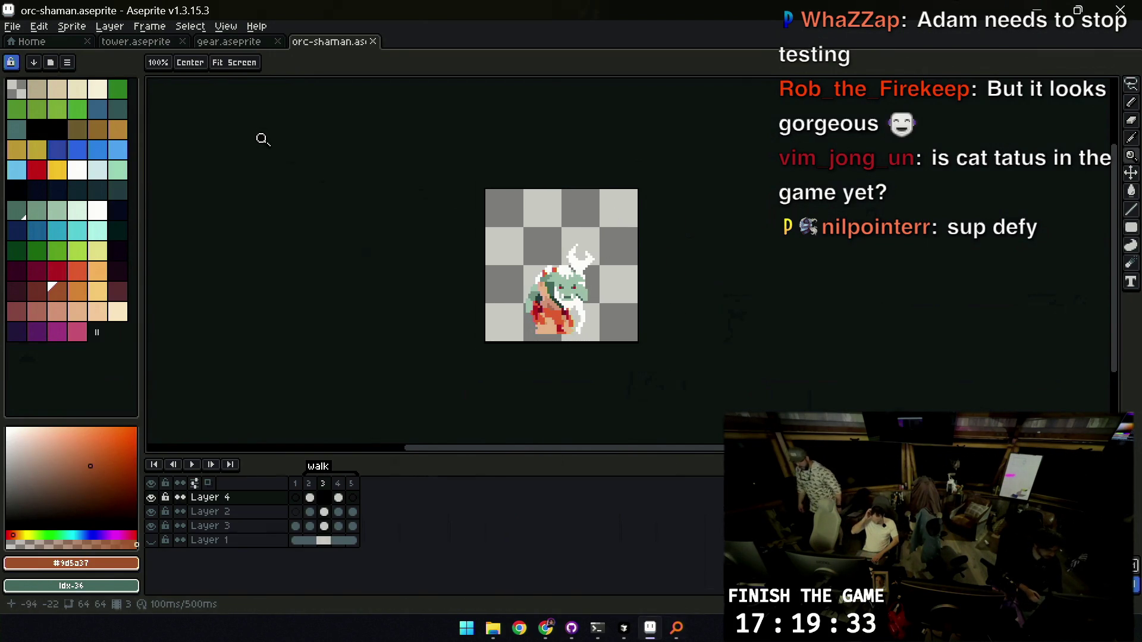
left_click(12, 26)
left_click(72, 52)
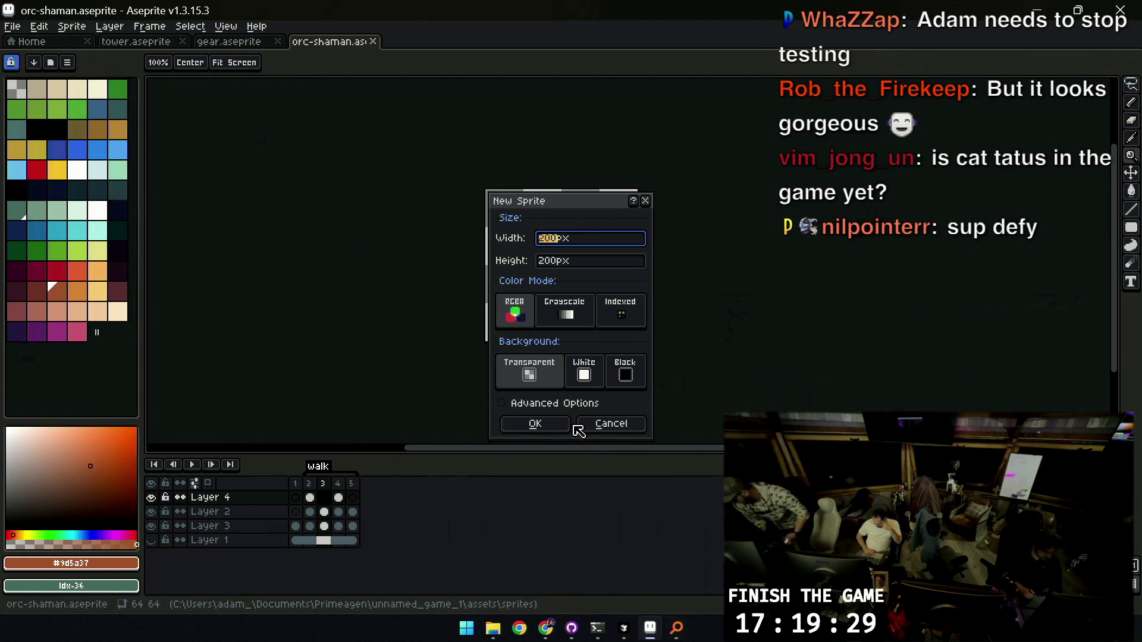
left_click(601, 424)
- Copy the orc shaman from Layer 2 and paste it into a new 128x128 sprite
key("v")
left_click(572, 302)
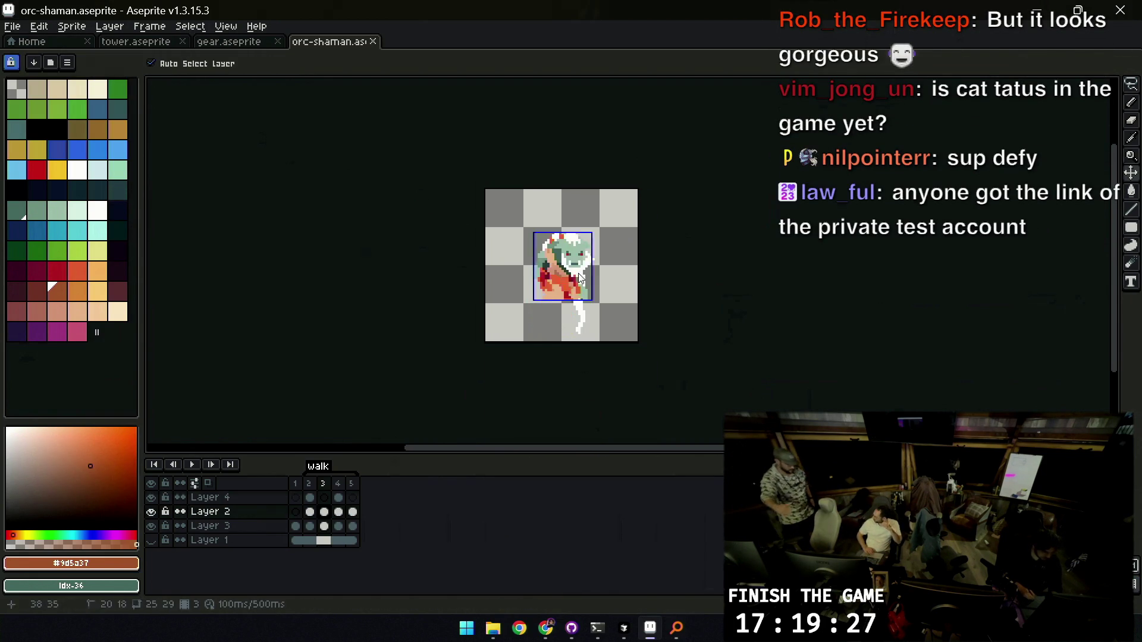
key("ctrl+a")
key("alt+f")
type("n")
type("128")
key("Tab")
type("128")
key("Return")
key("ctrl+v")
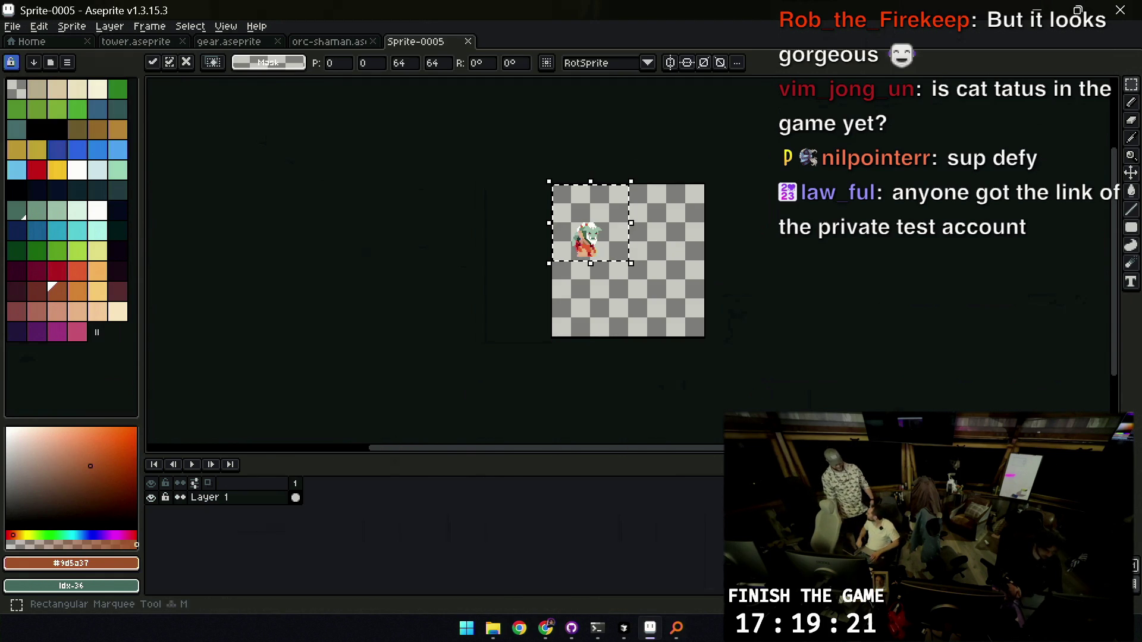
- Commit the paste, drag the orc shaman to the canvas's lower-left corner, and zoom in
key("v")
mouse_move(595, 243)
left_mouse_down()
mouse_move(639, 287)
mouse_move(592, 299)
left_mouse_up()
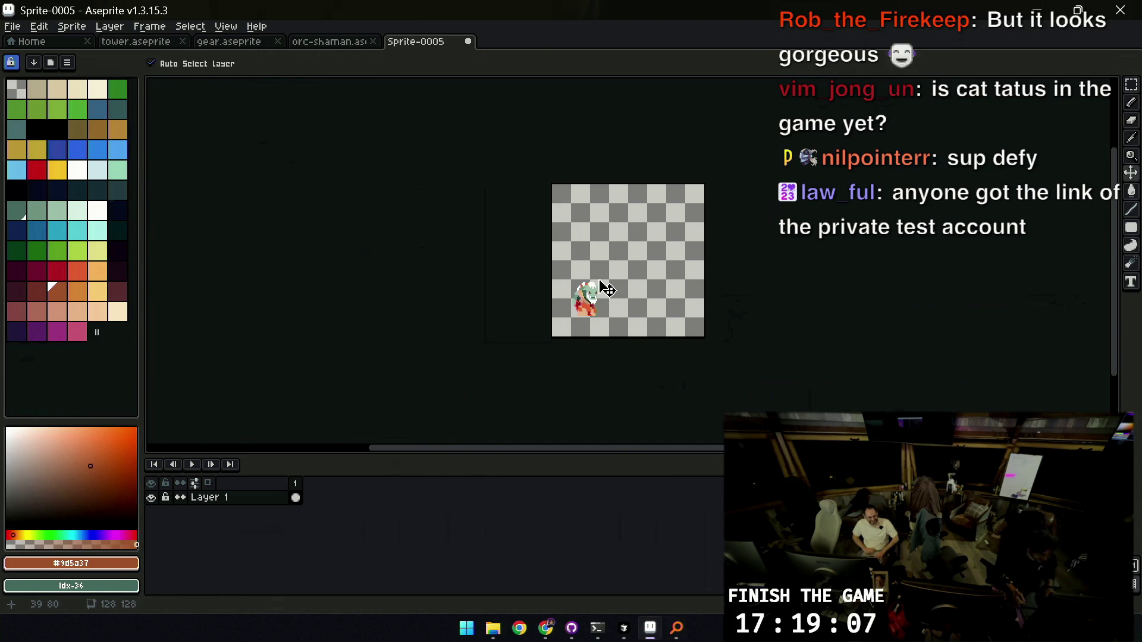
left_click_drag(620, 285, 505, 305)
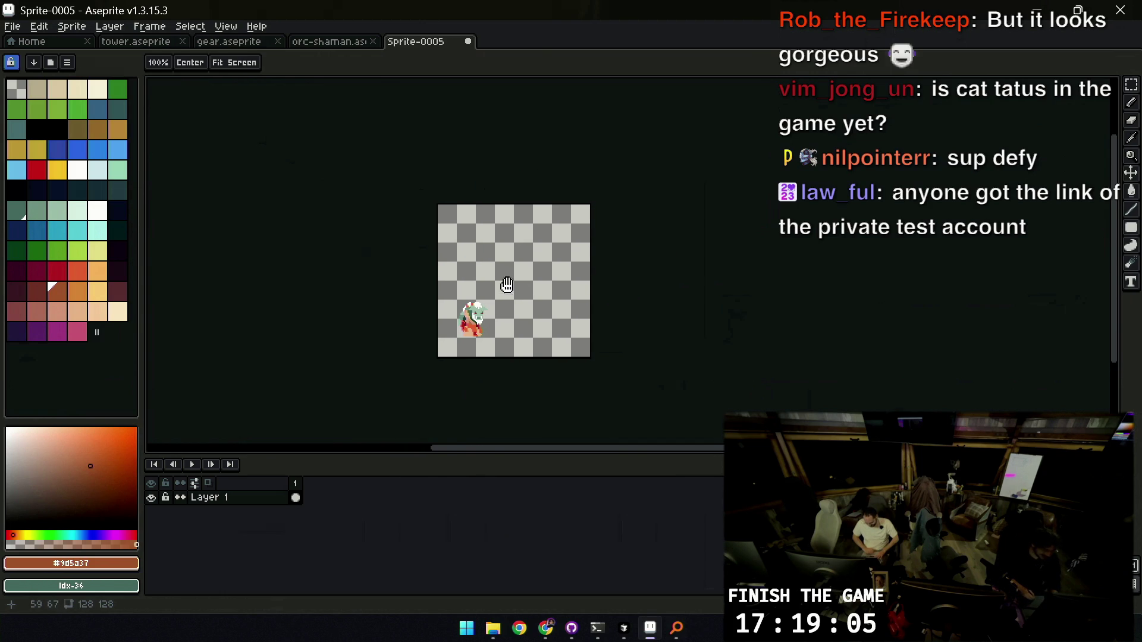
key("z")
left_click(542, 306)
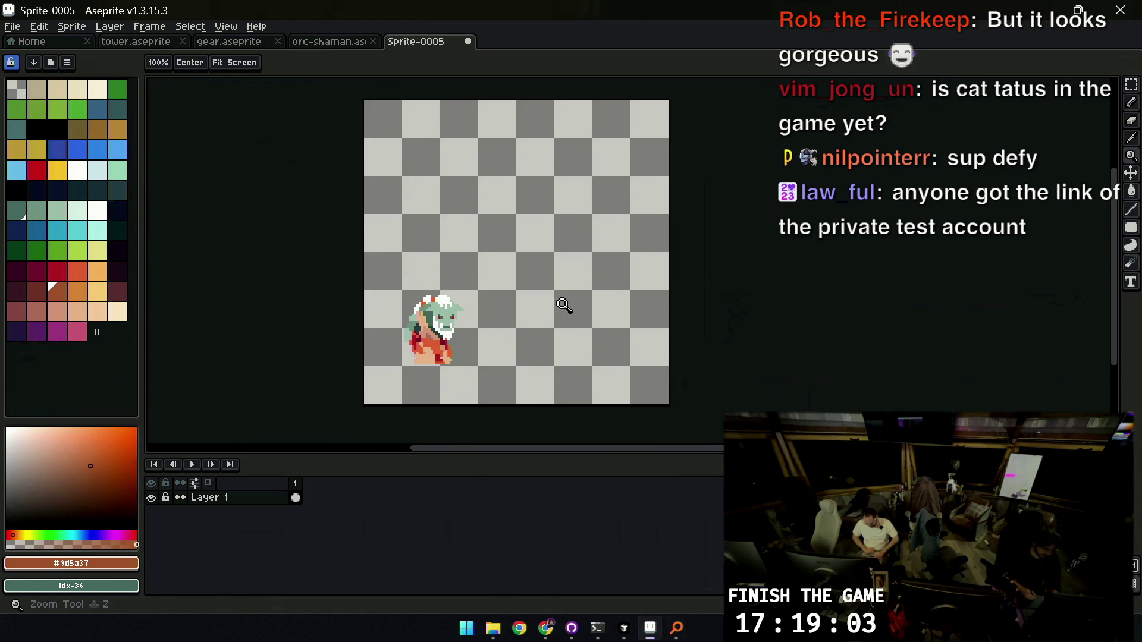
- Paint an olive blob right of the orc by blending orange-brown over green
left_click(60, 252)
key("b")
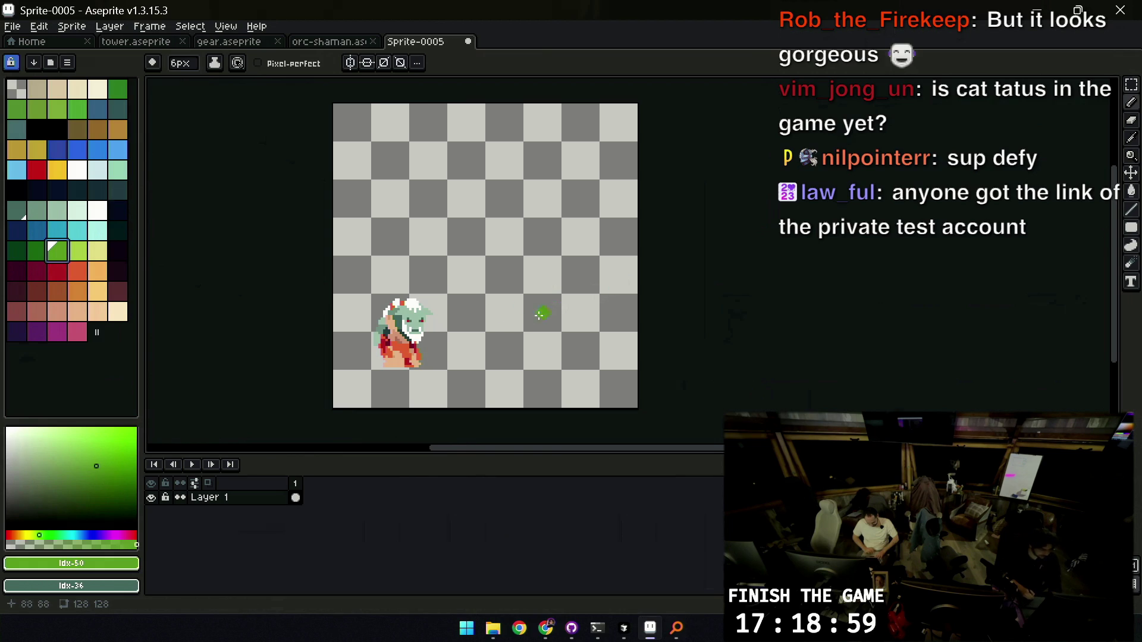
left_click(57, 292)
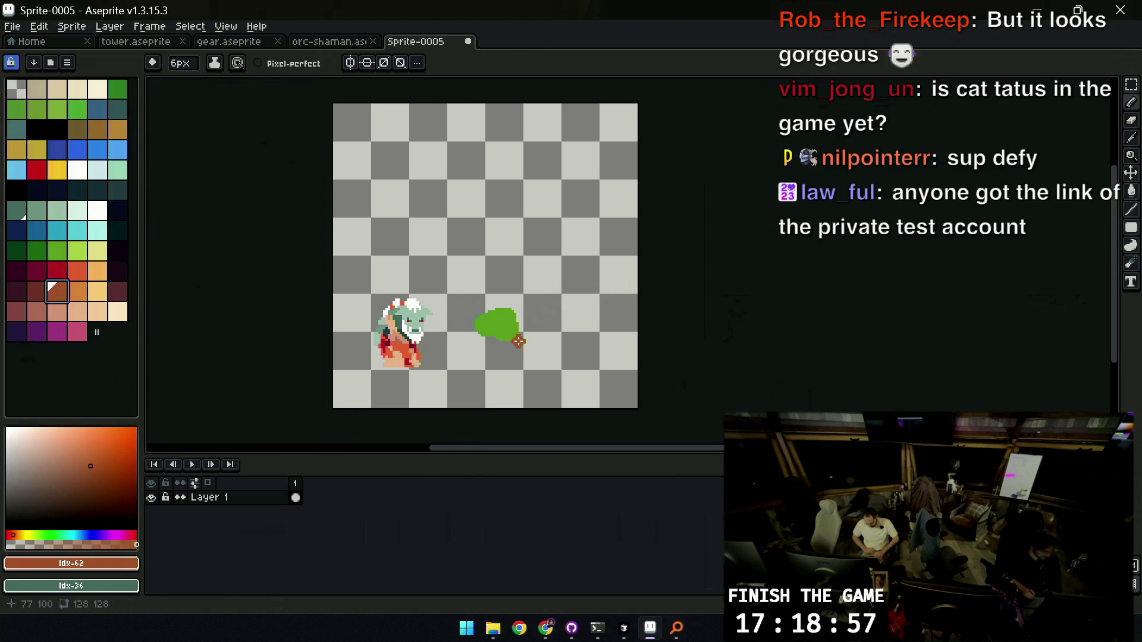
left_click_drag(499, 318, 509, 326)
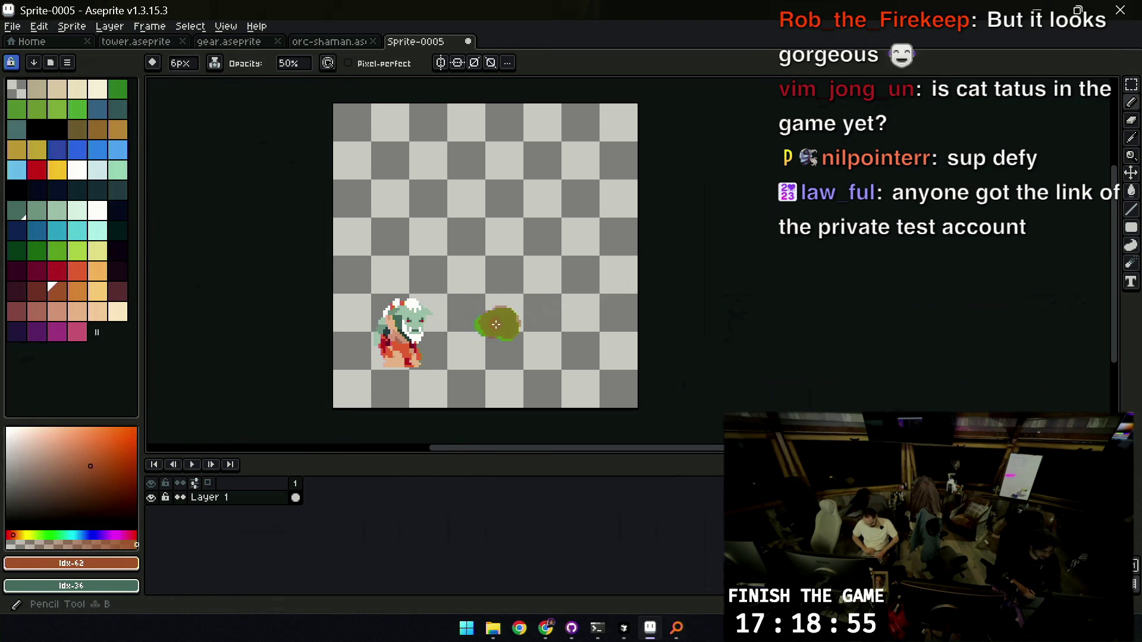
left_click(502, 324, "alt")
left_click_drag(496, 312, 518, 317)
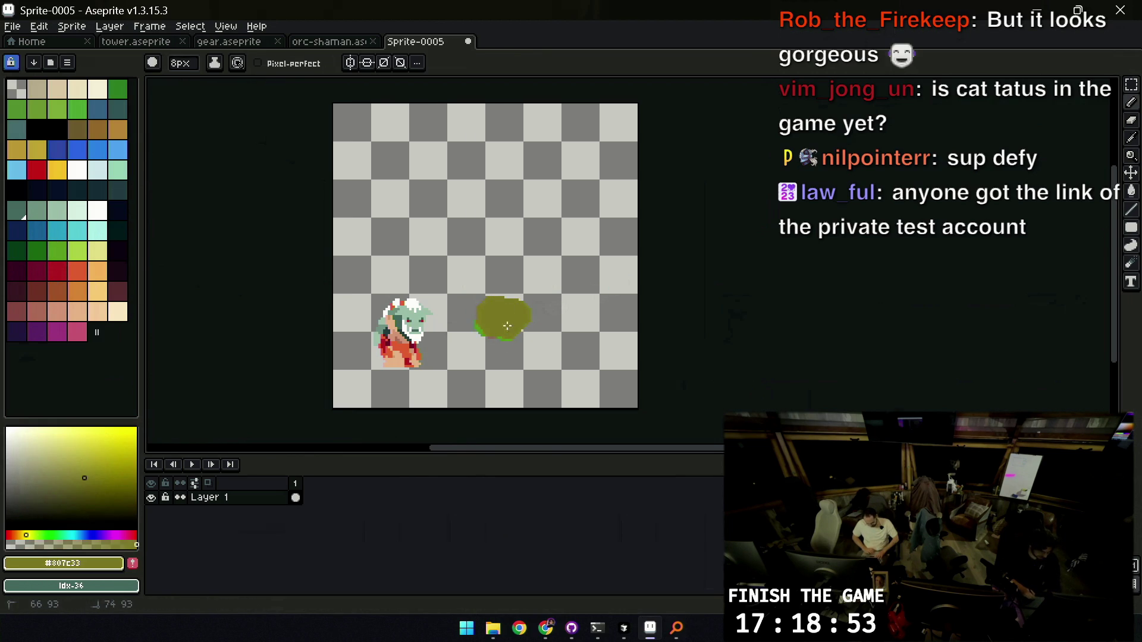
key("plus")
- Paint a dark red blob glazed with half-opacity green, plus a dark olive dot above
left_click(37, 292)
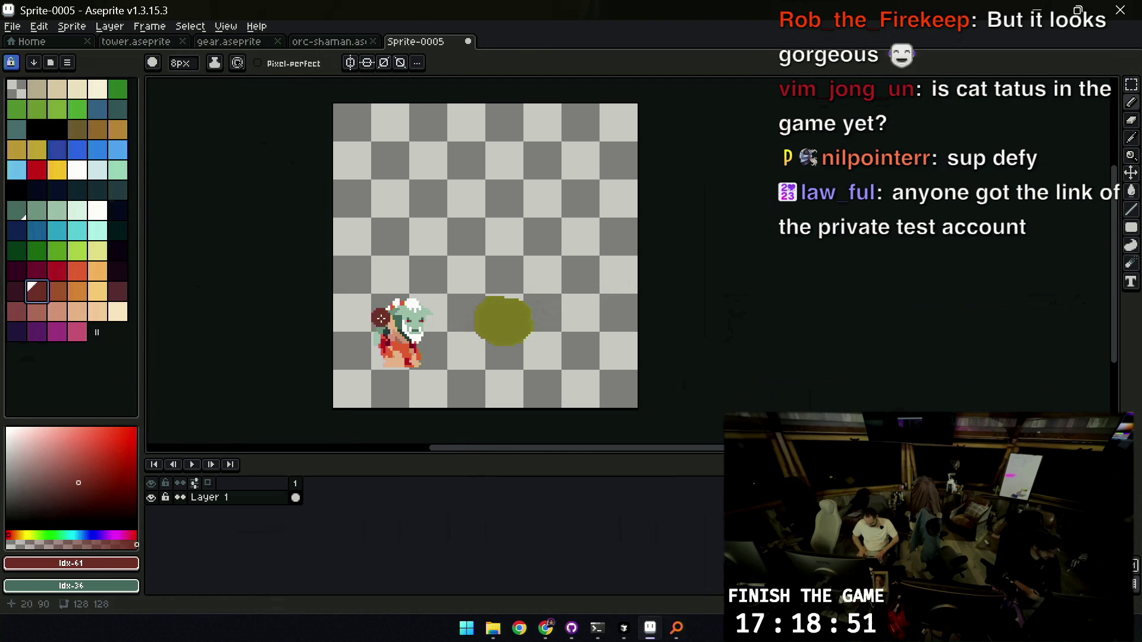
left_click_drag(482, 279, 475, 273)
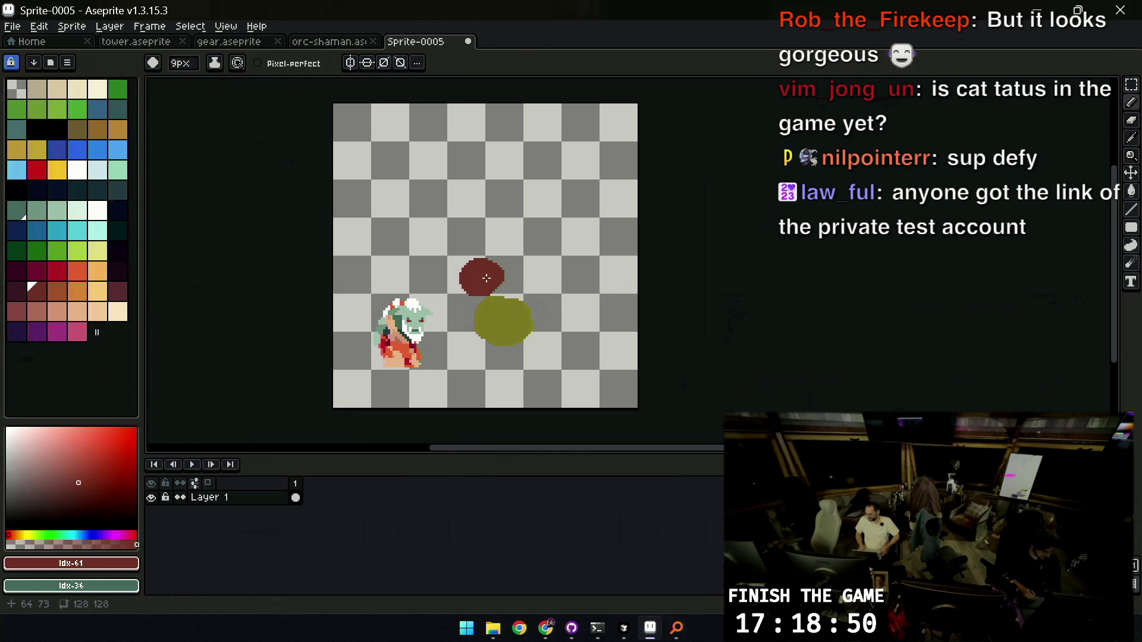
left_click(40, 255)
key("o")
left_click_drag(506, 269, 499, 275)
left_click(498, 274, "alt")
key("o")
left_click(474, 213)
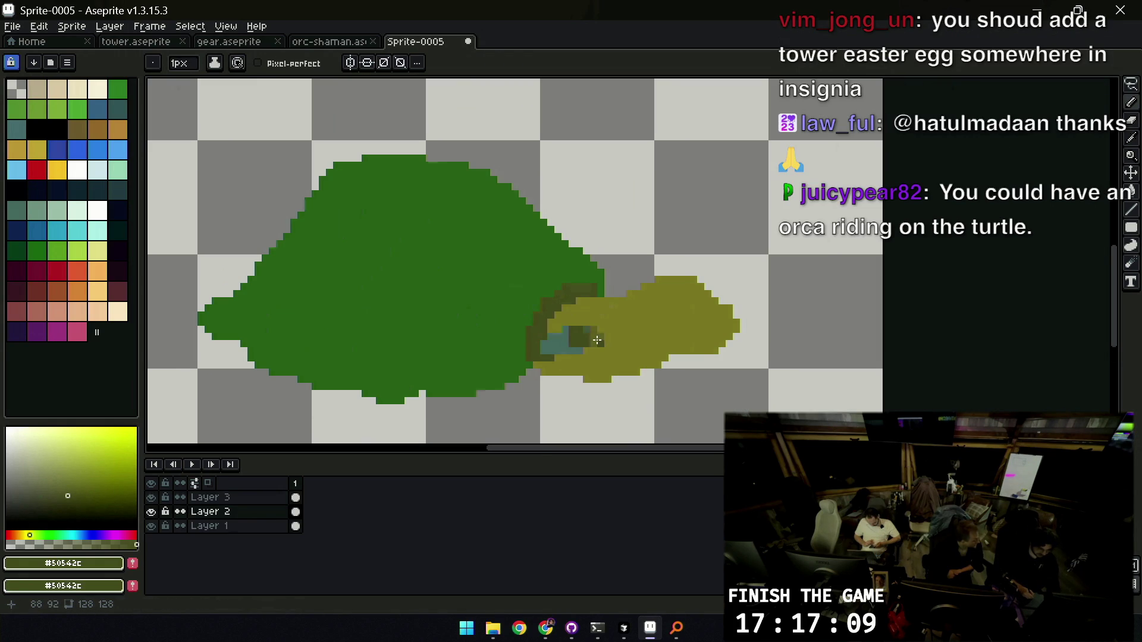
- Recolour a dark pixel with olive and sample olive tones from the sprite
left_click(594, 339, "alt")
left_click(581, 335)
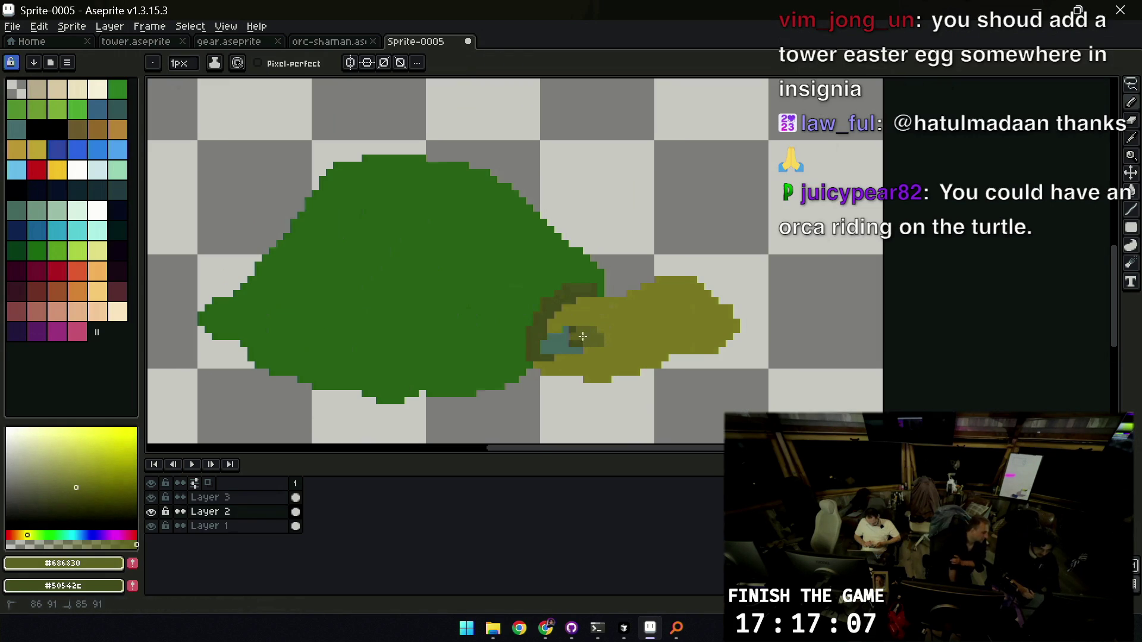
left_click(586, 311, "alt")
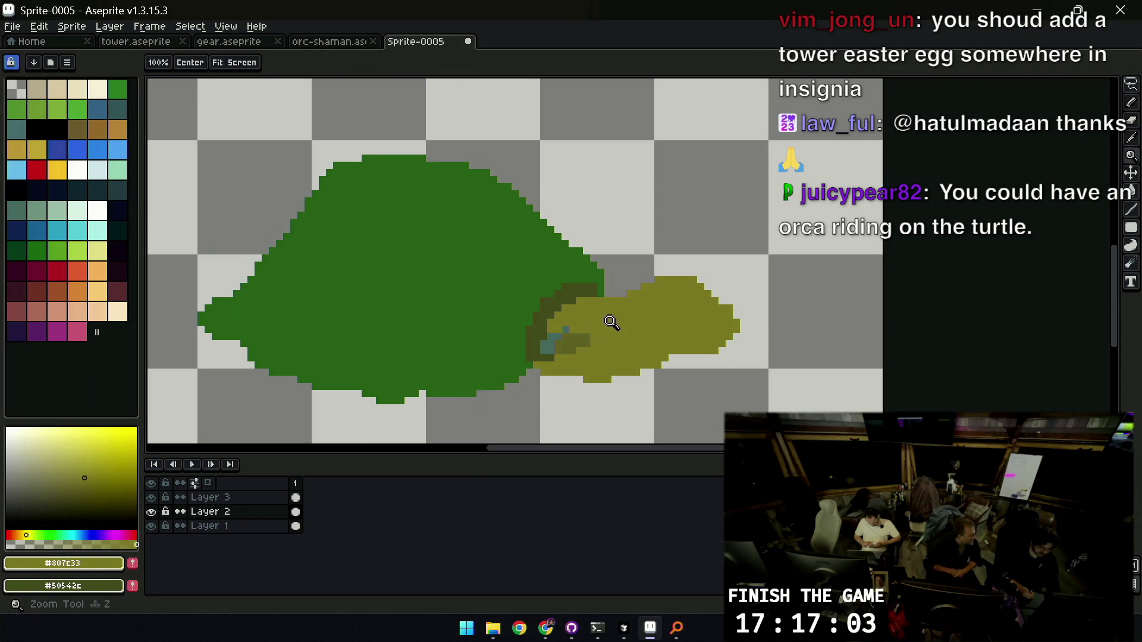
scroll(603, 323, "down", 2)
scroll(589, 312, "up", 2)
left_click(587, 309, "alt")
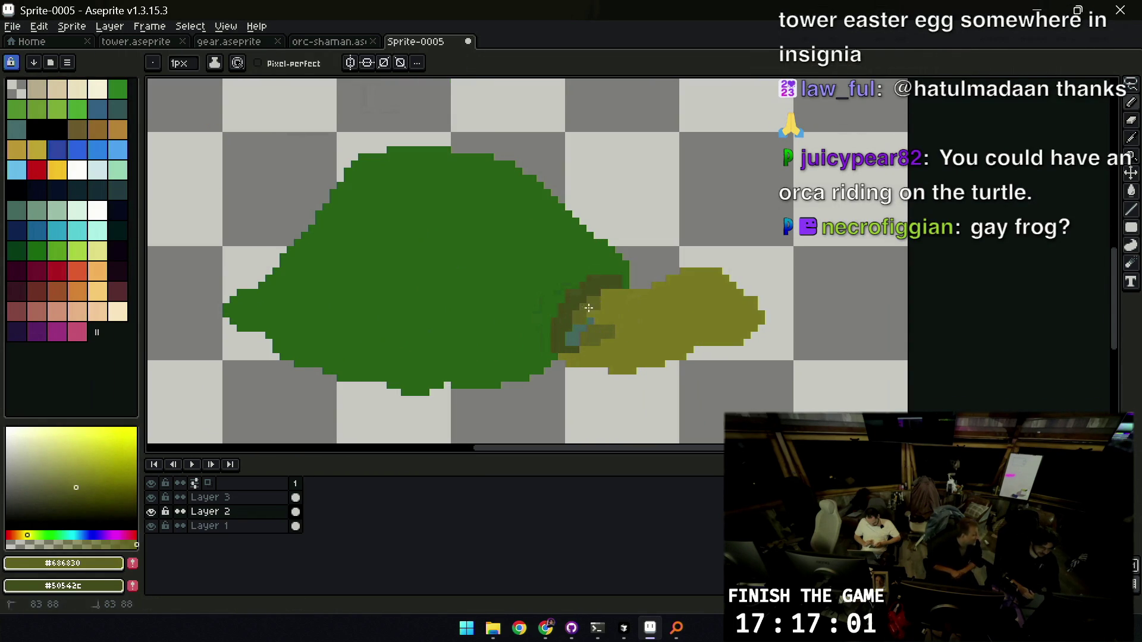
key("z")
scroll(607, 297, "down", 5)
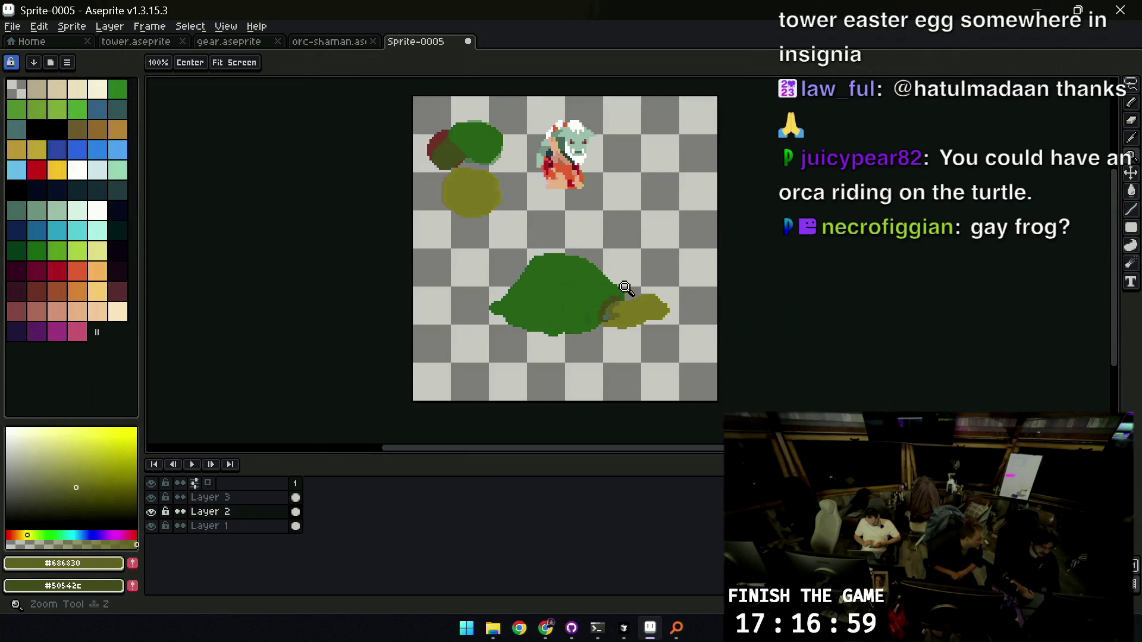
scroll(597, 252, "down", 3)
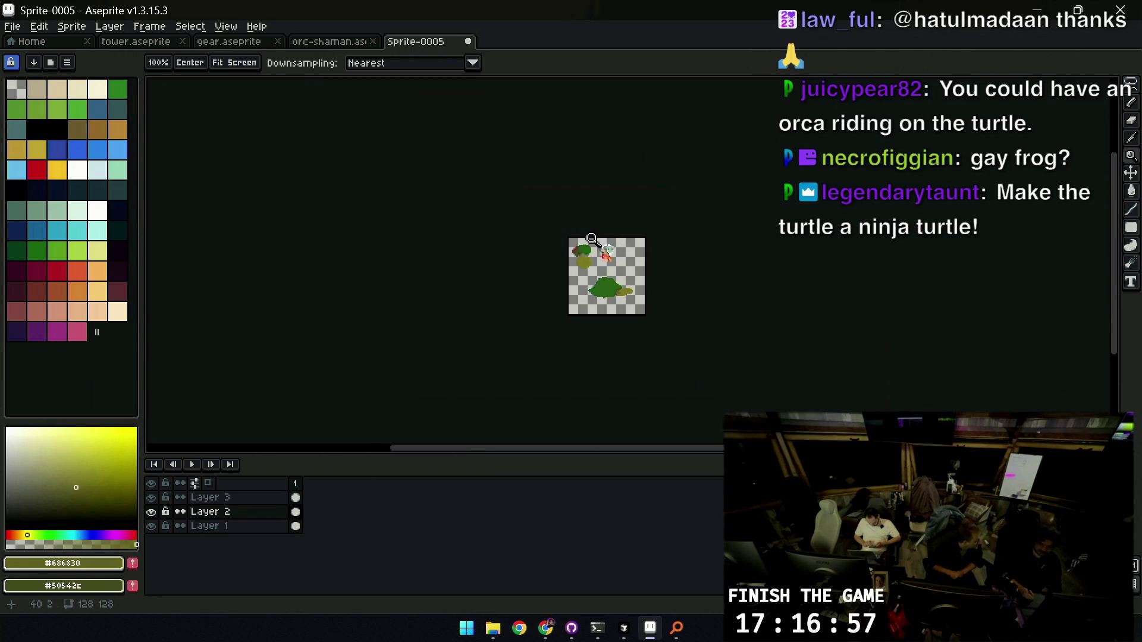
scroll(566, 245, "up", 3)
scroll(617, 265, "up", 2)
scroll(646, 275, "up", 1)
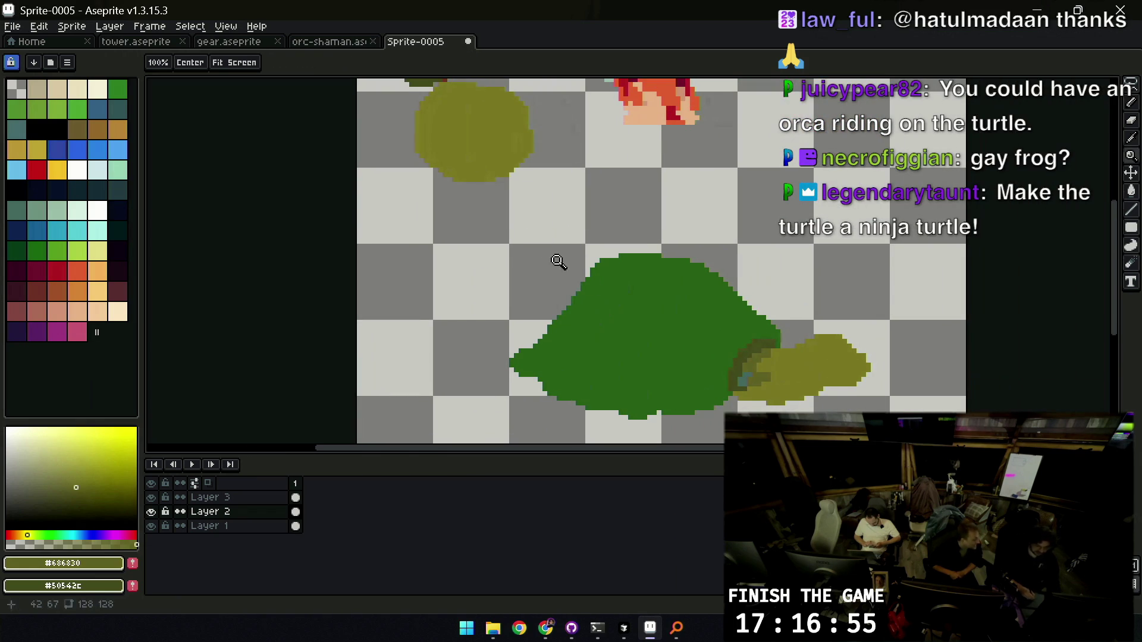
- Choose olive #807c33 for the legs and enlarge the pencil brush to 5px
key("b")
left_click(597, 278, "alt")
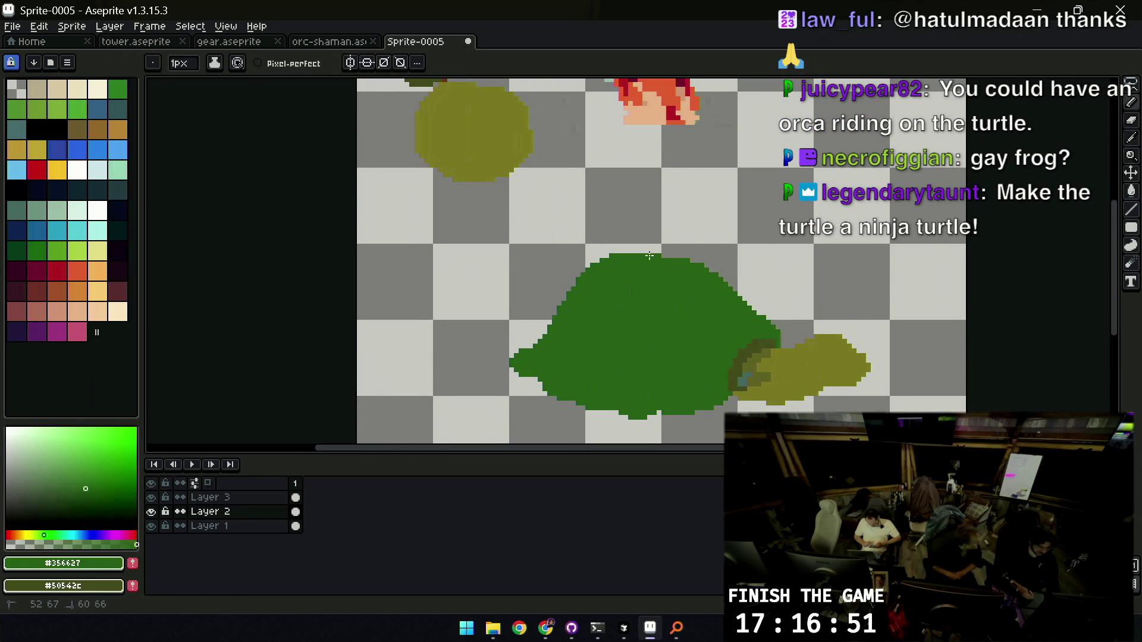
key("b")
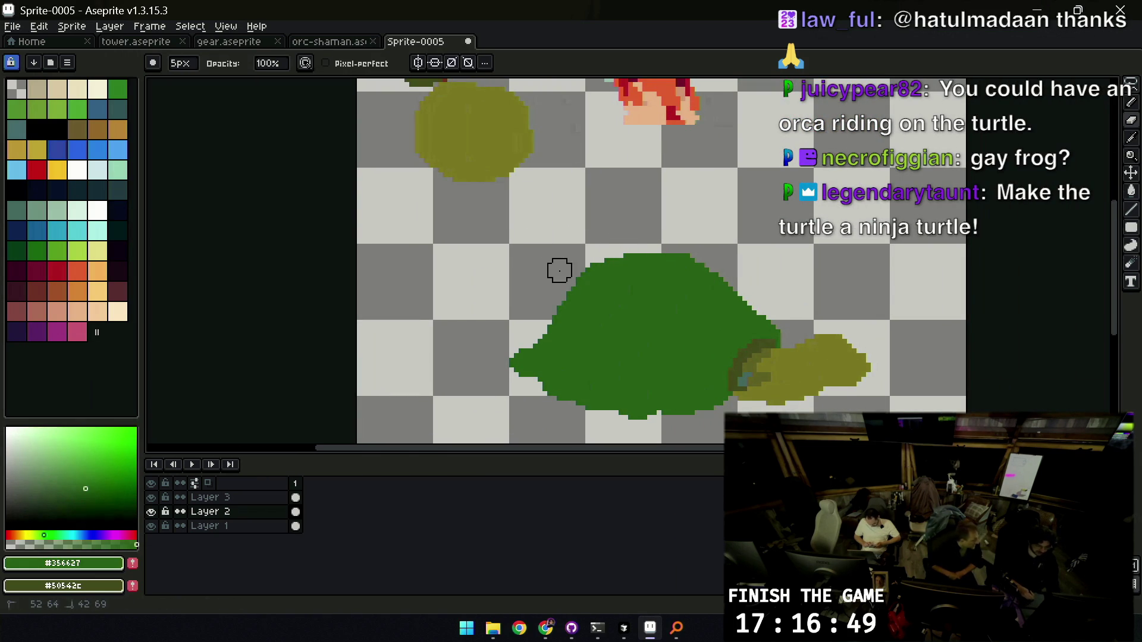
key("b")
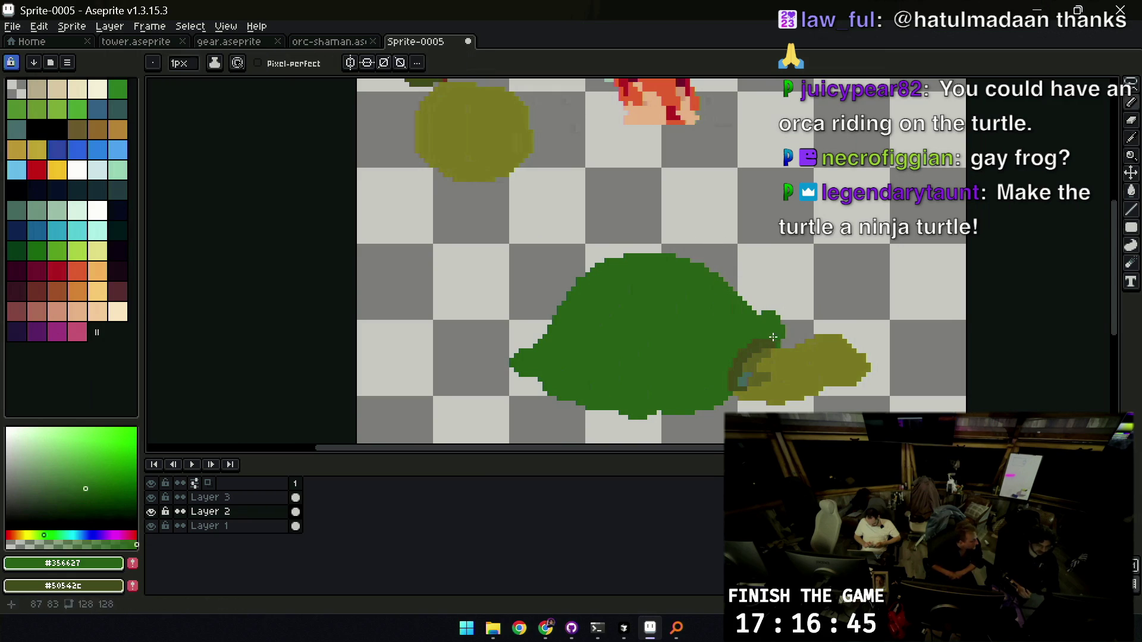
key("z")
scroll(773, 324, "down", 5)
scroll(737, 306, "up", 3)
scroll(666, 301, "up", 2)
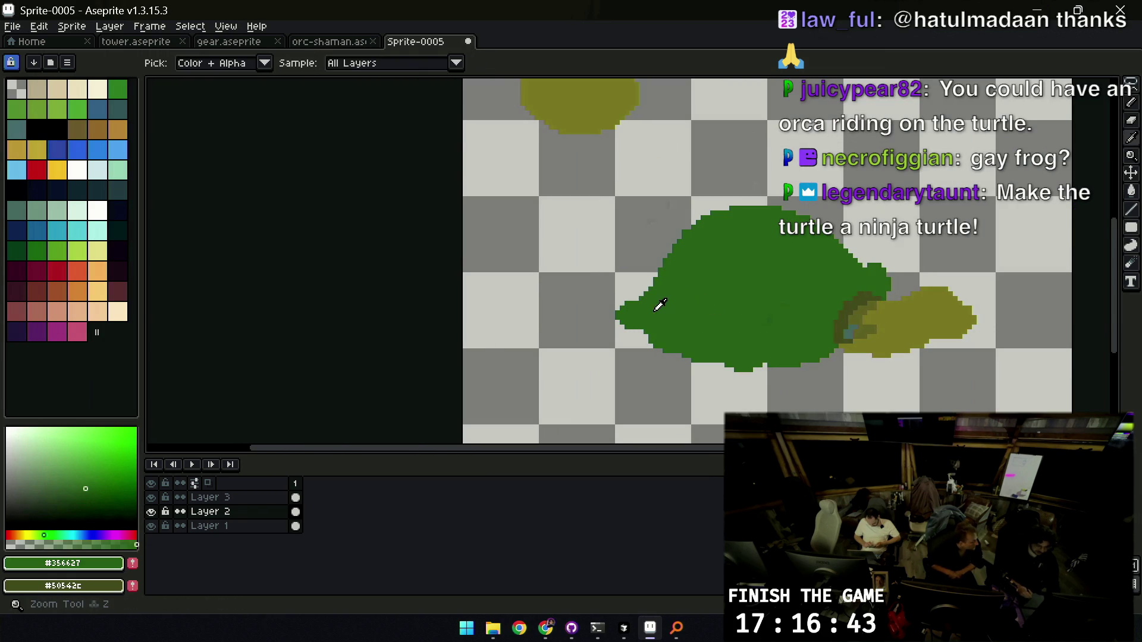
key("b")
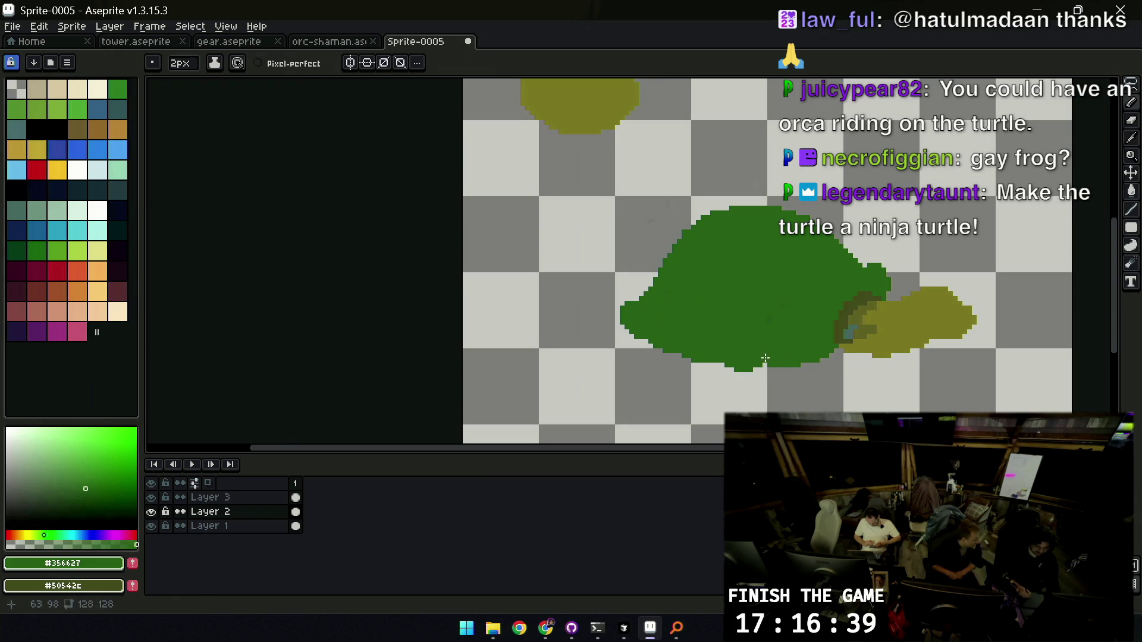
scroll(773, 341, "right", 2)
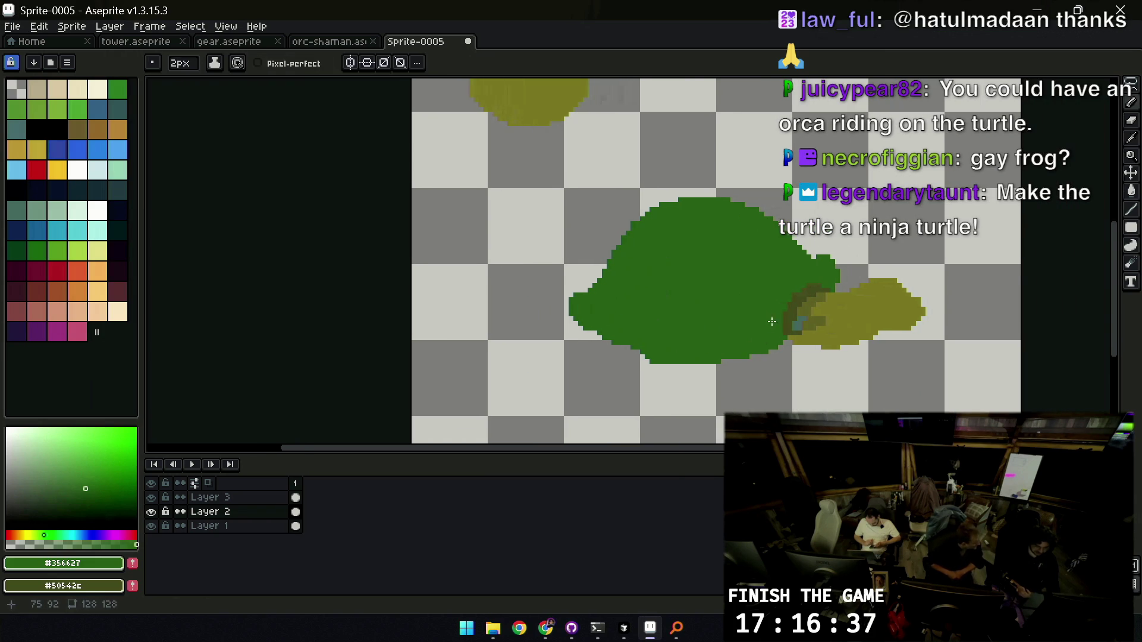
scroll(752, 333, "right", 2)
left_click(747, 329, "alt")
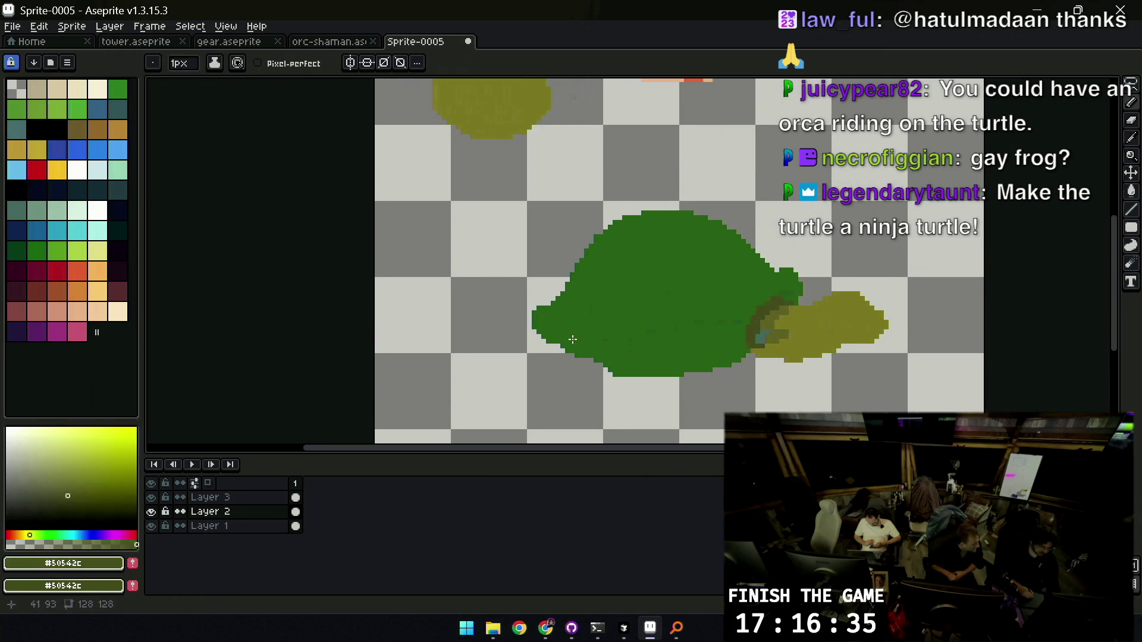
left_click(773, 325, "alt")
key("plus")
key("plus")
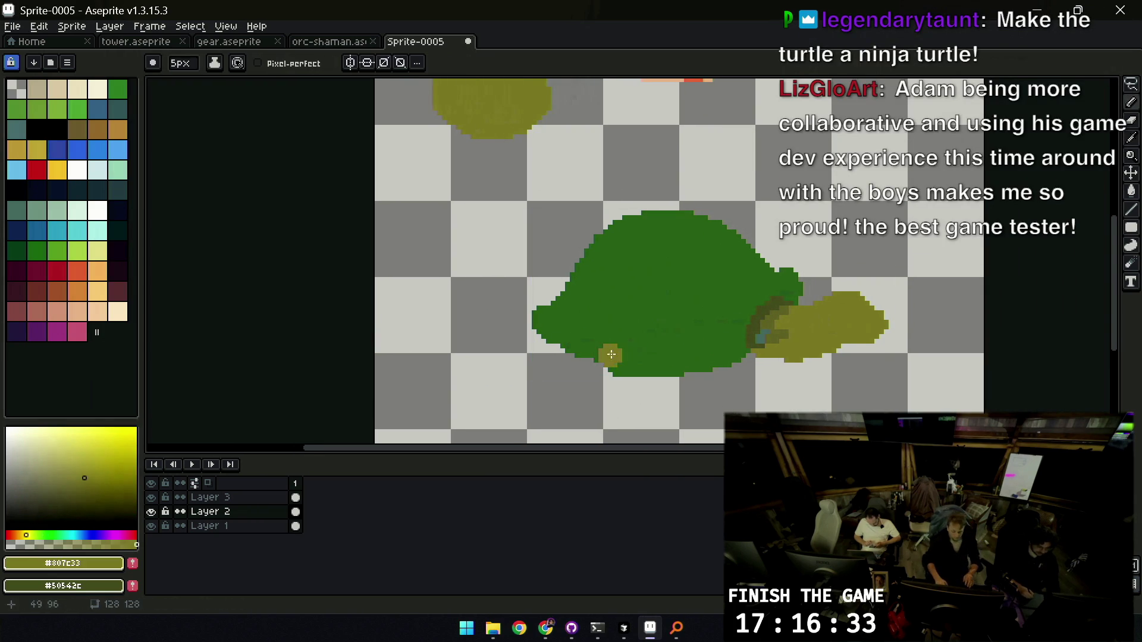
- Paint olive front and back legs with a 4px brush, topping the front leg with shell green
key("minus")
left_click_drag(596, 333, 593, 350)
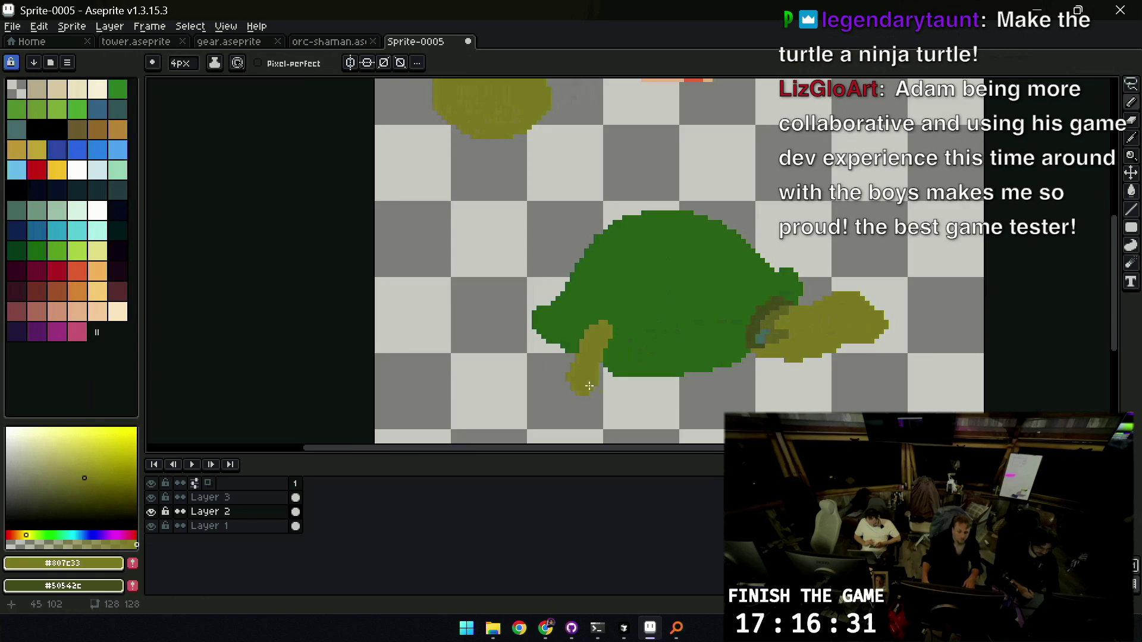
left_click_drag(701, 352, 715, 373)
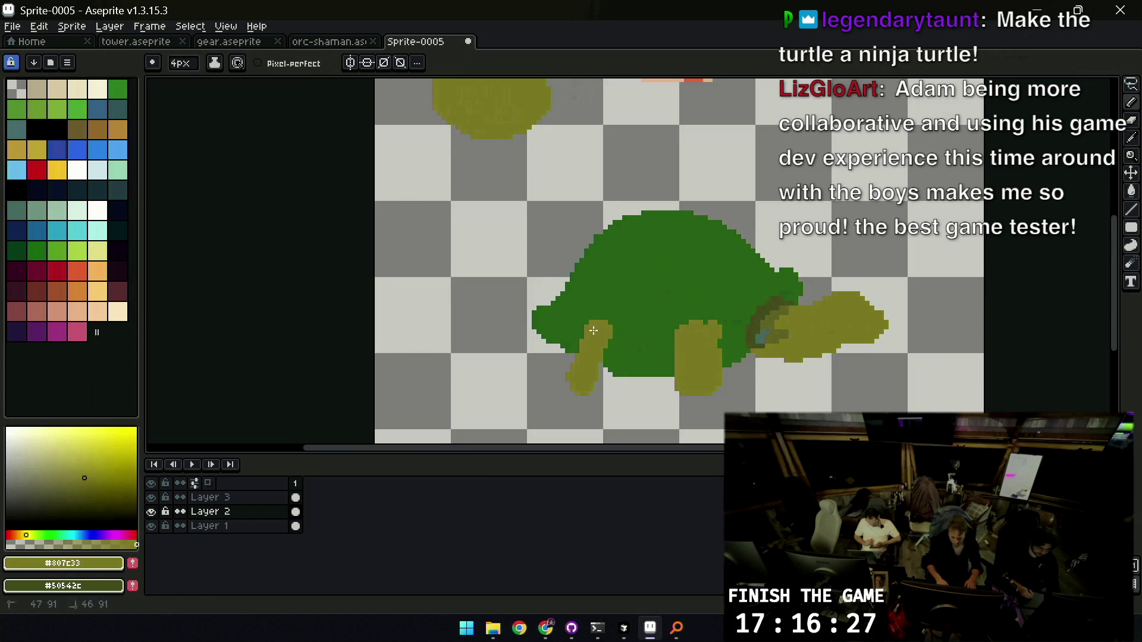
left_click_drag(598, 331, 602, 365)
left_click(619, 298, "alt")
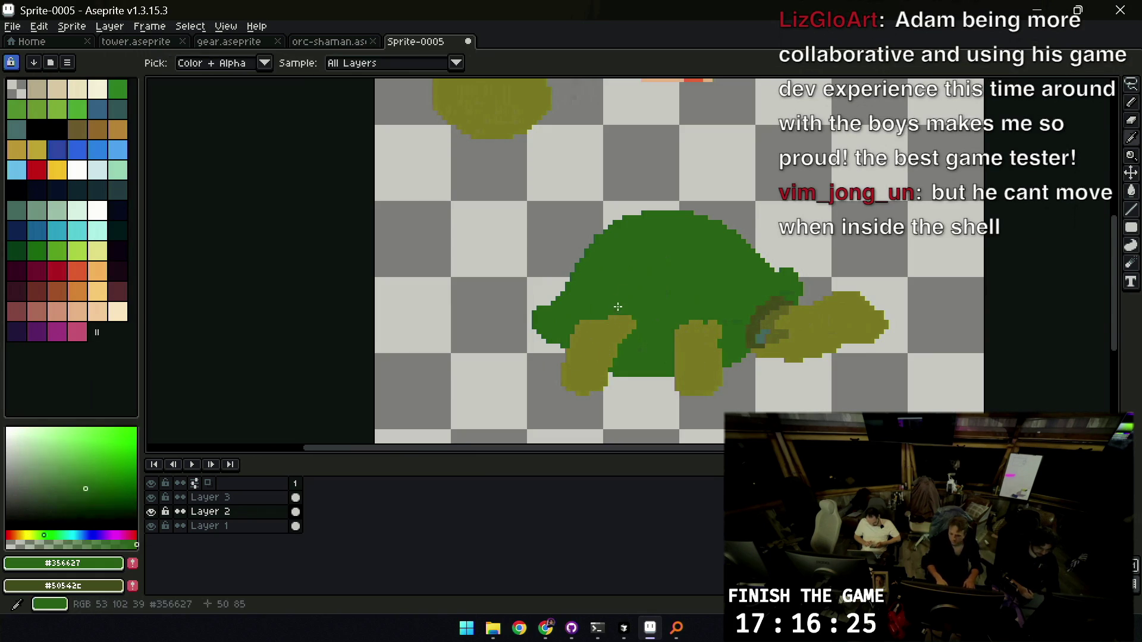
left_click_drag(632, 326, 609, 319)
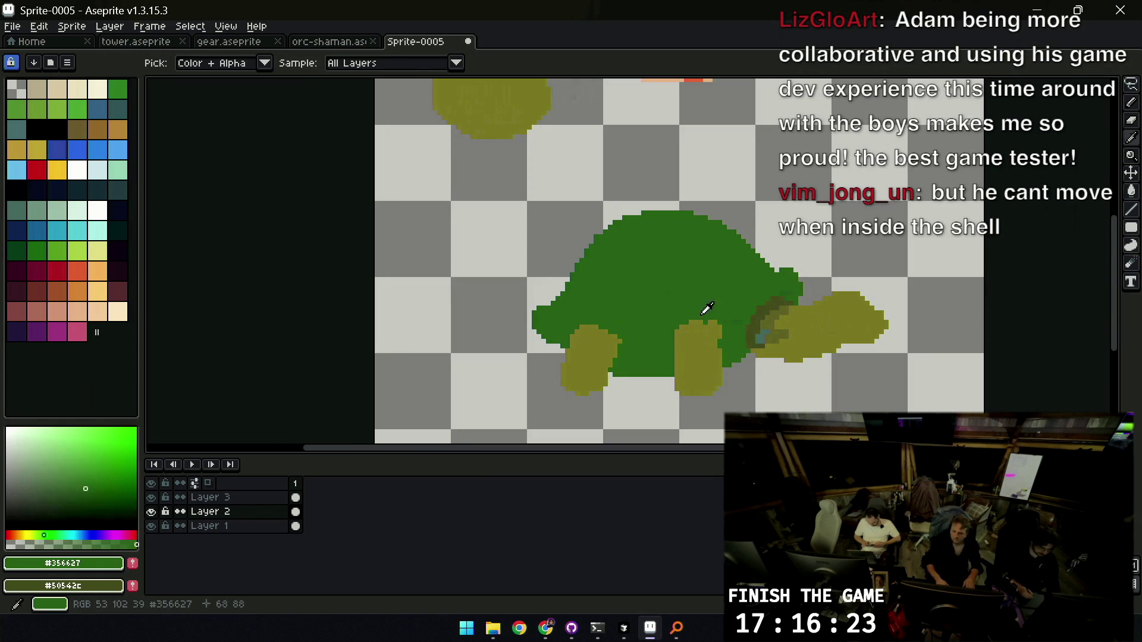
- Draw a dark olive line along the shell's lower edge
left_click(759, 323, "alt")
left_click(664, 335)
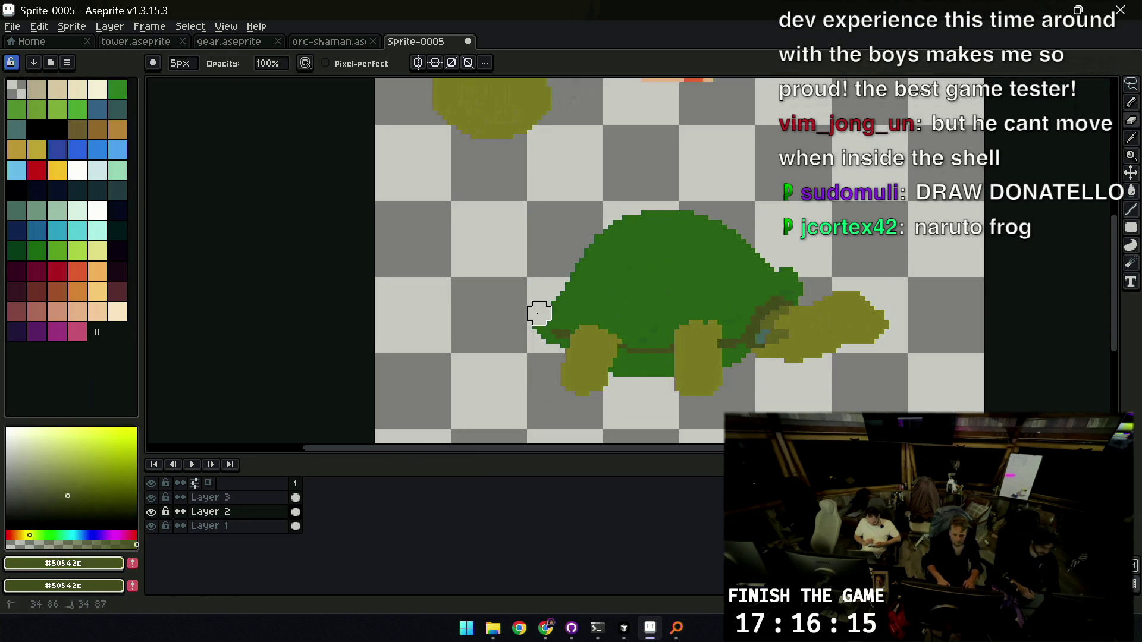
key("z")
scroll(539, 303, "down", 1)
scroll(645, 293, "up", 1)
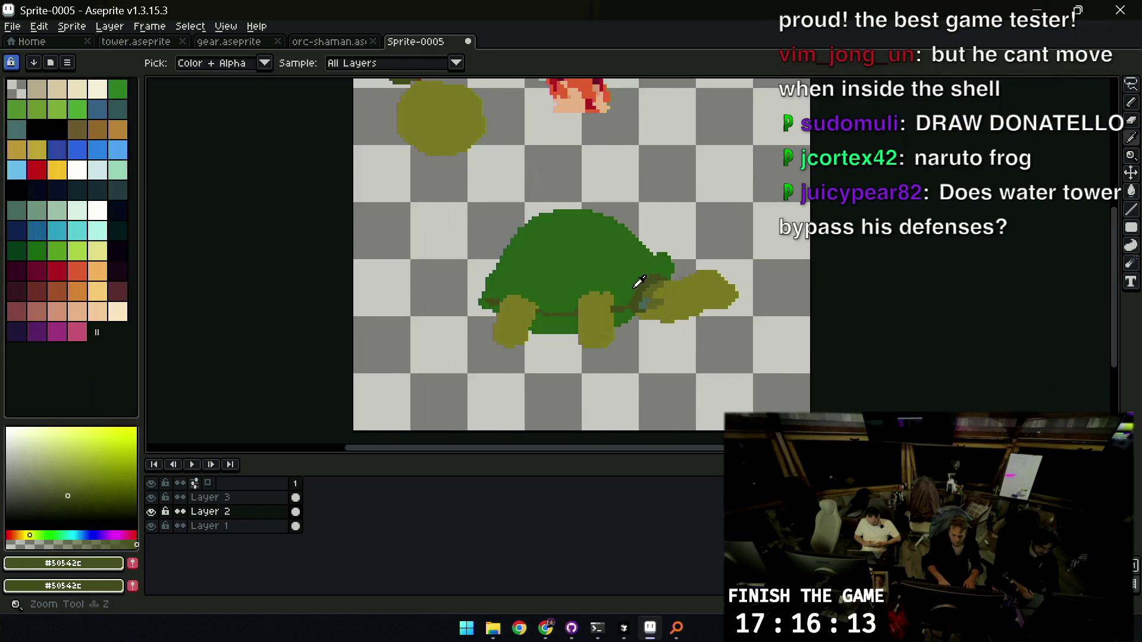
- Paint the turtle's eye red using the pencil and a flood fill
left_click_drag(611, 237, 440, 258)
left_click(98, 210)
left_click(118, 210)
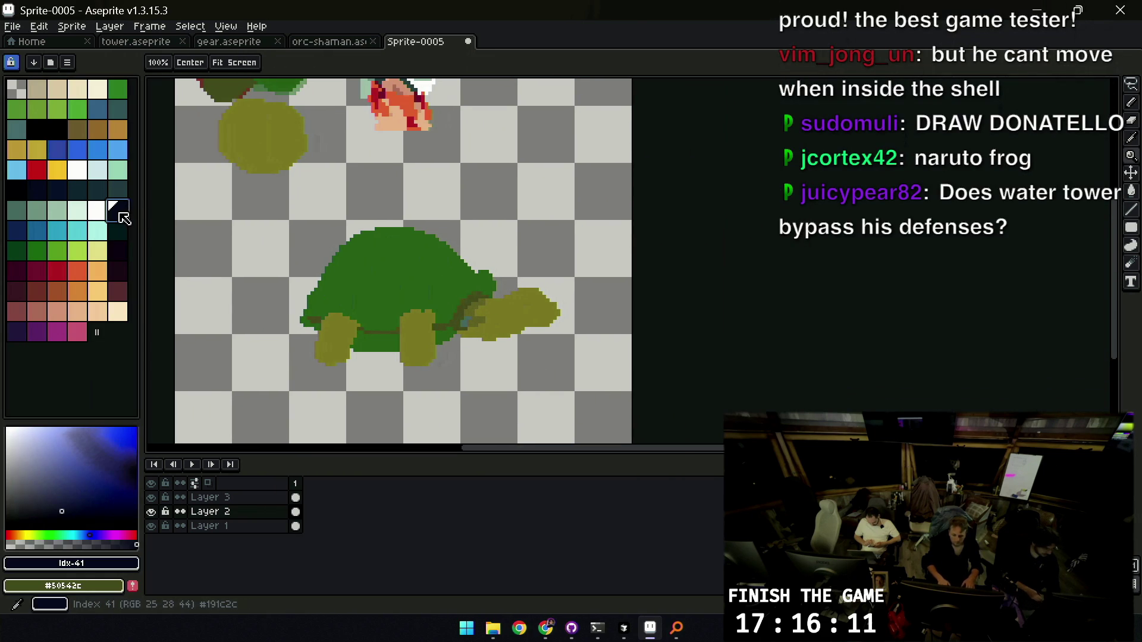
key("b")
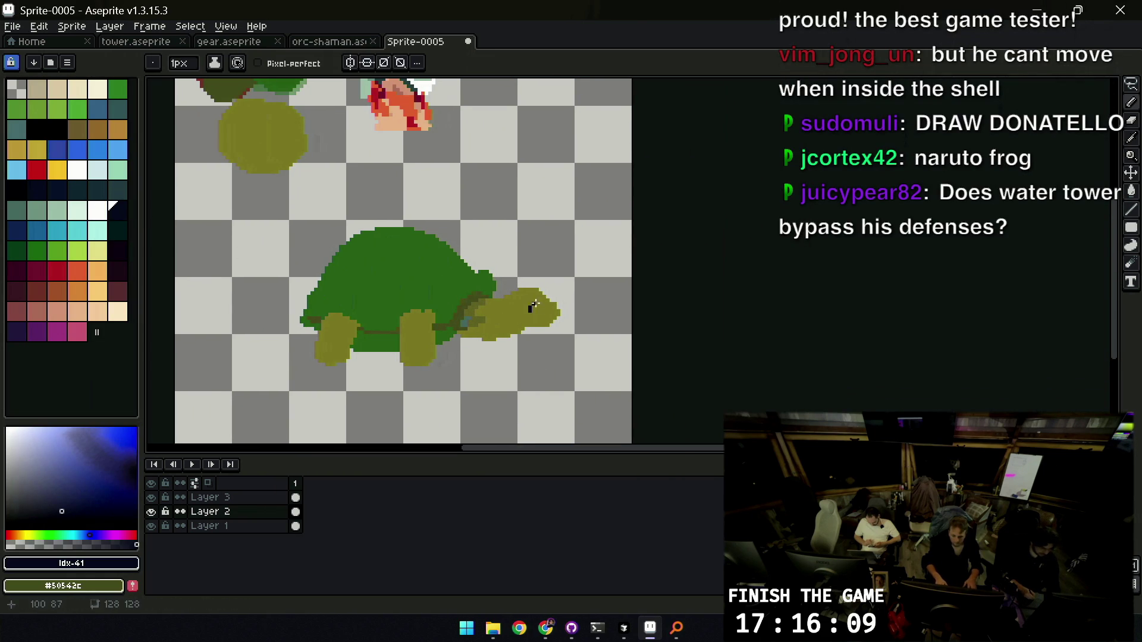
scroll(531, 305, "up", 1)
scroll(533, 309, "up", 1)
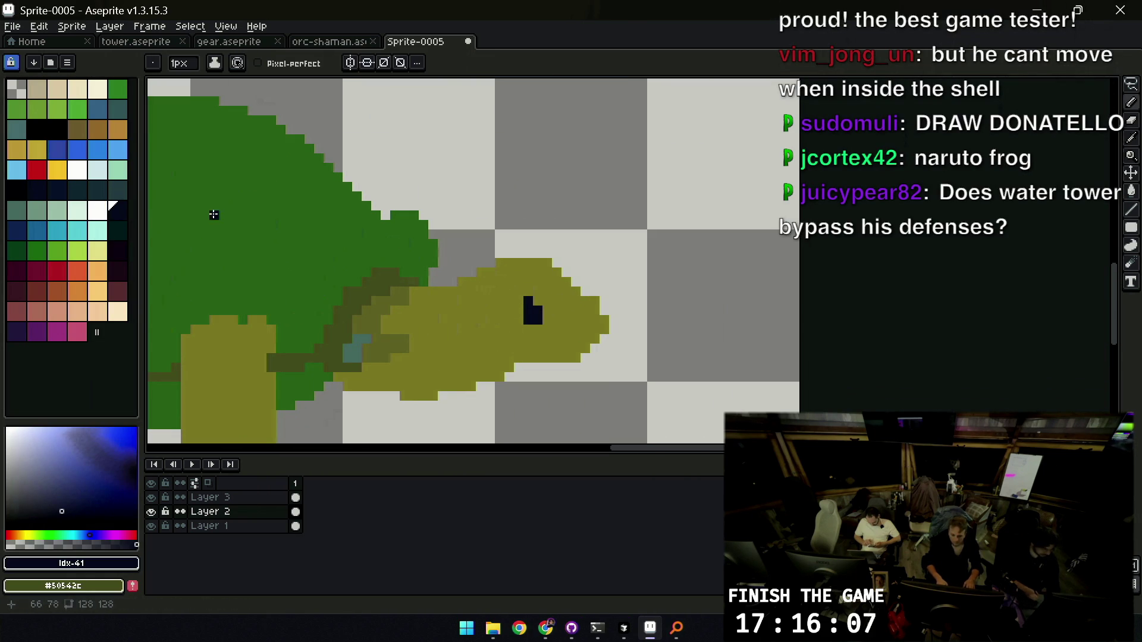
left_click(37, 170)
left_click_drag(528, 320, 531, 316)
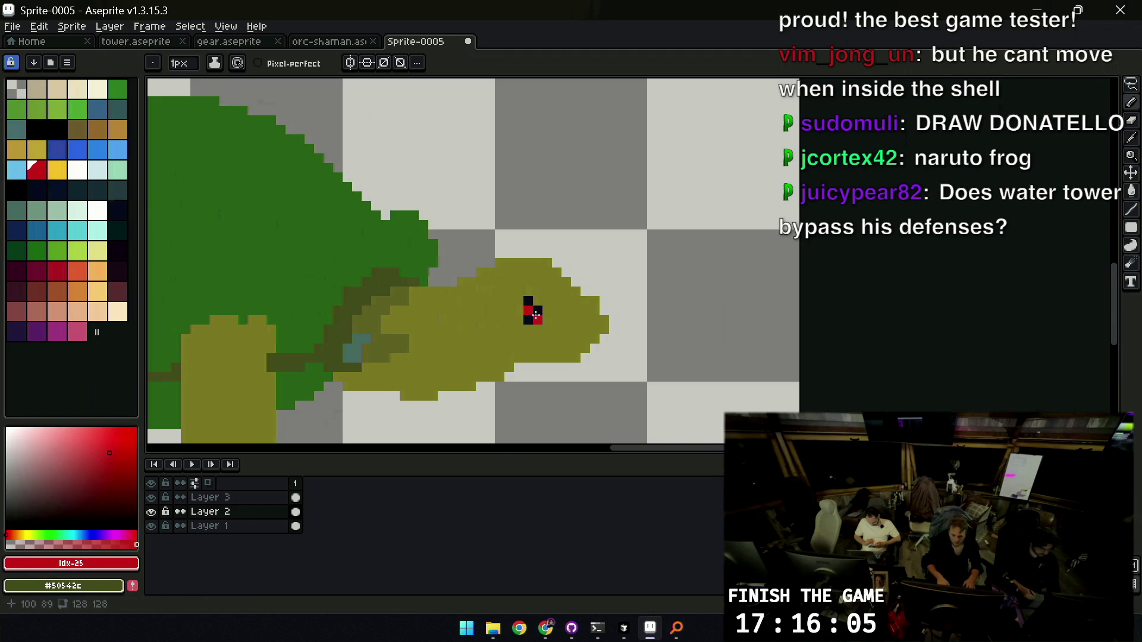
key("g")
left_click(537, 311)
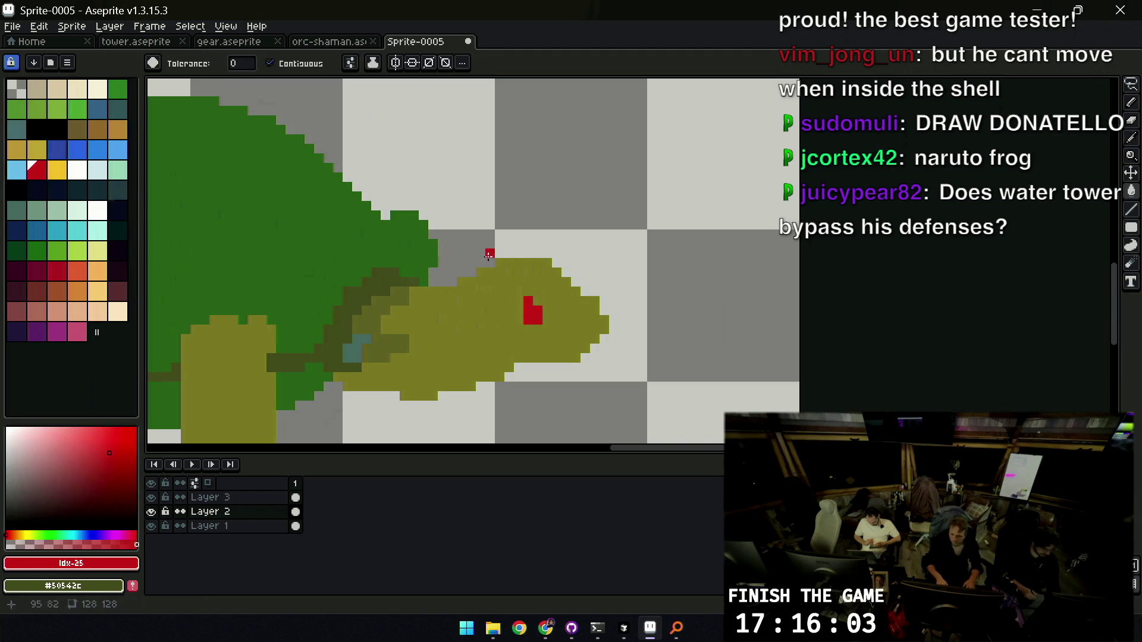
- Shade the eye's upper corner maroon, repaint above it olive, and extend the mouth line
left_click(37, 271)
key("b")
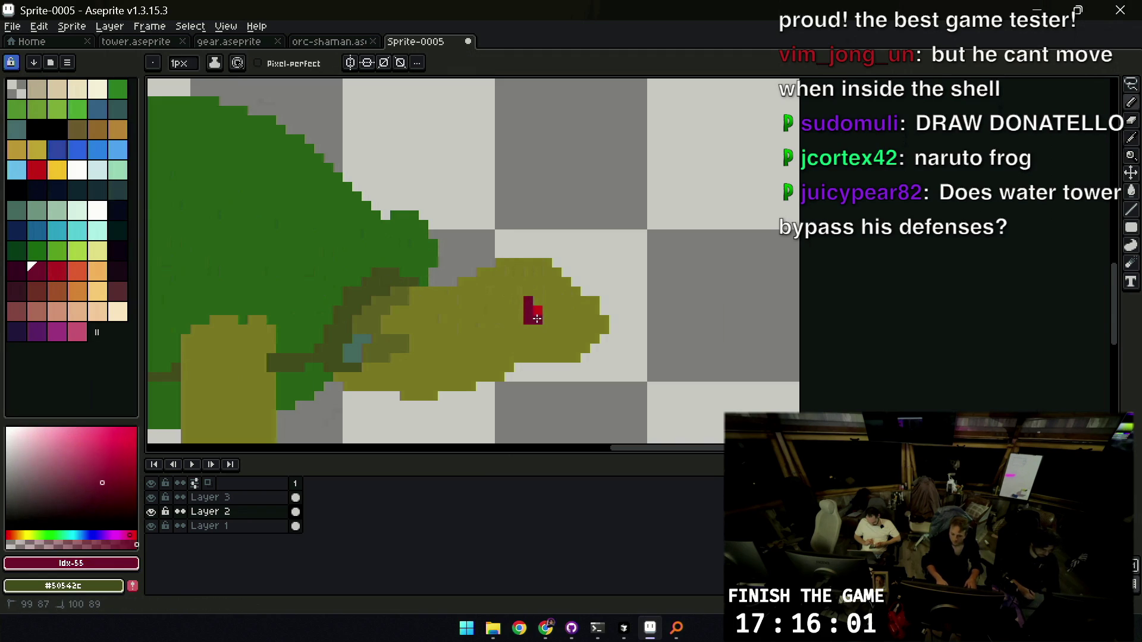
left_click(537, 310)
left_click(536, 308, "alt")
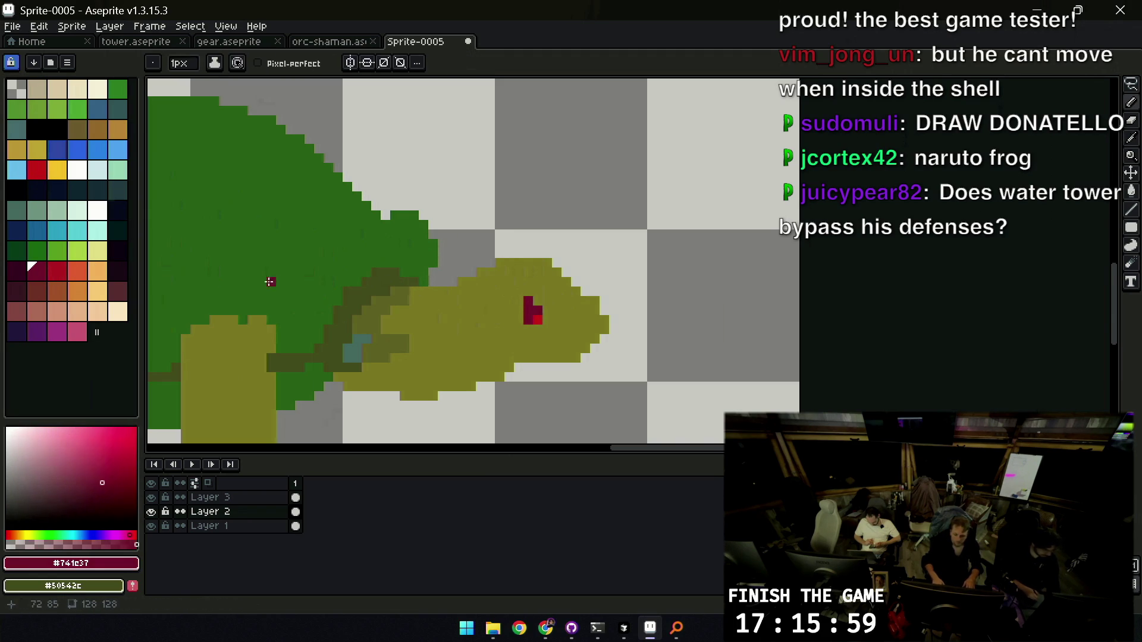
left_click(454, 302, "alt")
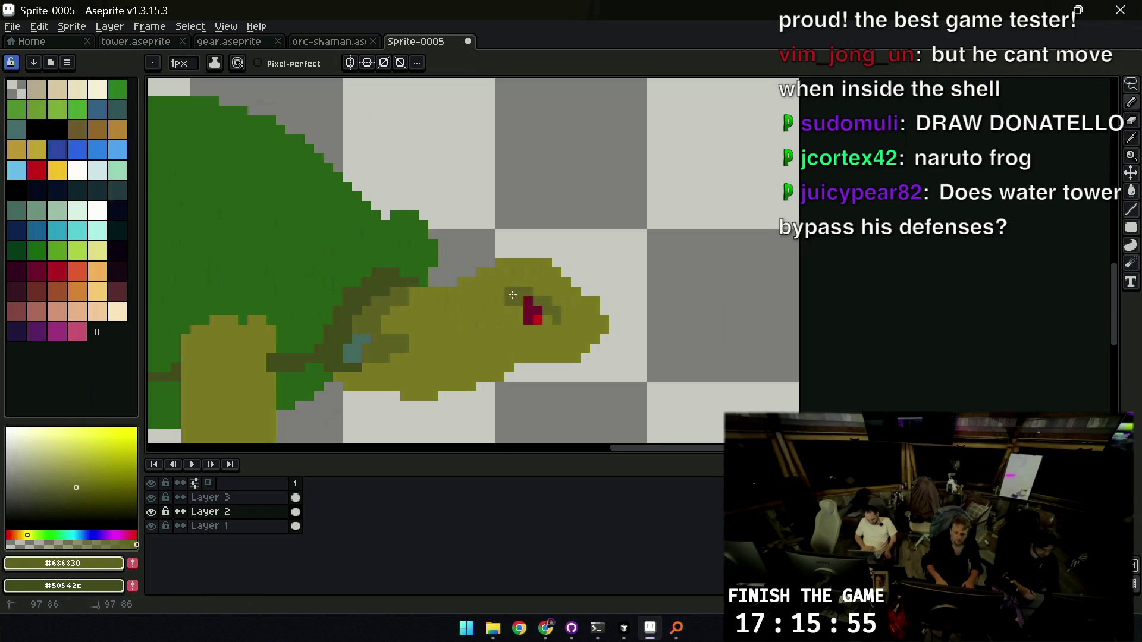
left_click_drag(509, 292, 529, 292)
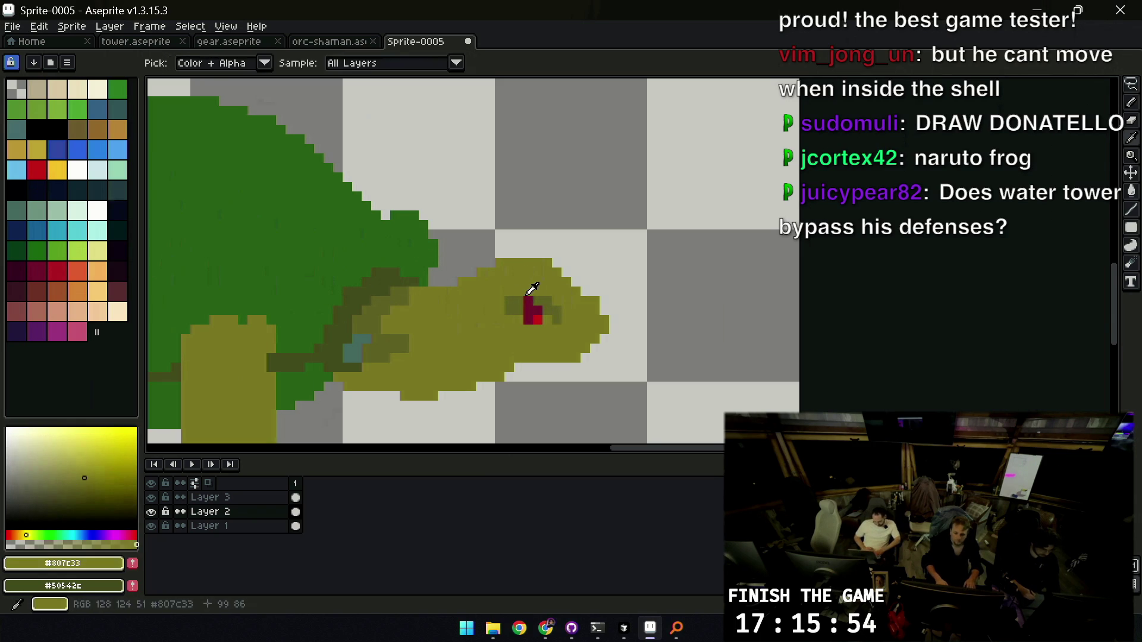
right_click(557, 349)
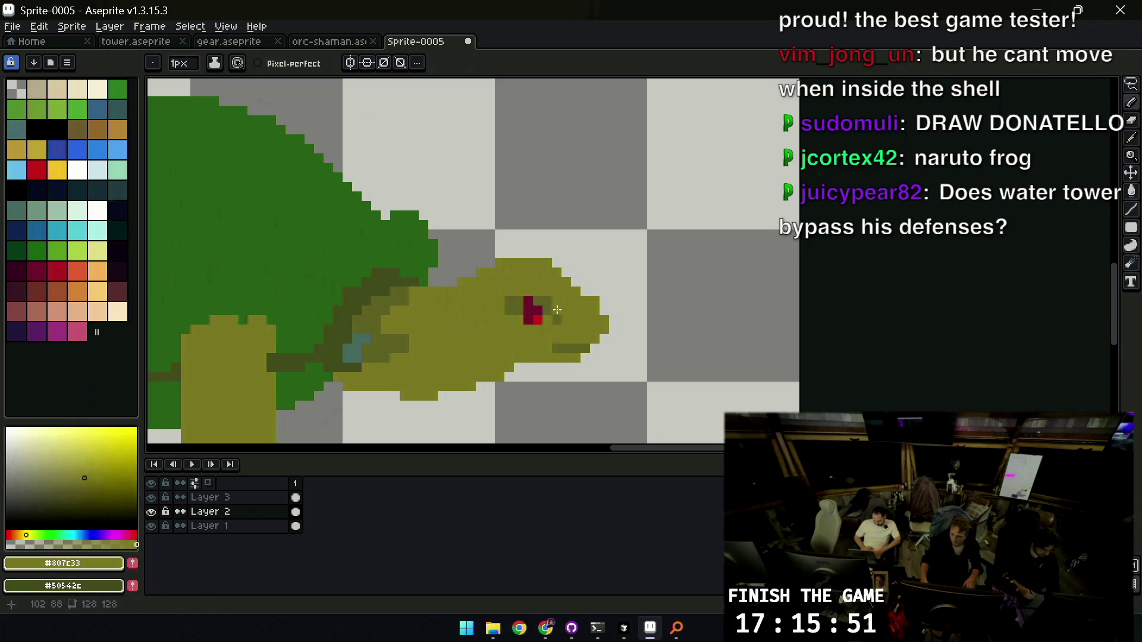
left_click(541, 316, "alt")
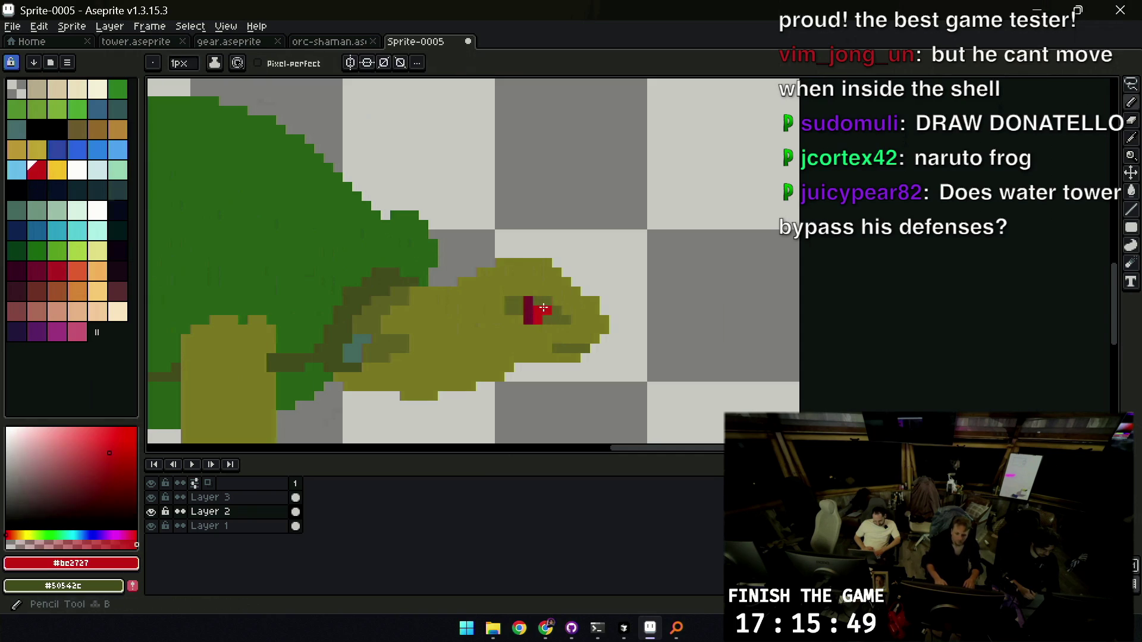
- Sample olive tones from the head and set up a 1px eraser for cleanup
key("z")
scroll(538, 308, "down", 6)
scroll(548, 283, "down", 2)
scroll(576, 284, "up", 2)
scroll(574, 291, "up", 2)
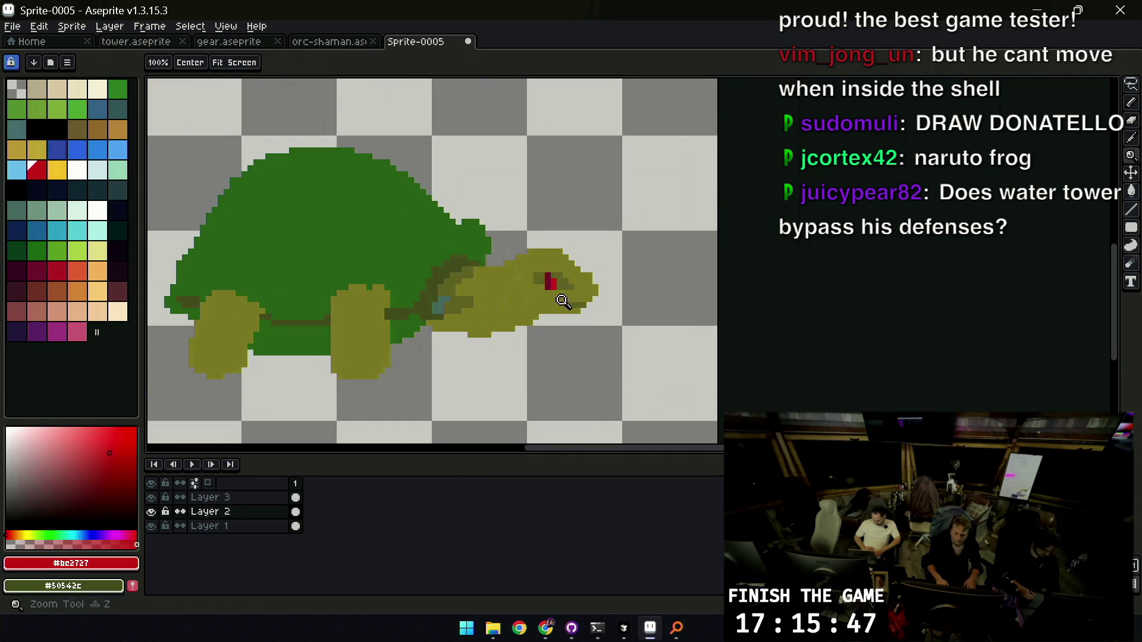
scroll(572, 300, "up", 2)
left_click(573, 298, "alt")
scroll(491, 314, "down", 4)
scroll(571, 295, "up", 2)
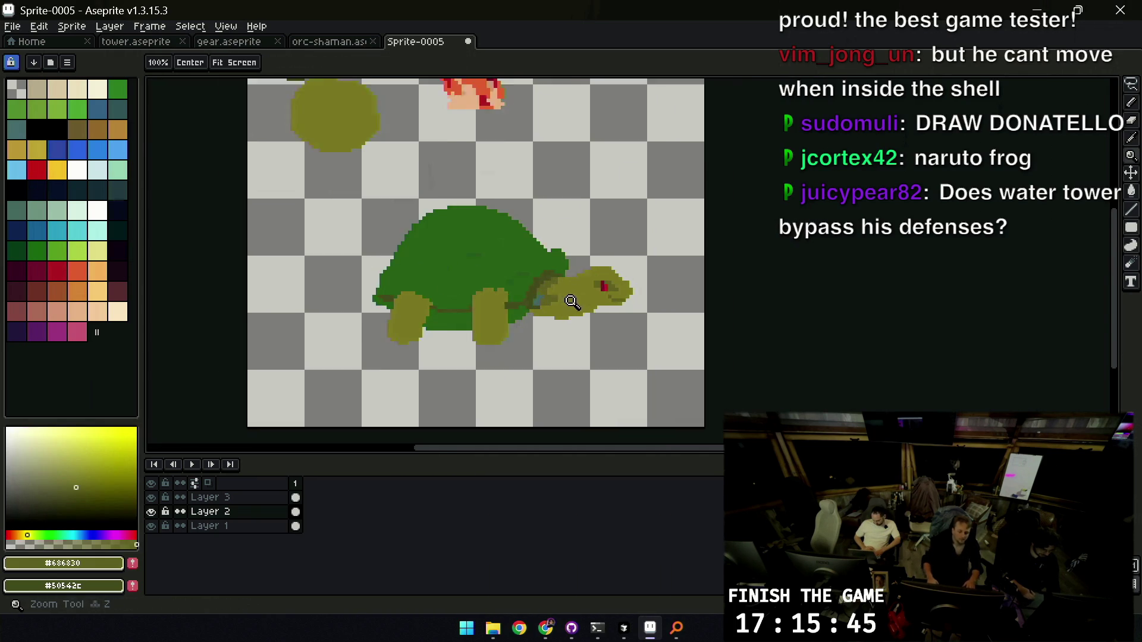
scroll(612, 283, "up", 2)
left_click(653, 279, "alt")
key("b")
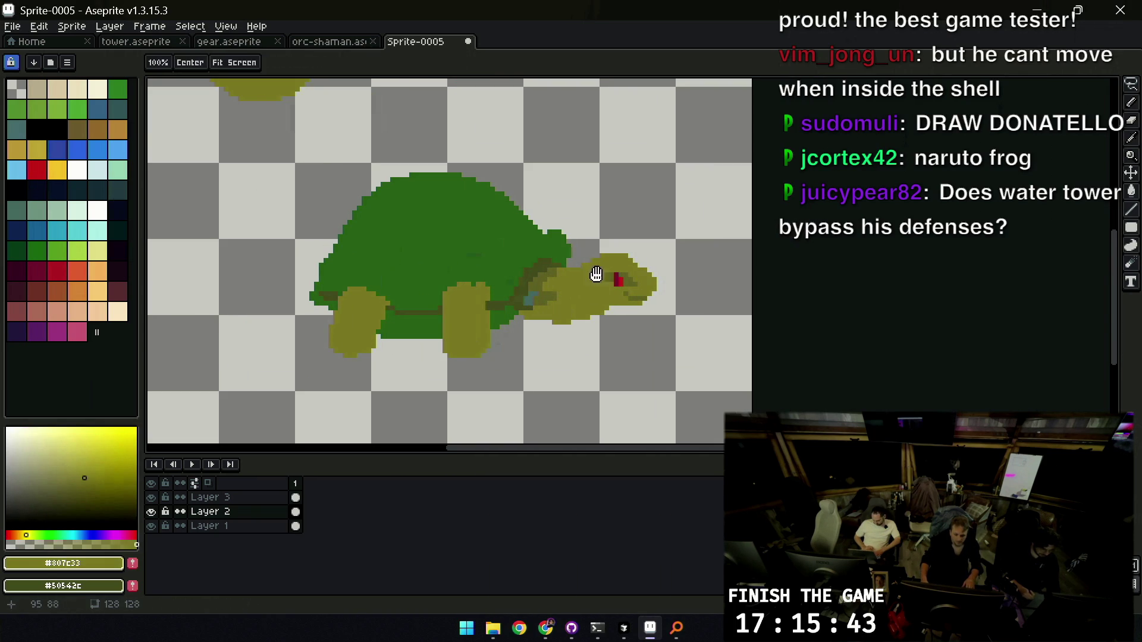
left_click(564, 297, "alt")
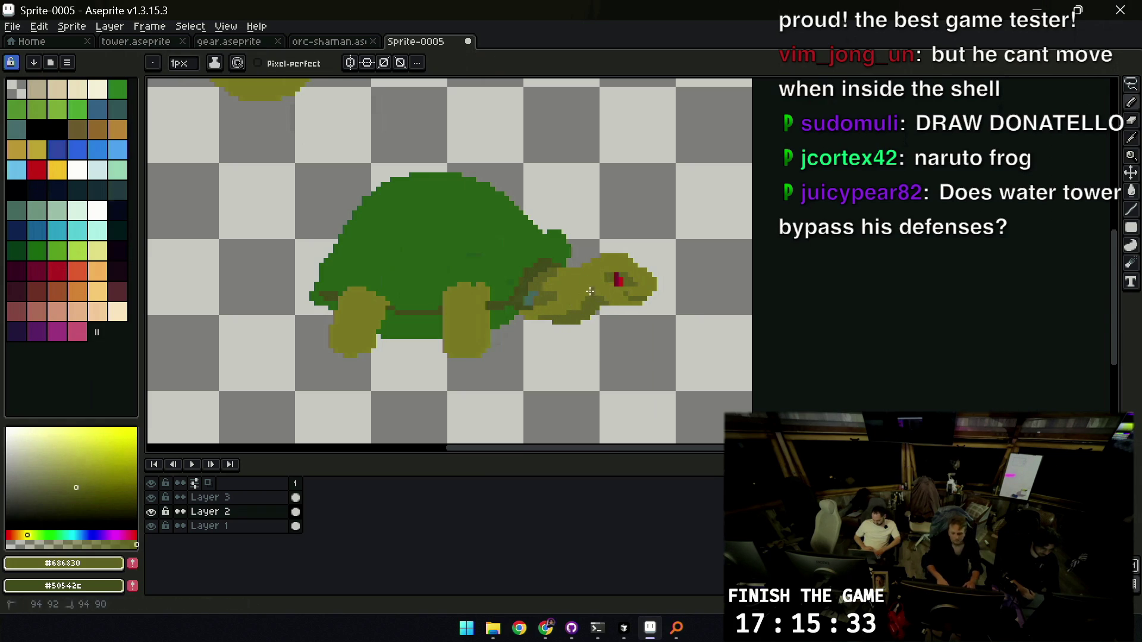
key("z")
scroll(594, 285, "down", 5)
scroll(598, 288, "up", 4)
scroll(598, 287, "up", 1)
key("e")
key("b")
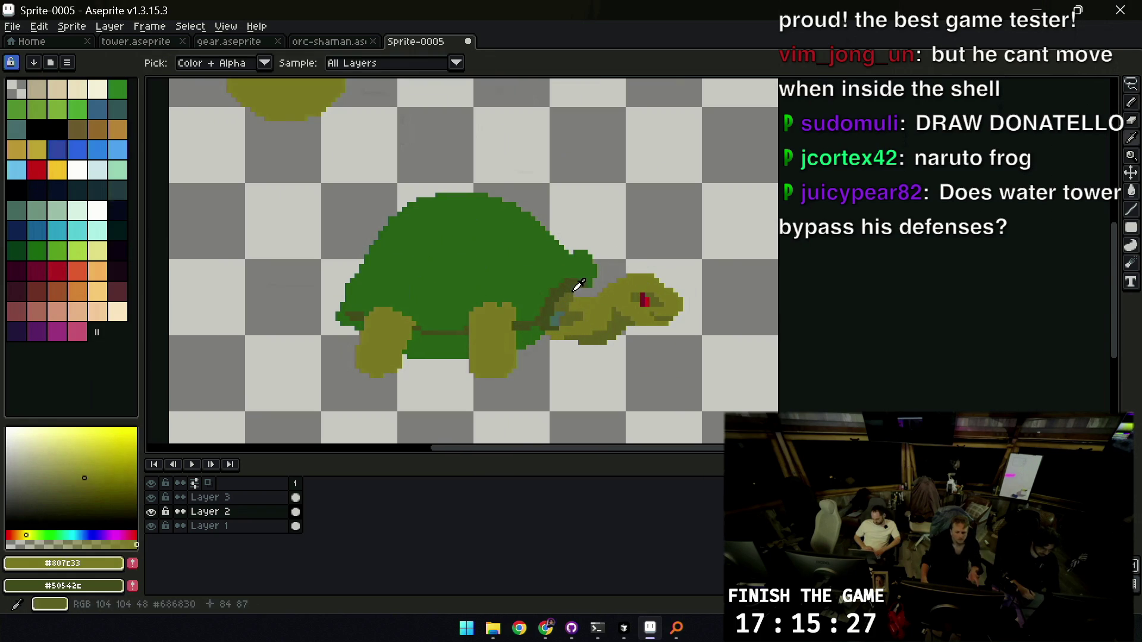
- Erase stray shell pixels near the neck and sample the neck's dark olive and shell green
left_click(585, 290, "alt")
key("e")
left_click_drag(576, 265, 581, 257)
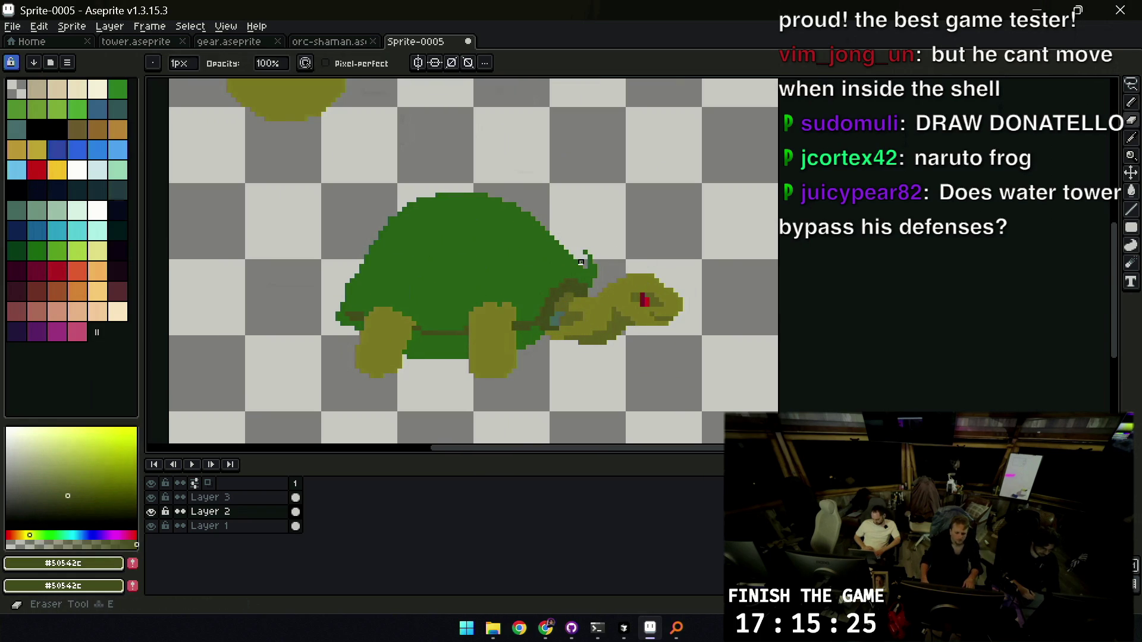
key("z")
scroll(595, 243, "down", 2)
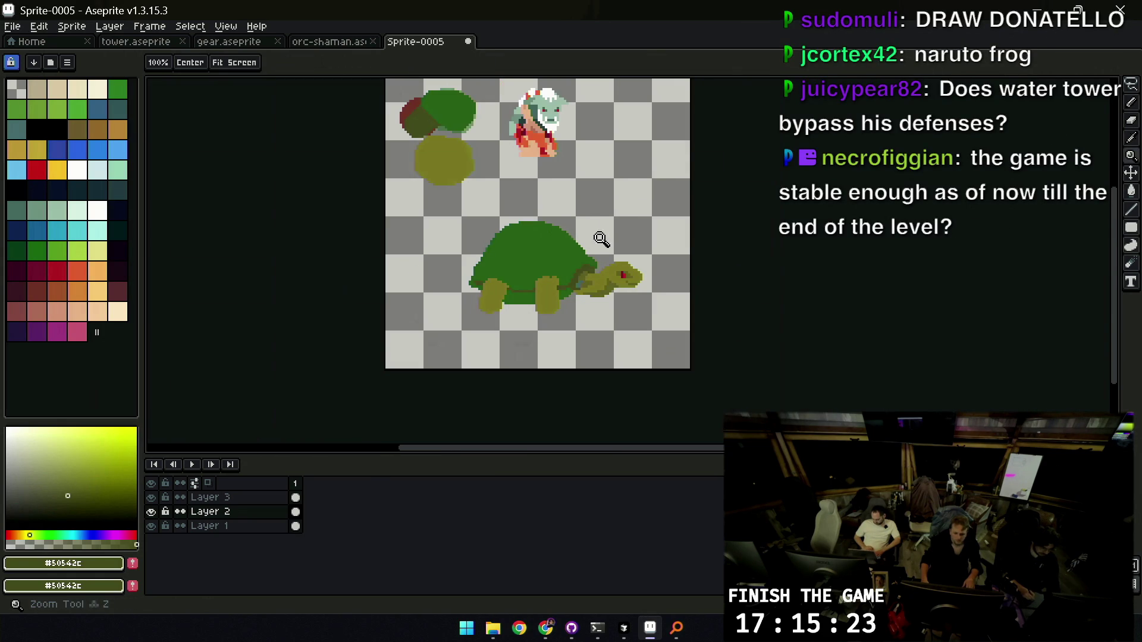
left_click(609, 253)
left_click(606, 255, "alt")
key("b")
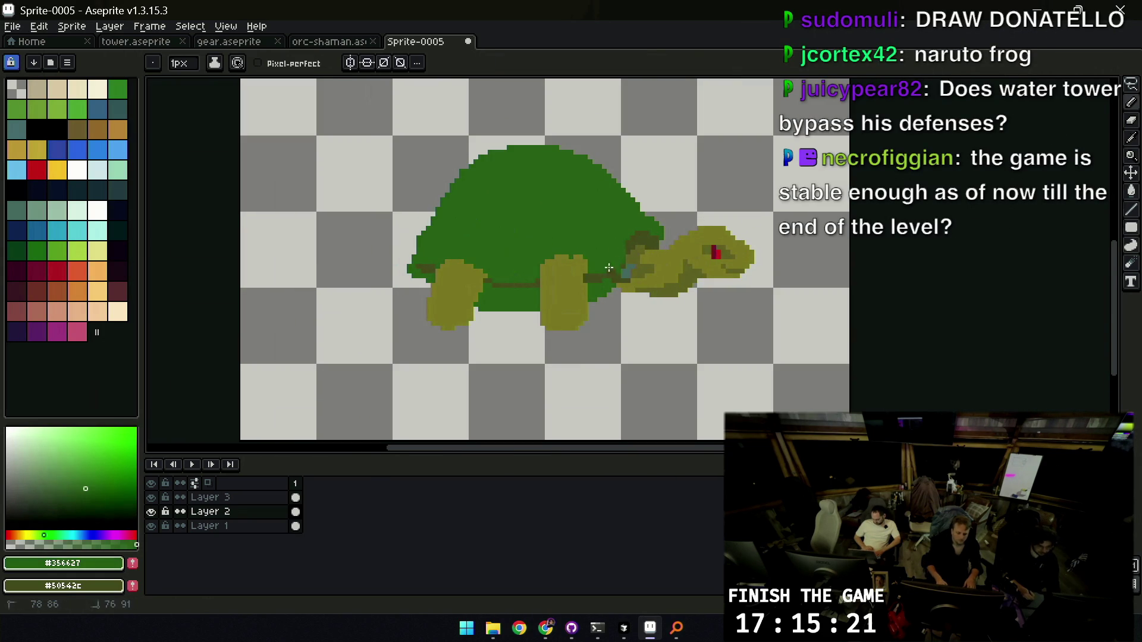
key("i")
left_click(622, 261)
key("b")
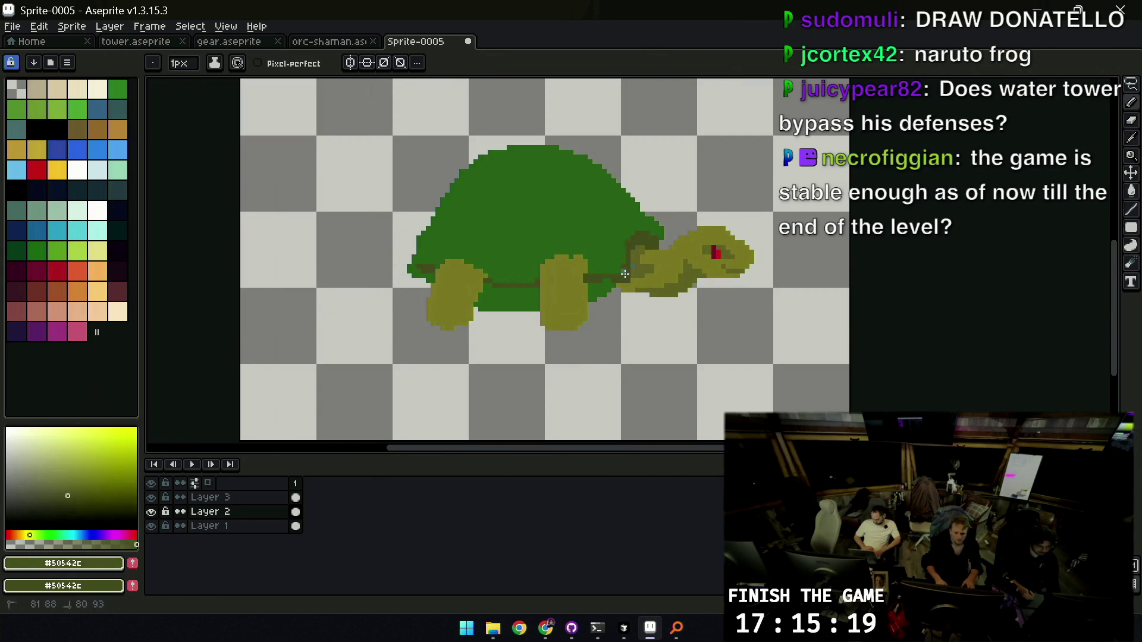
left_click(624, 273, "alt")
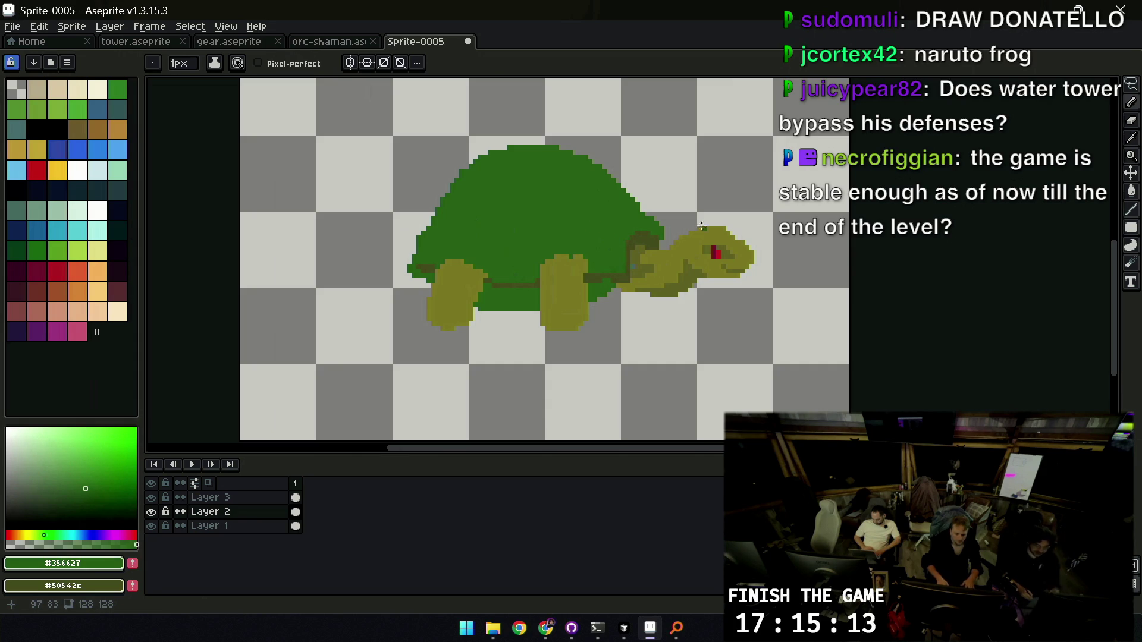
- Zoom in on the head, lasso-select the red eye and nudge it down one pixel
left_click_drag(712, 244, 632, 261)
left_click(630, 259)
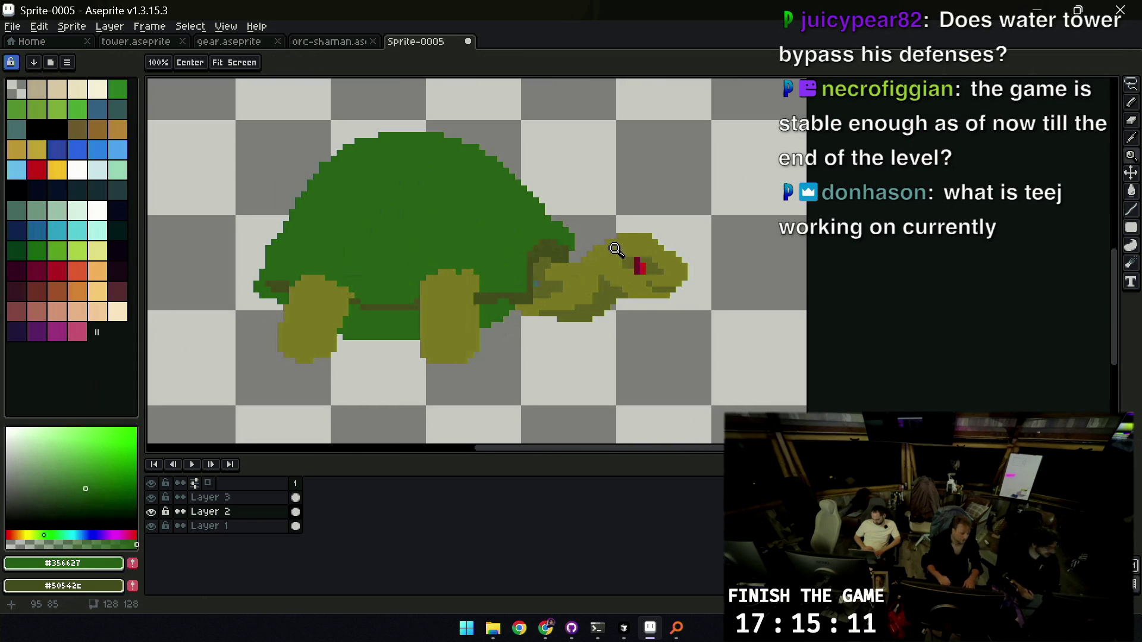
left_click(615, 257)
key("v")
key("i")
left_click(621, 262)
key("q")
left_click_drag(612, 256, 630, 277)
left_click(646, 266)
key("ctrl+z")
key("Down")
key("Return")
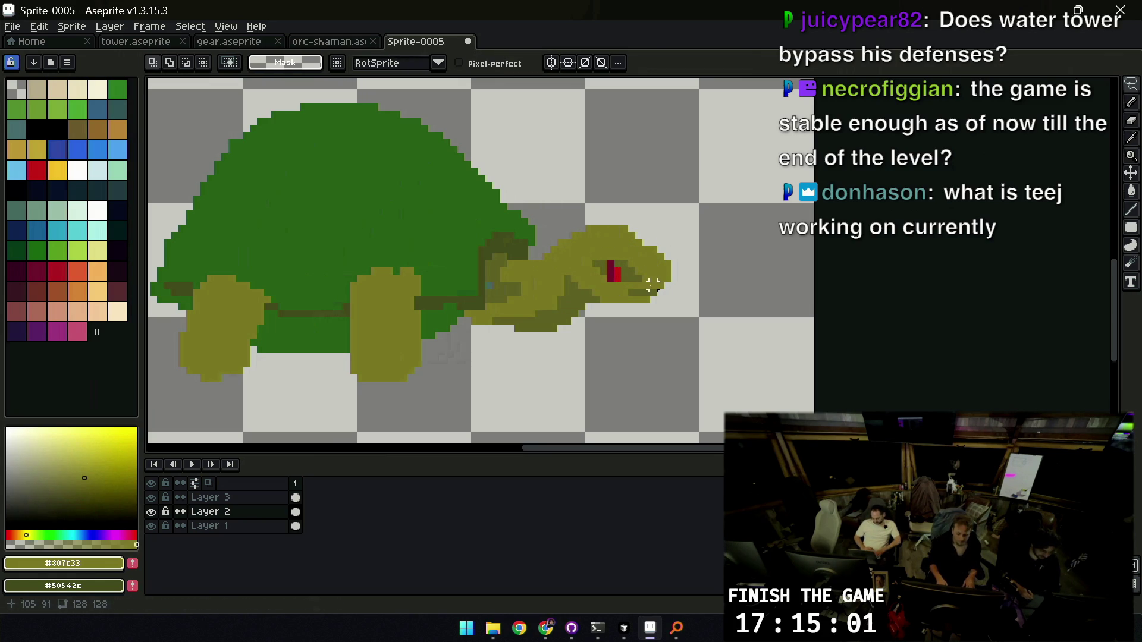
- Shade around the snout using the head's darker and lighter olive colours
key("b")
left_click(645, 285, "alt")
left_click(639, 288, "alt")
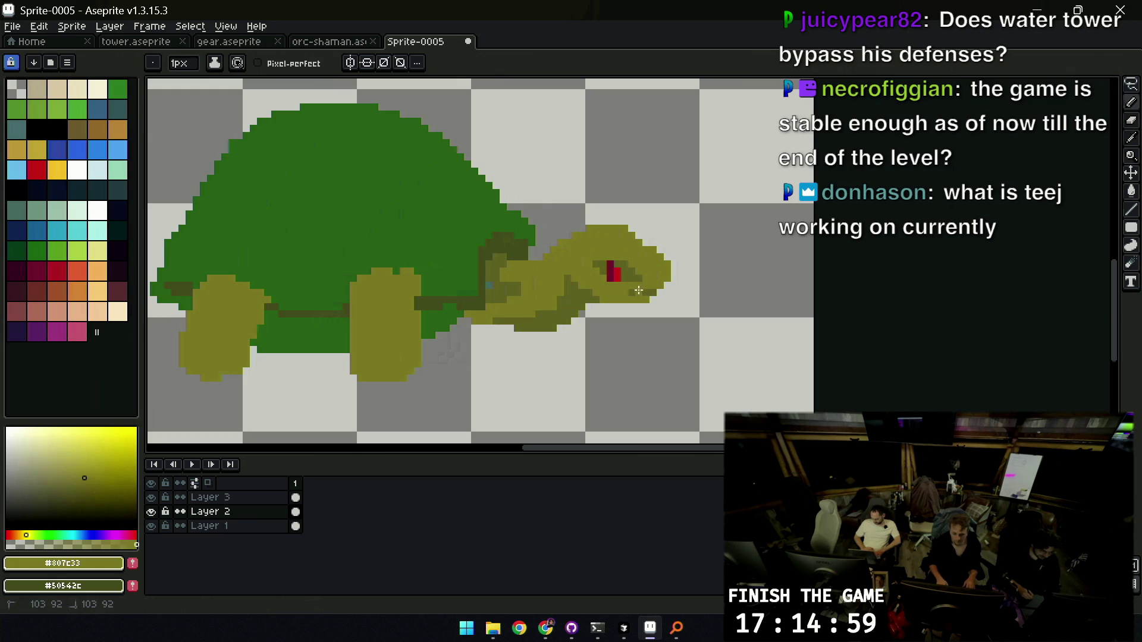
left_click(645, 296, "alt")
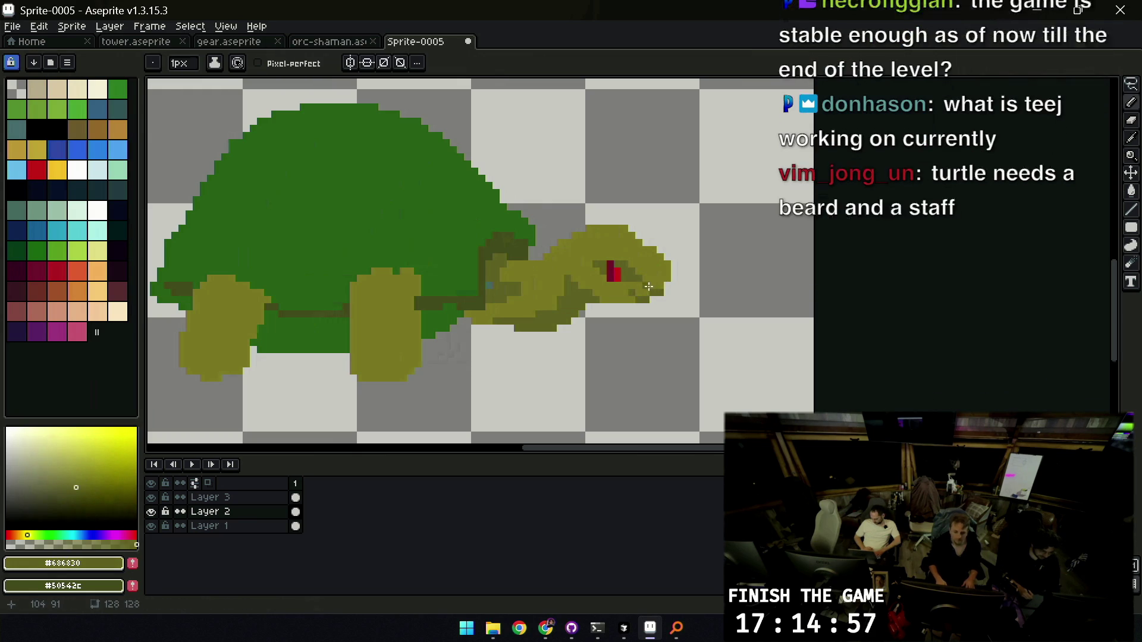
key("i")
left_click(659, 290)
left_click(659, 290)
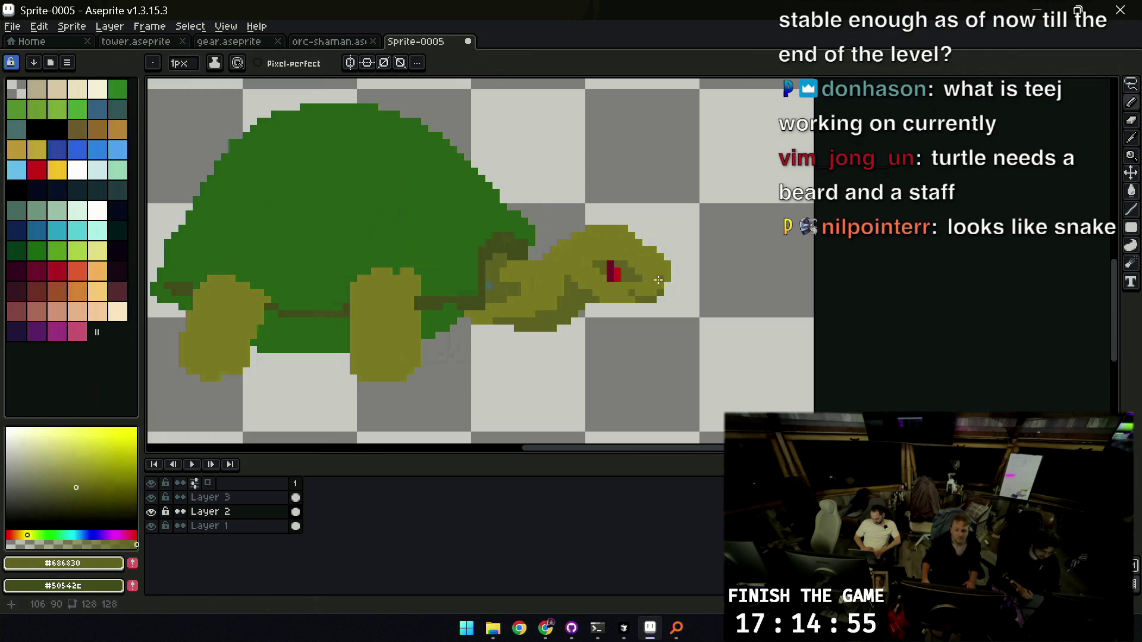
- Adjust the zoom around the head and sample the red from the turtle's eye
key("z")
scroll(633, 233, "down", 3)
scroll(664, 262, "up", 2)
scroll(660, 262, "up", 1)
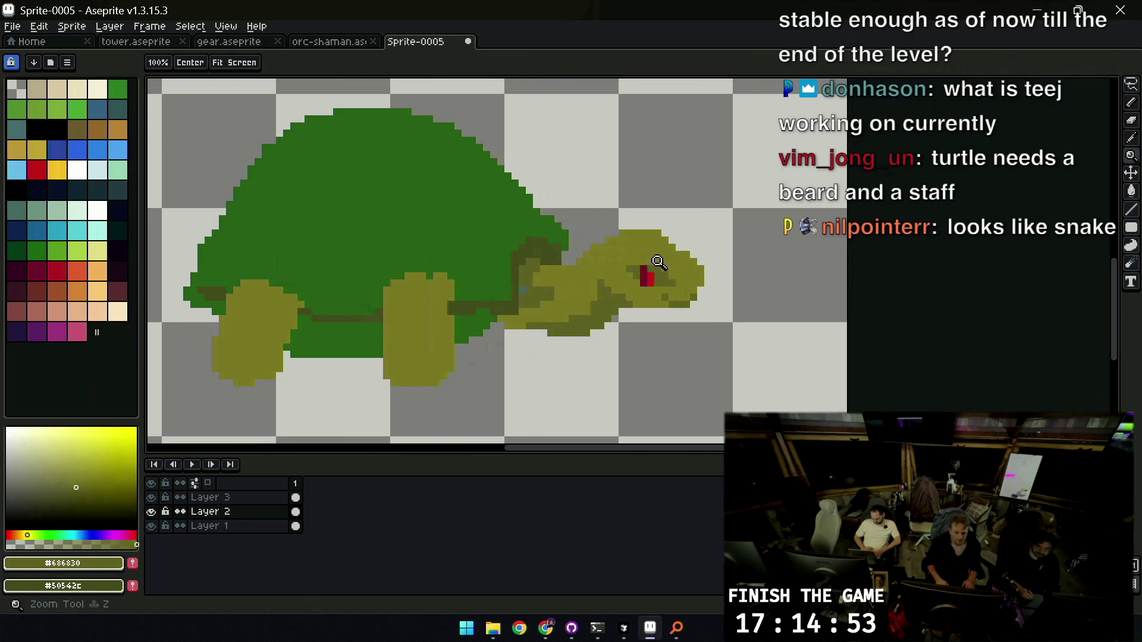
scroll(635, 250, "down", 1)
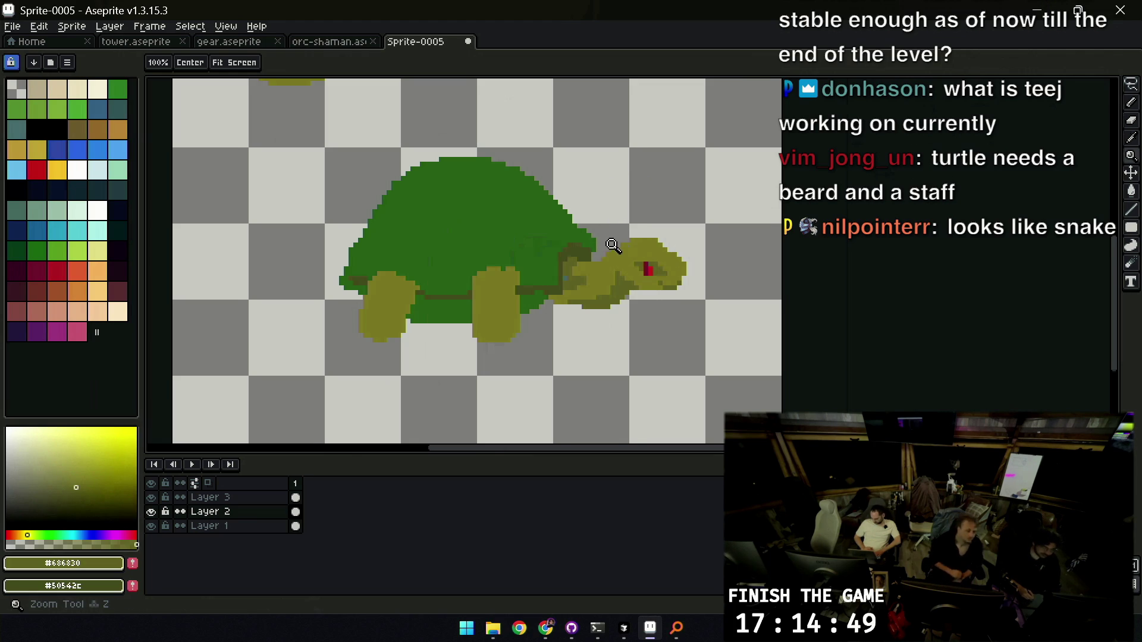
scroll(618, 248, "up", 1)
key("i")
left_click(667, 275)
- Paint a dark red band across the top of the head and cover stray red pixels with olive
key("b")
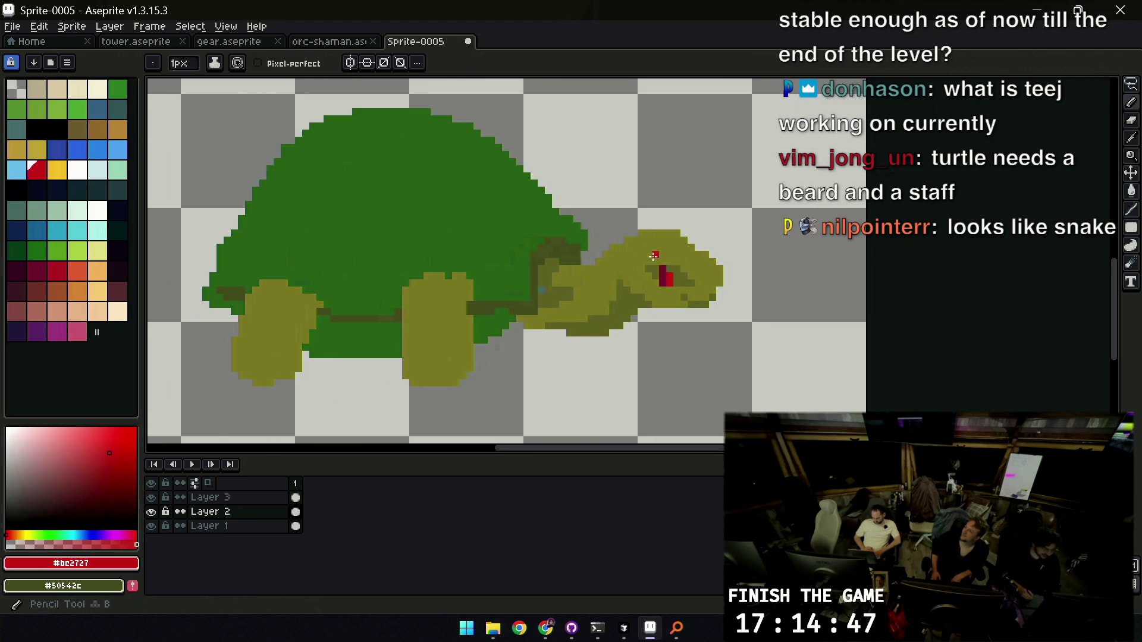
left_click(57, 271)
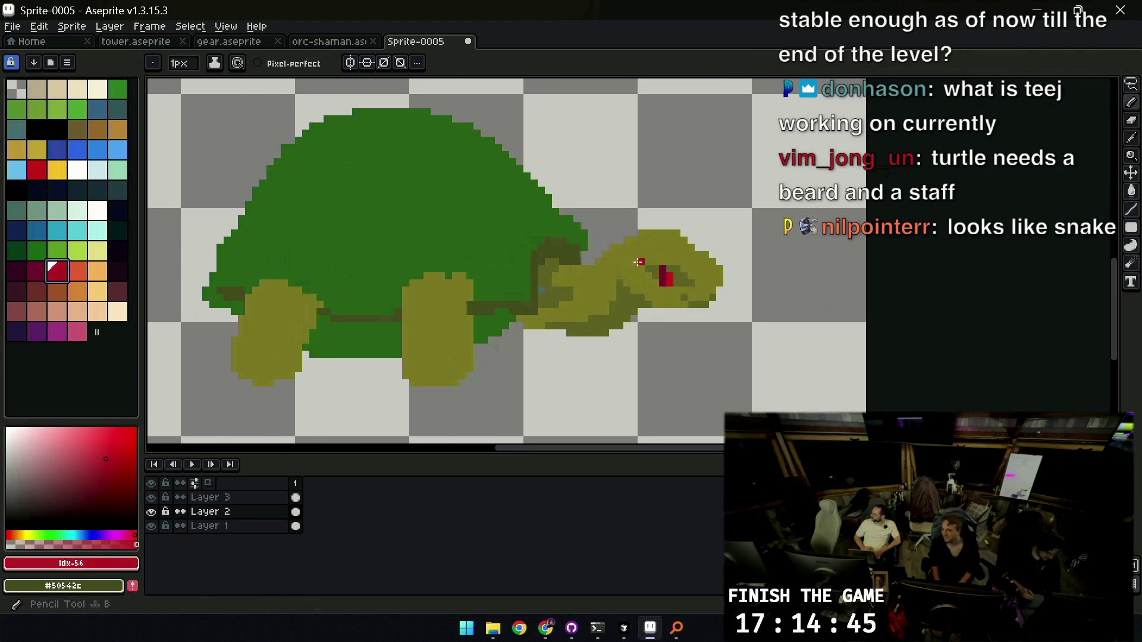
mouse_move(642, 257)
left_mouse_down()
mouse_move(629, 248)
mouse_move(668, 250)
left_mouse_up()
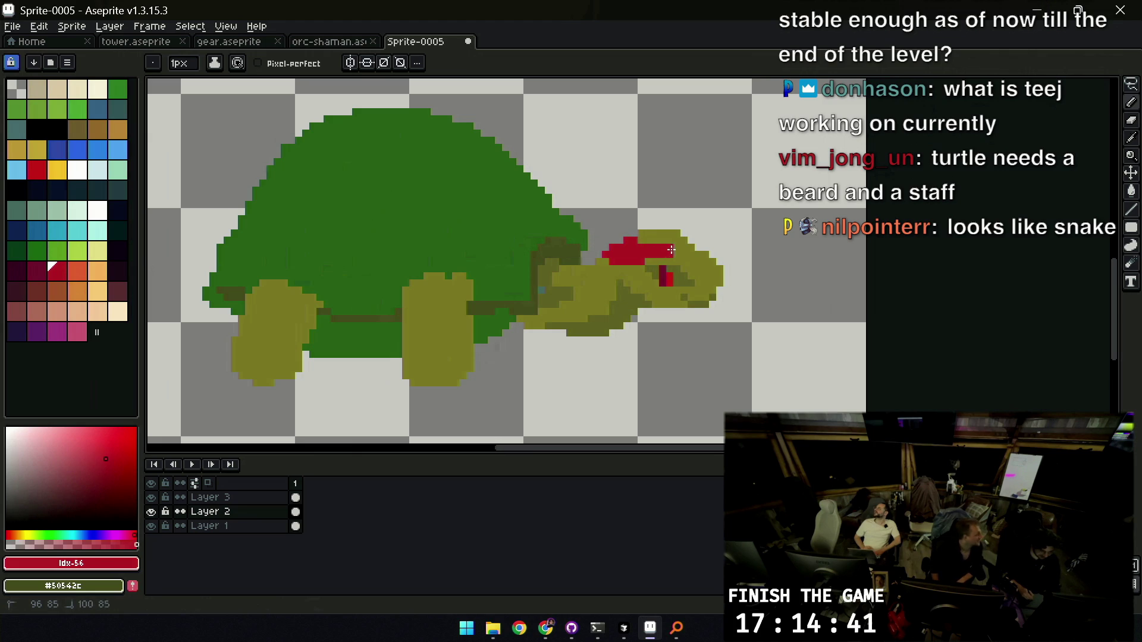
left_click(668, 256, "alt")
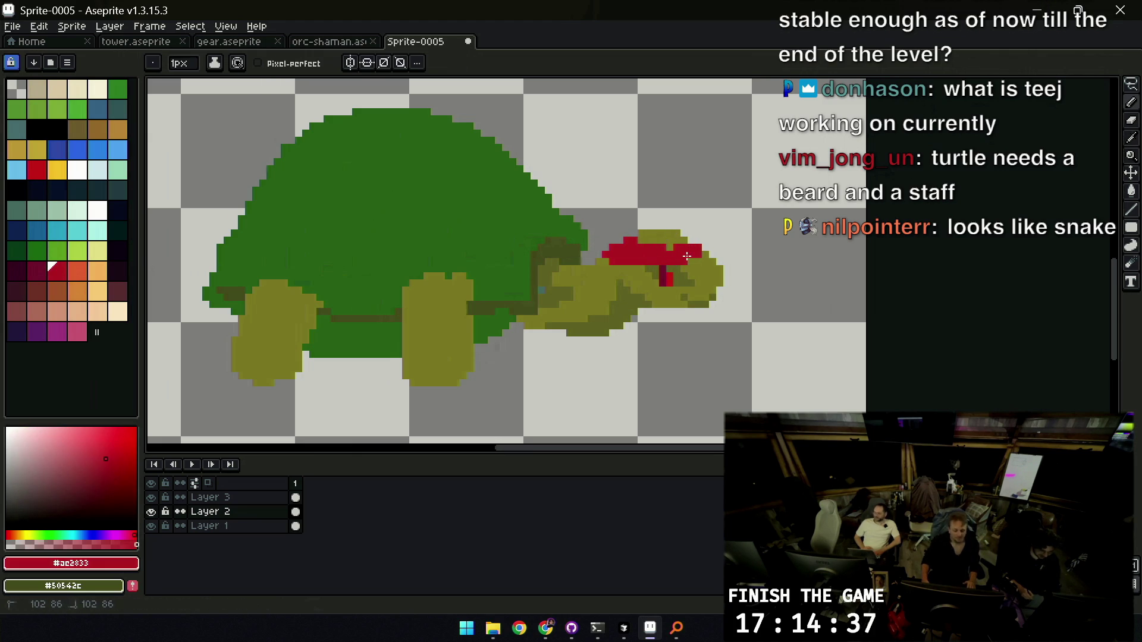
left_click(639, 238, "alt")
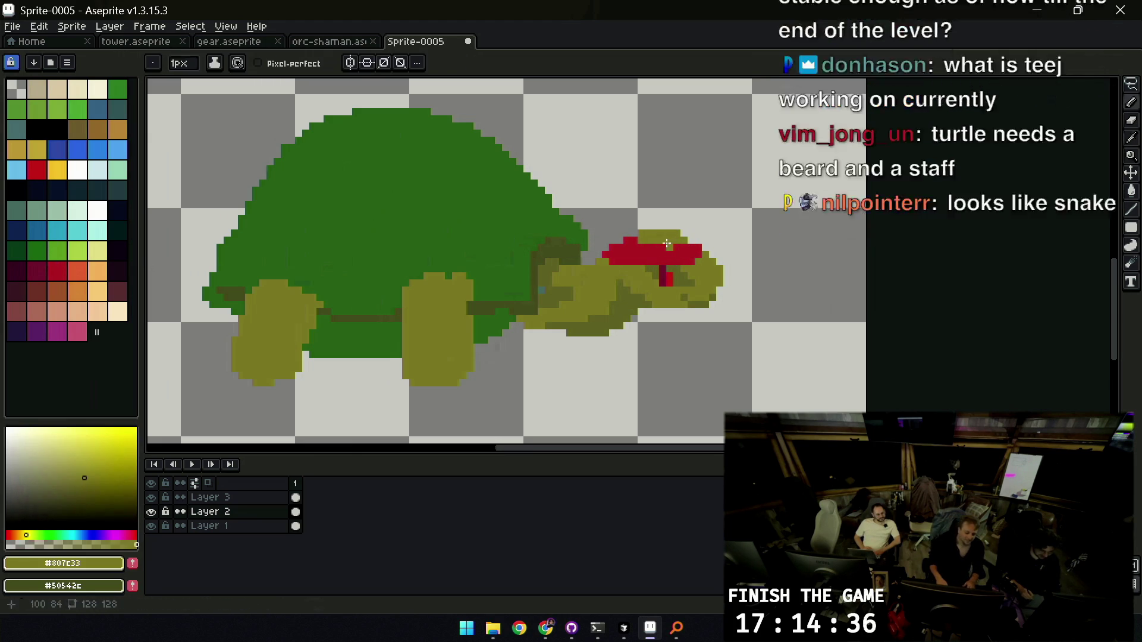
left_click(628, 241)
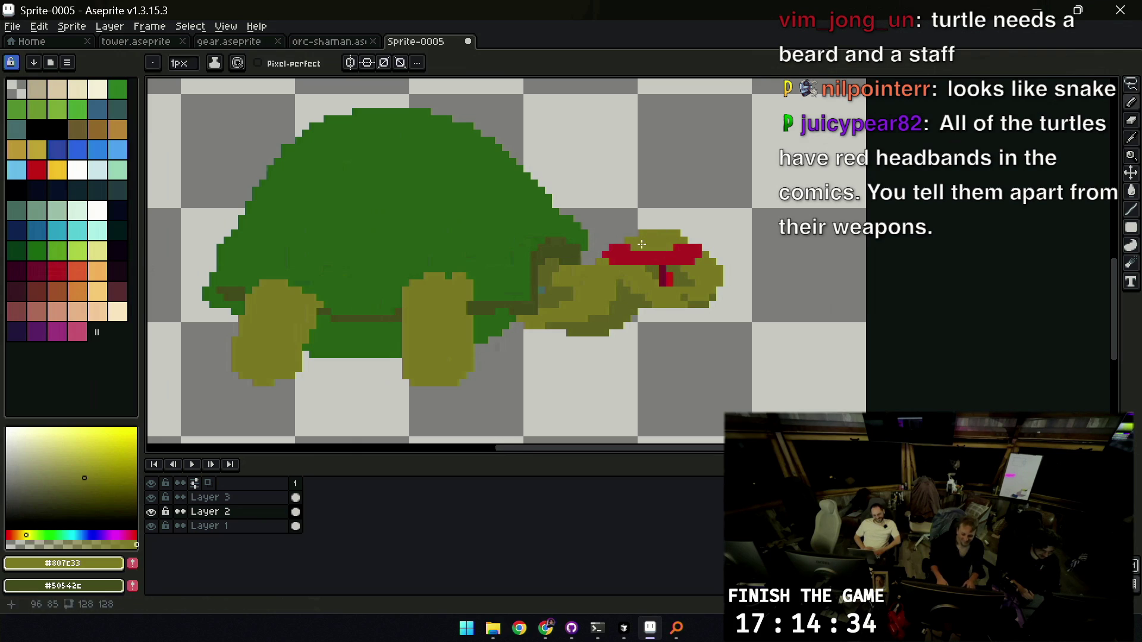
left_click(690, 242, "alt")
left_click(679, 243, "alt")
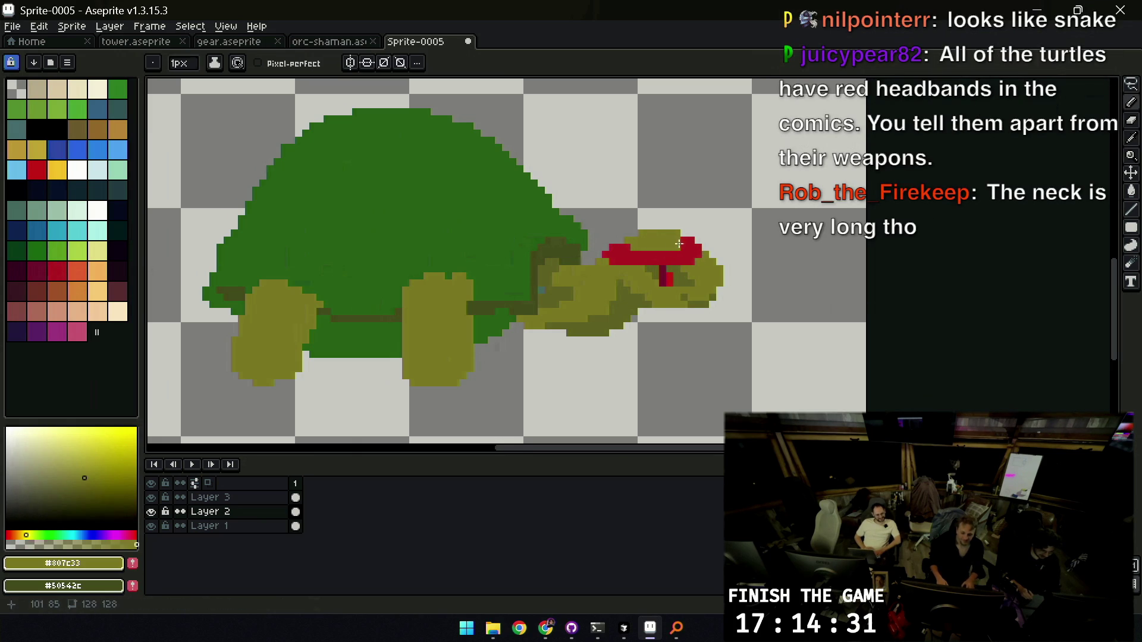
- Touch up the head pixels around the headband with the olive and darker olive shades
scroll(697, 233, "down", 3)
scroll(721, 234, "up", 1)
scroll(721, 235, "up", 2)
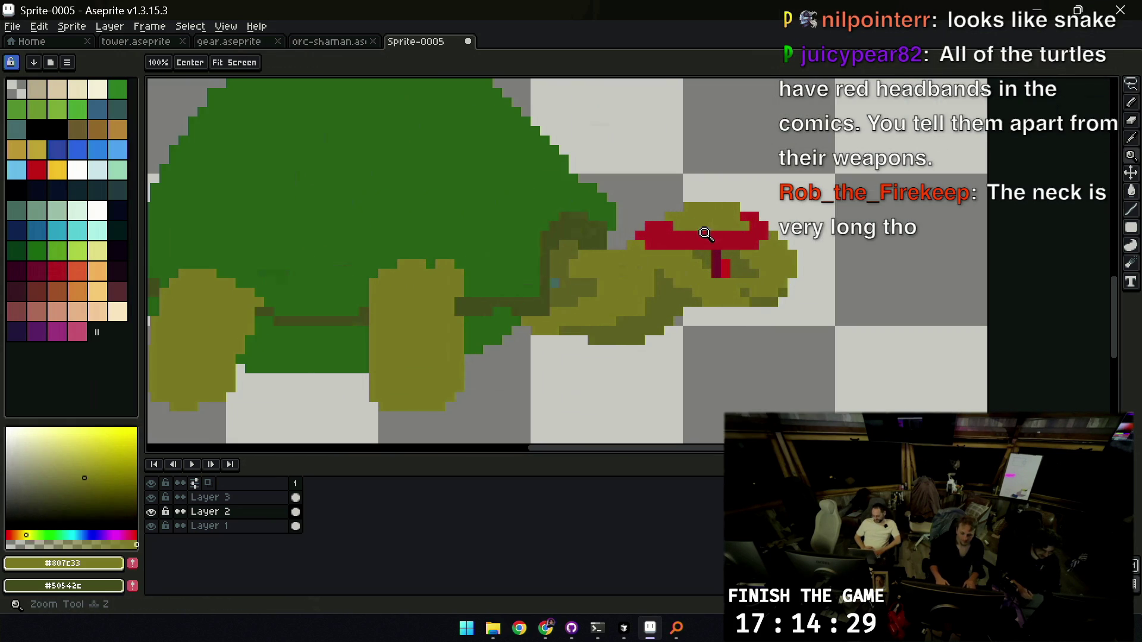
scroll(654, 246, "up", 2)
key("alt")
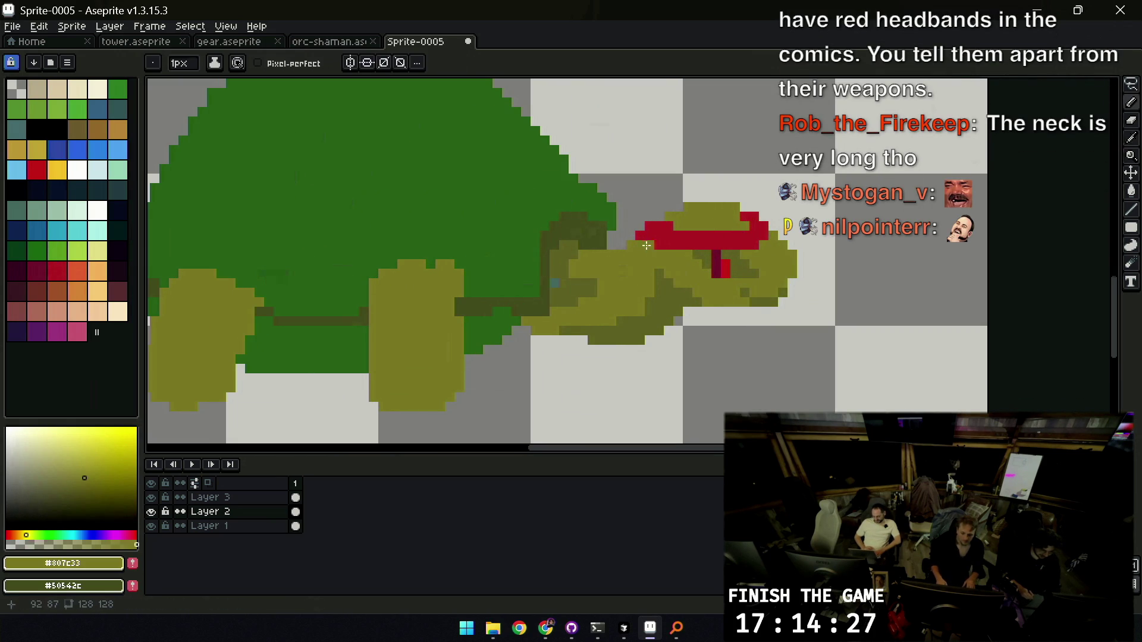
left_click(658, 237, "alt")
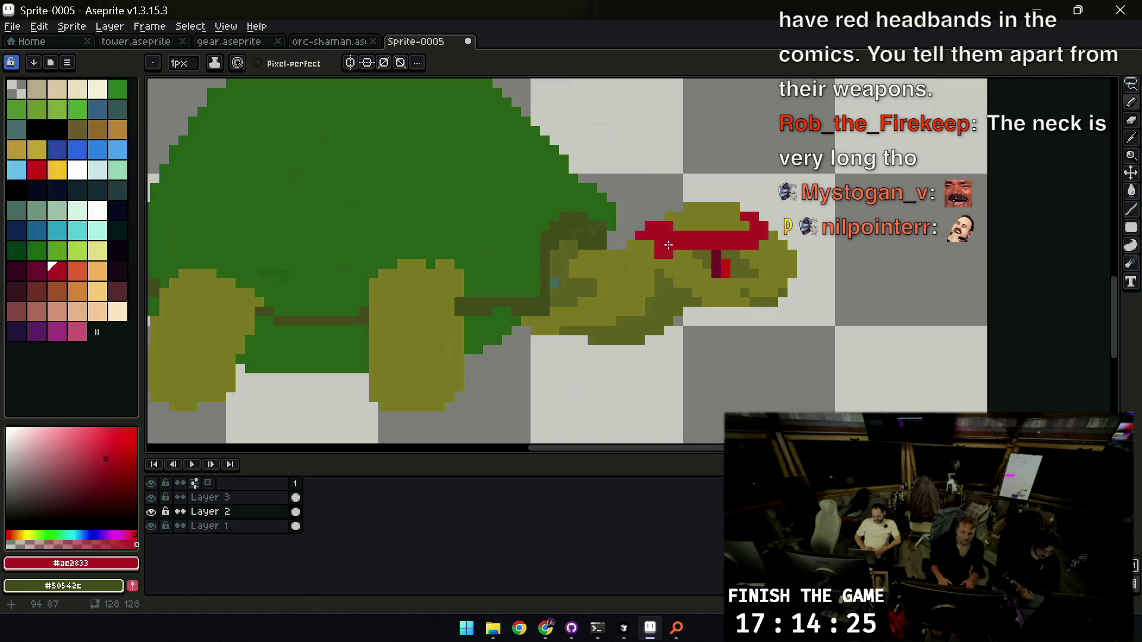
left_click(713, 215, "alt")
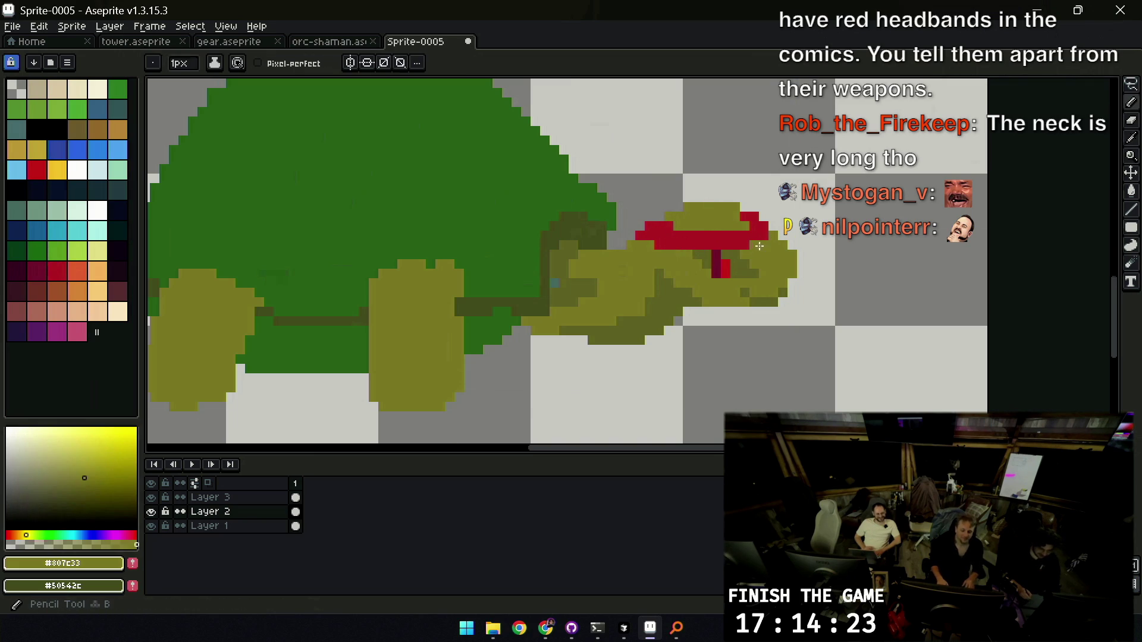
left_click(739, 253, "alt")
scroll(771, 236, "down", 3)
scroll(652, 237, "up", 2)
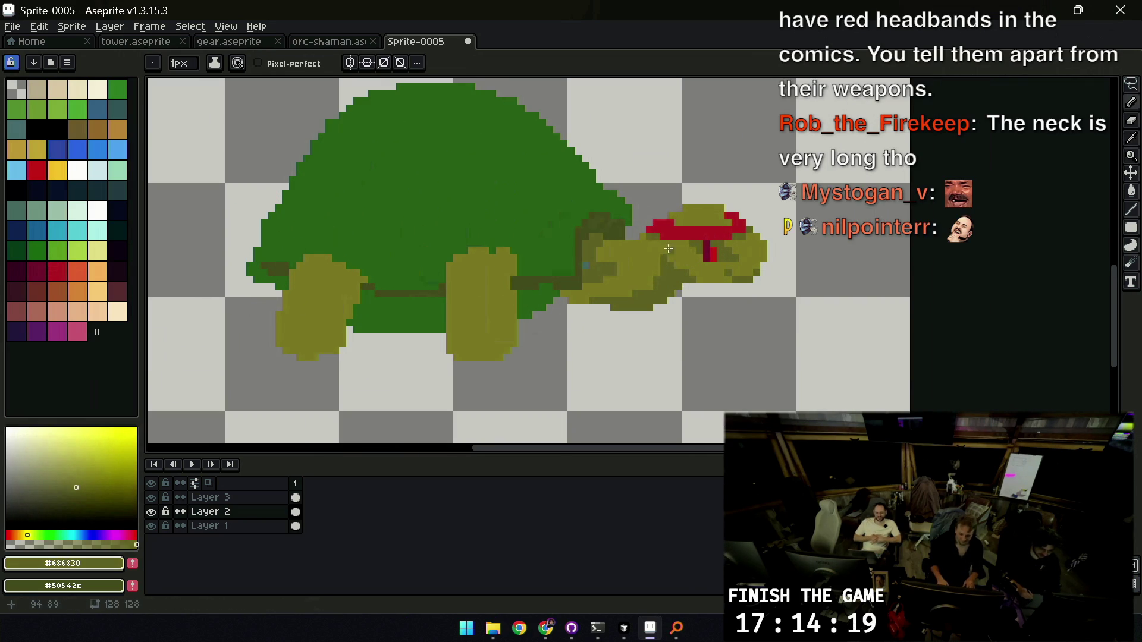
left_click(725, 244)
scroll(725, 244, "down", 3)
scroll(652, 240, "up", 4)
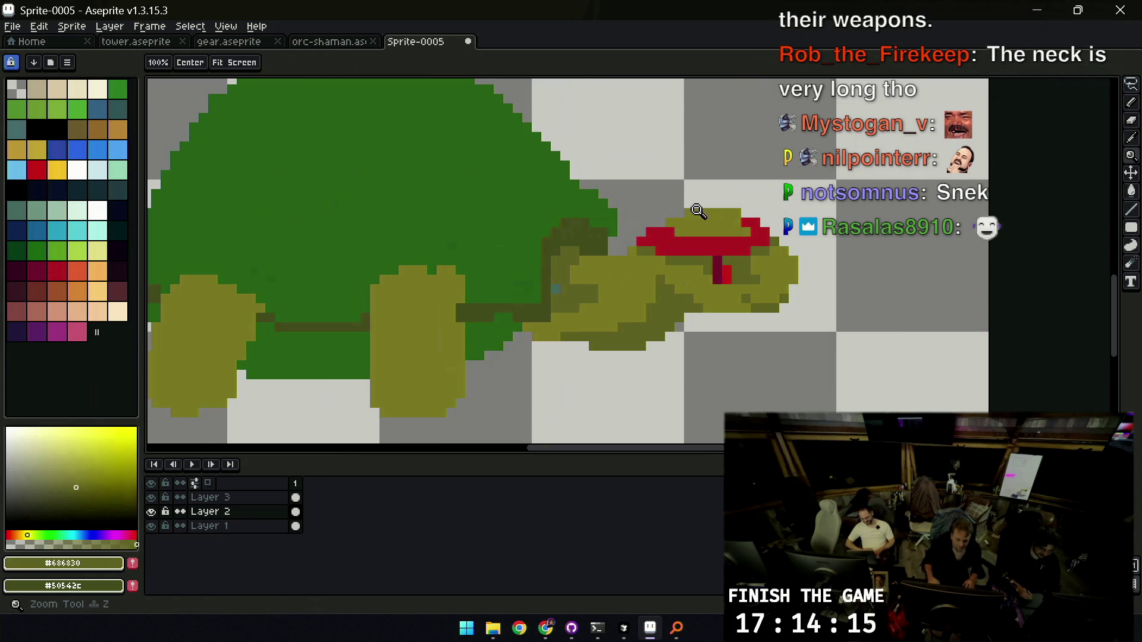
- Draw the red headband tail hanging down behind the head and switch to a darker red
left_click(652, 240, "alt")
left_click_drag(647, 240, 638, 275)
left_click(638, 244)
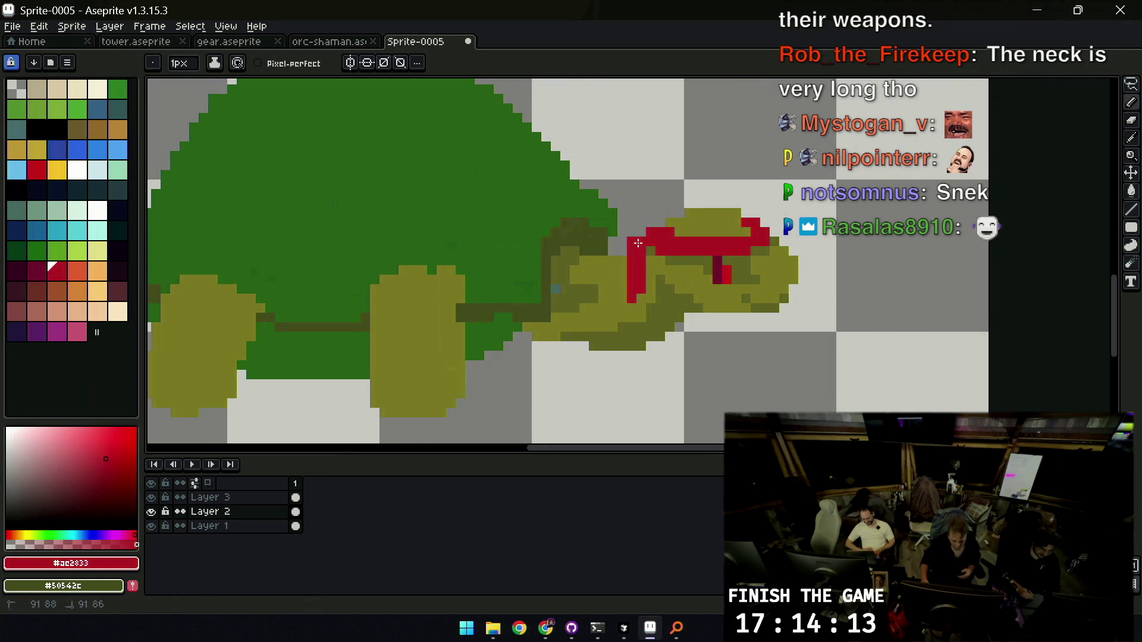
scroll(649, 235, "down", 1)
scroll(694, 255, "up", 1)
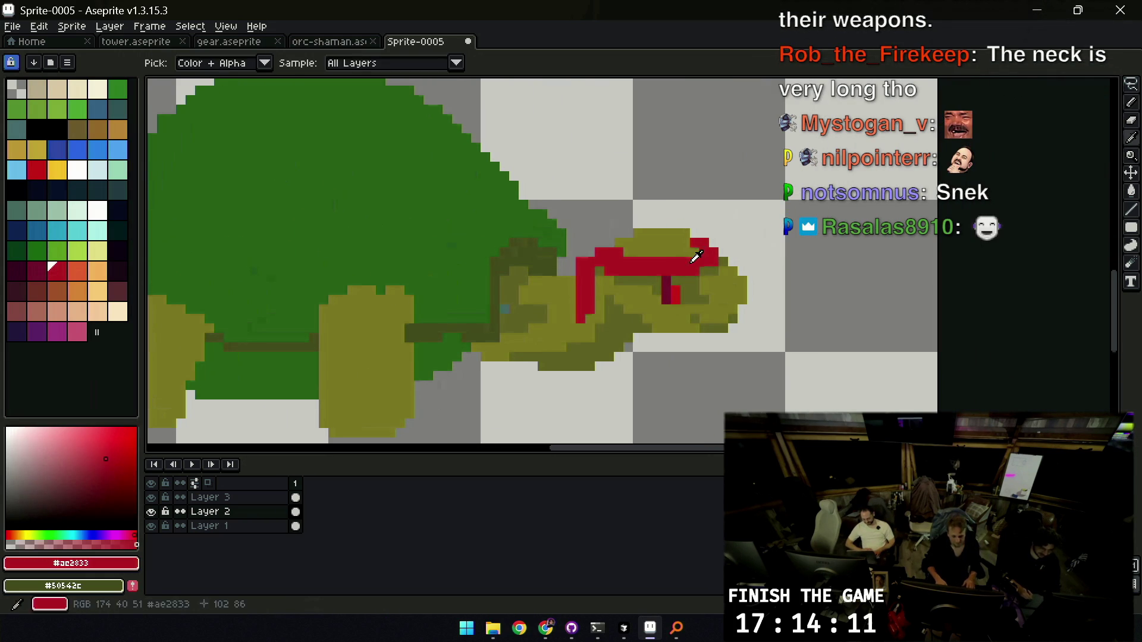
key("bracketleft")
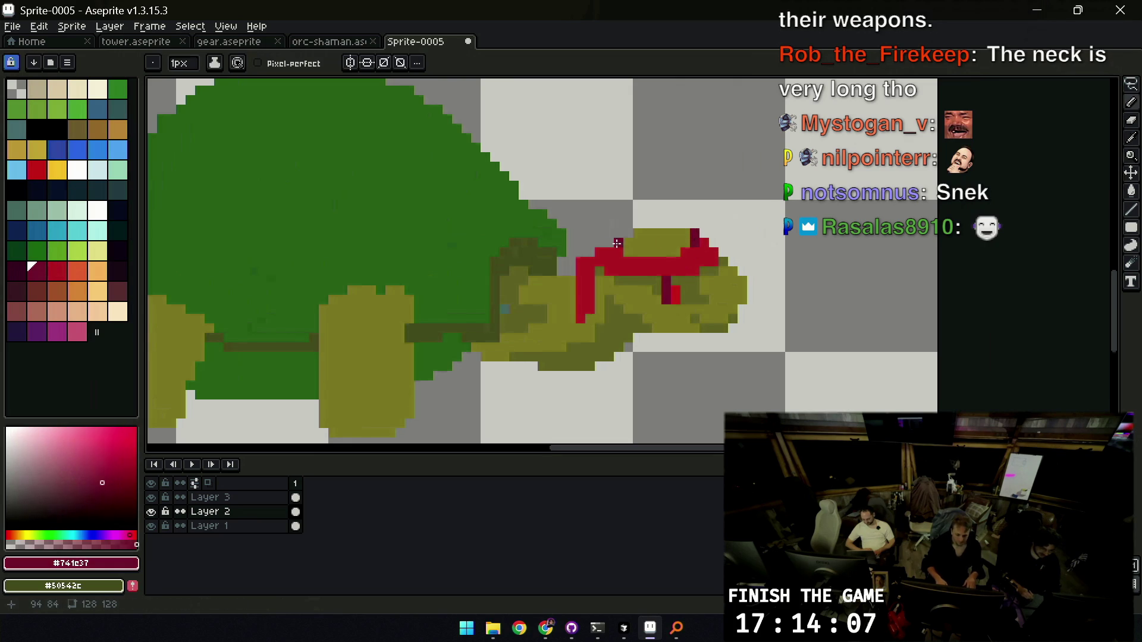
key("z")
scroll(678, 226, "down", 2)
scroll(688, 209, "down", 4)
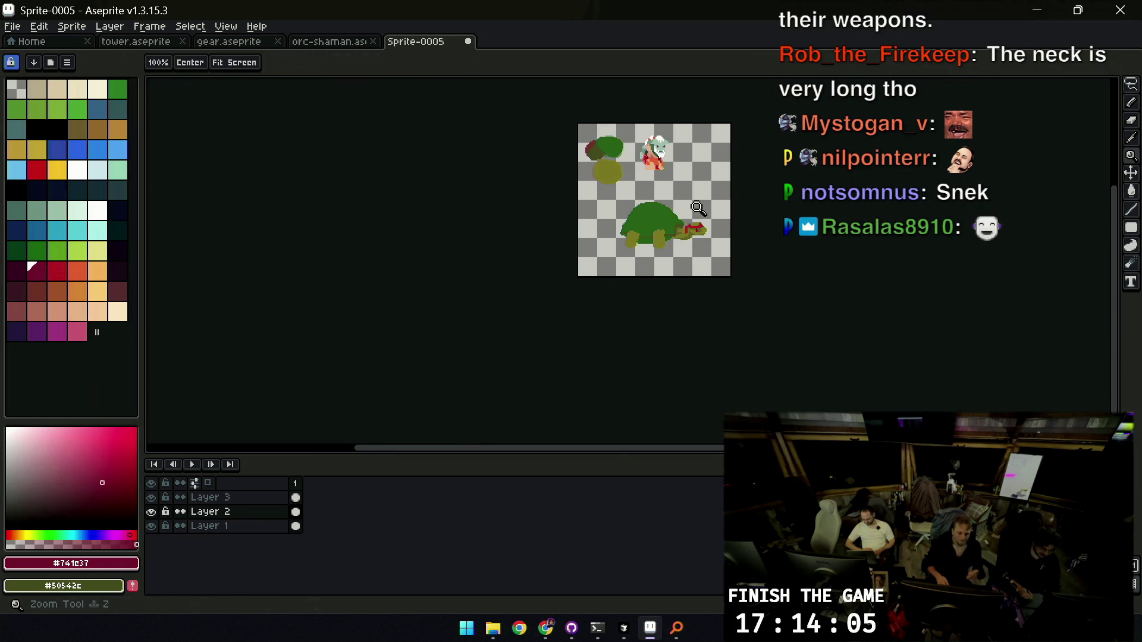
- Center the turtle in view and sample the dark olive outline and shell-edge green
scroll(707, 220, "up", 1)
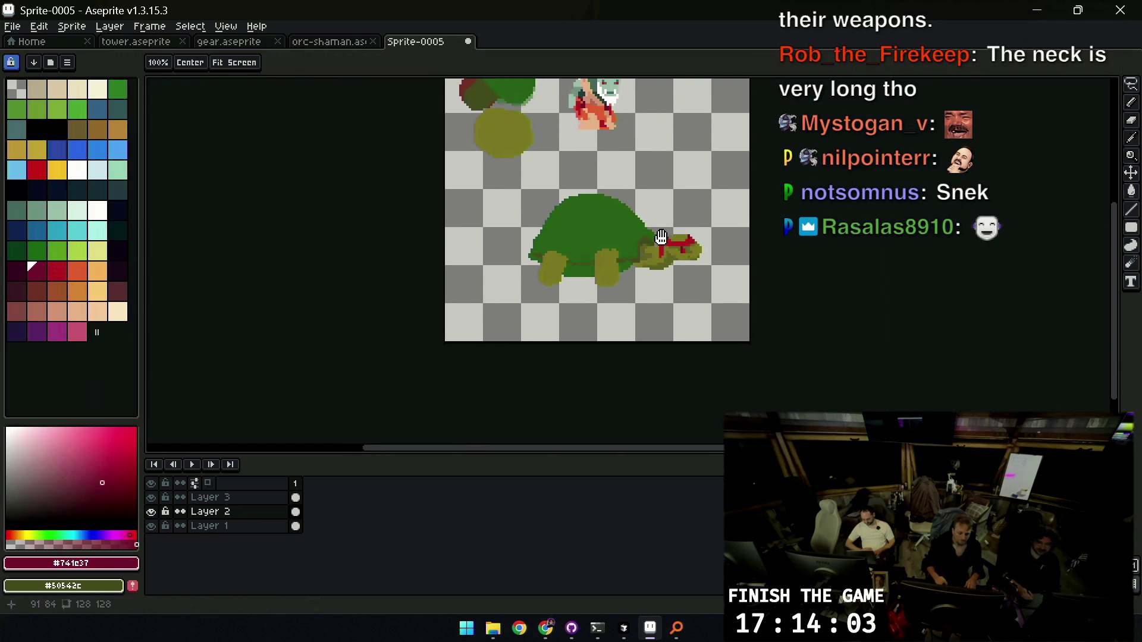
left_click_drag(650, 222, 693, 215)
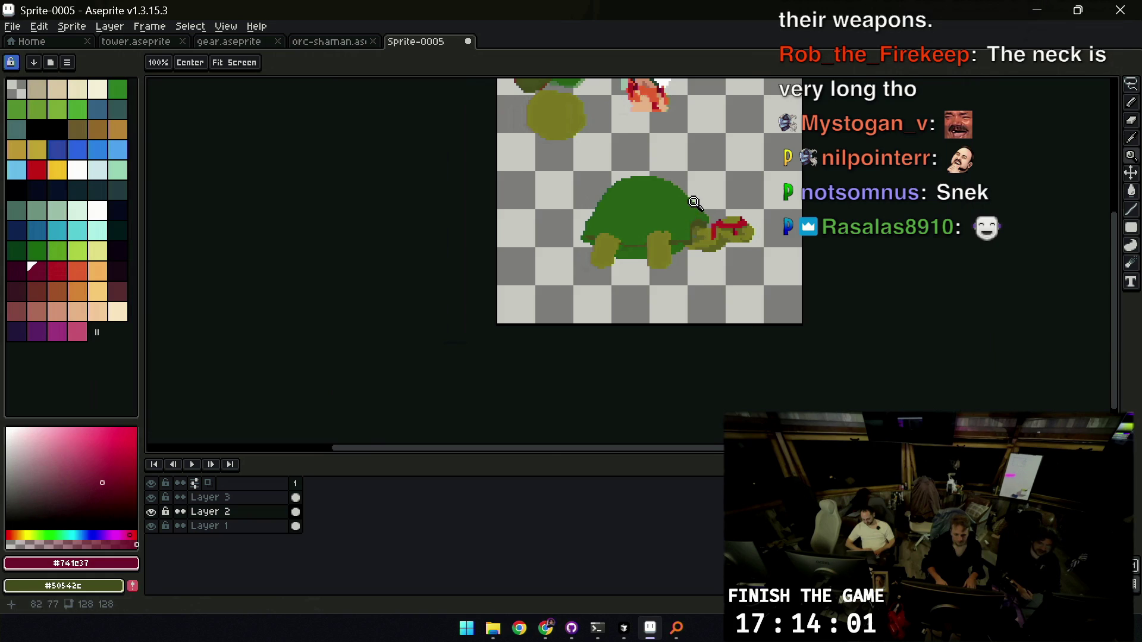
scroll(694, 207, "up", 4)
scroll(695, 217, "up", 2)
key("i")
left_click(678, 236)
key("b")
left_click(662, 262, "alt")
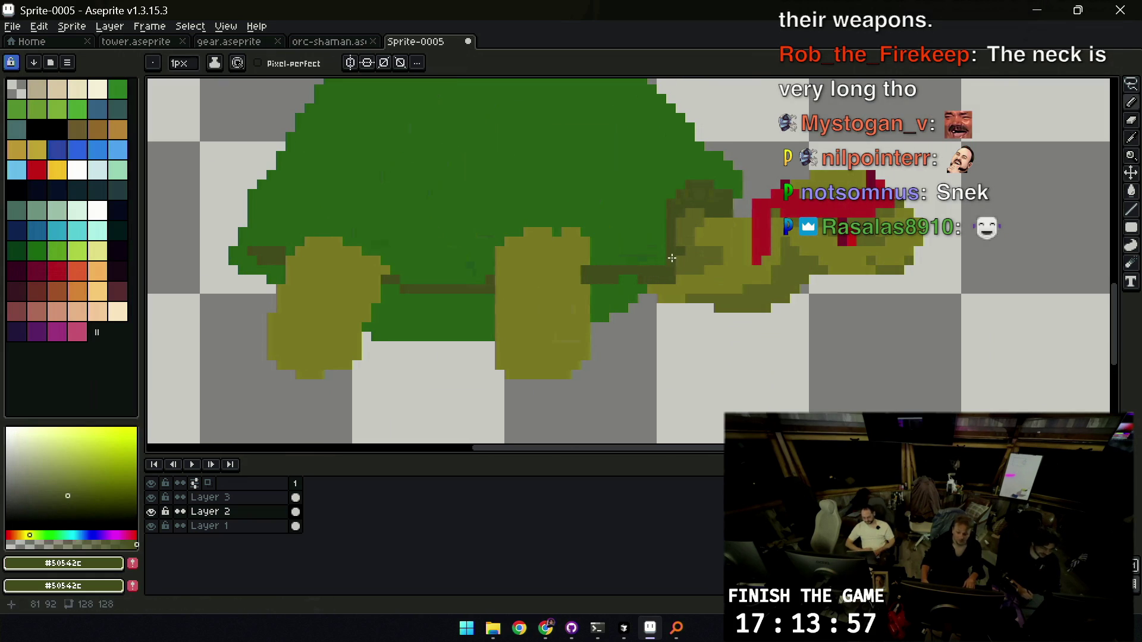
left_click(735, 202, "alt")
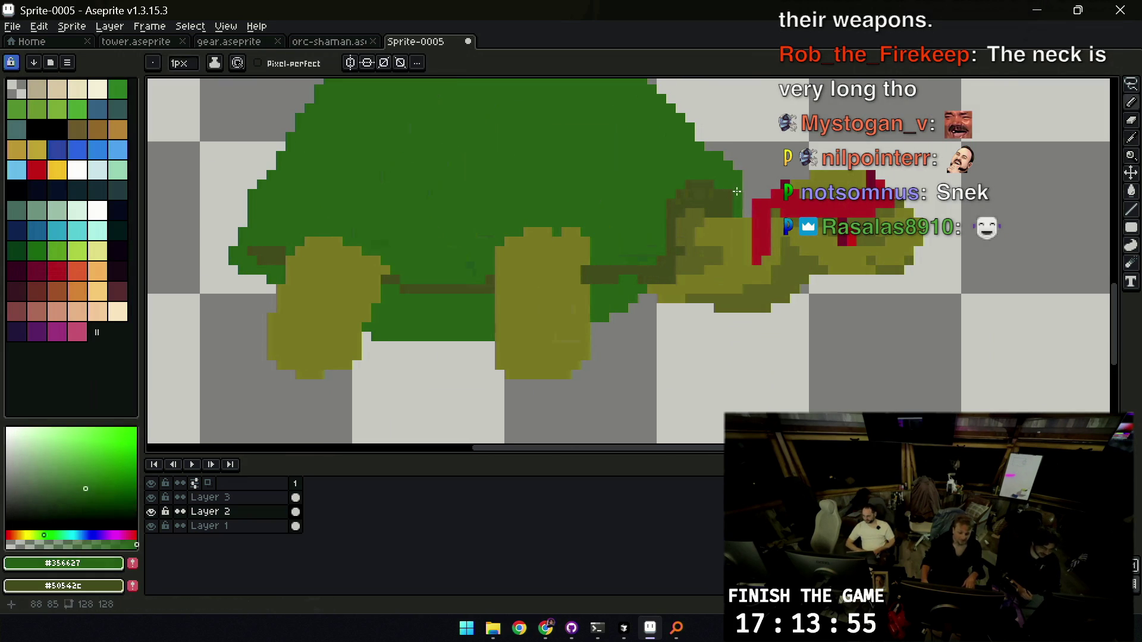
- Zoom in on the head and set up a 5px Pencil brush with olive #50542c
key("z")
scroll(729, 192, "down", 3)
scroll(684, 214, "up", 2)
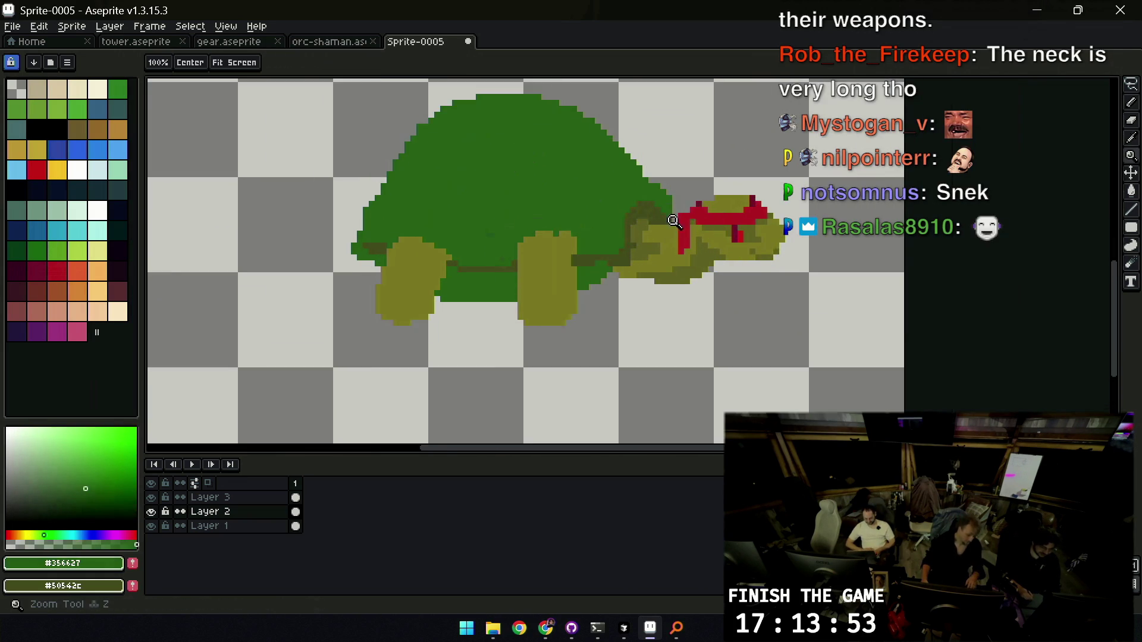
scroll(660, 224, "up", 1)
left_click(660, 224, "alt")
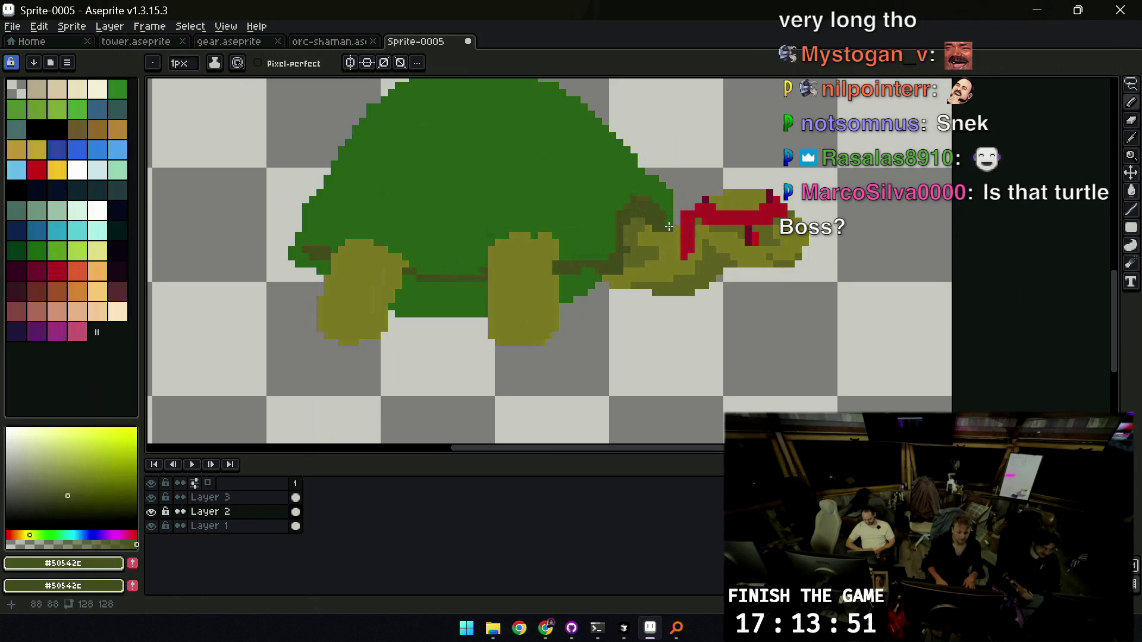
scroll(690, 209, "down", 2)
scroll(684, 128, "down", 1)
scroll(693, 211, "up", 2)
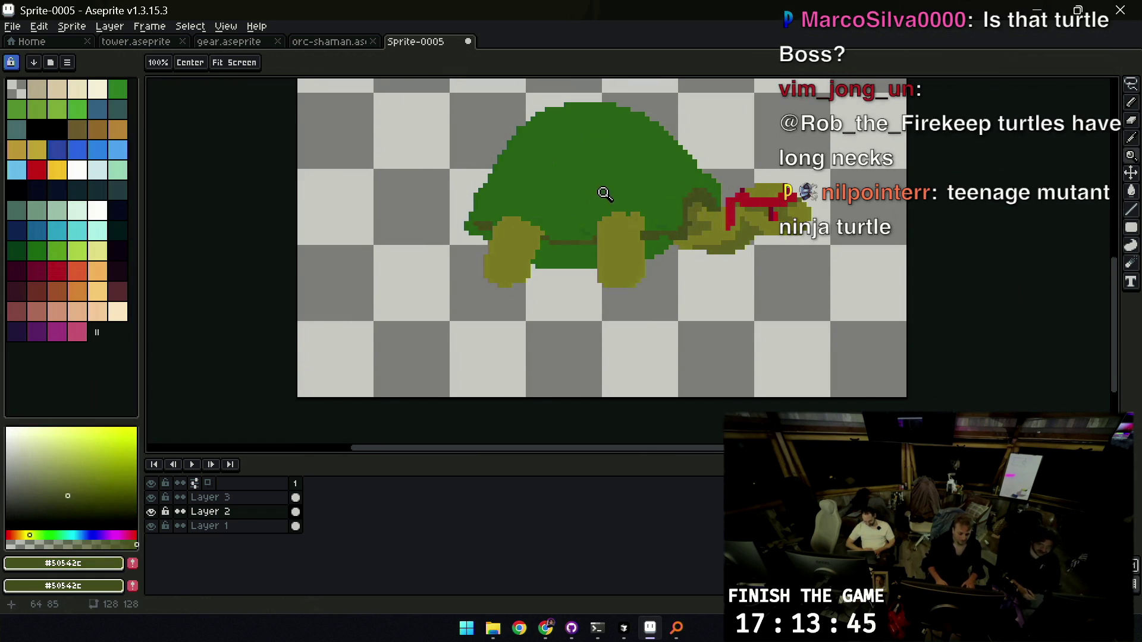
scroll(654, 232, "up", 1)
scroll(670, 250, "down", 1)
left_click(670, 250)
key("i")
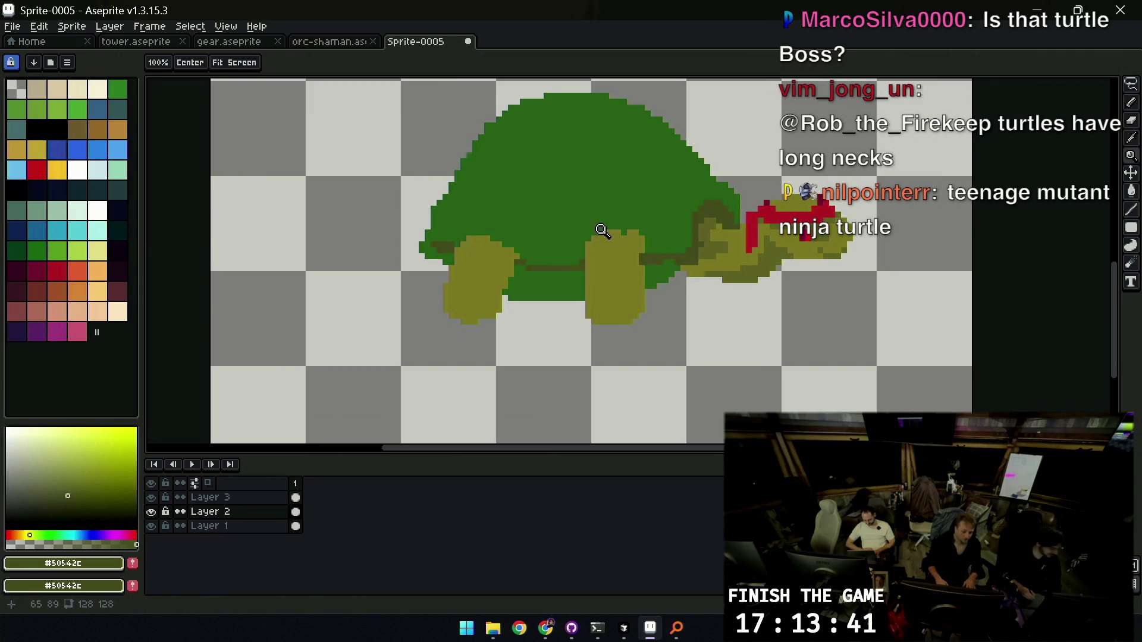
key("b")
key("plus")
key("plus")
key("plus")
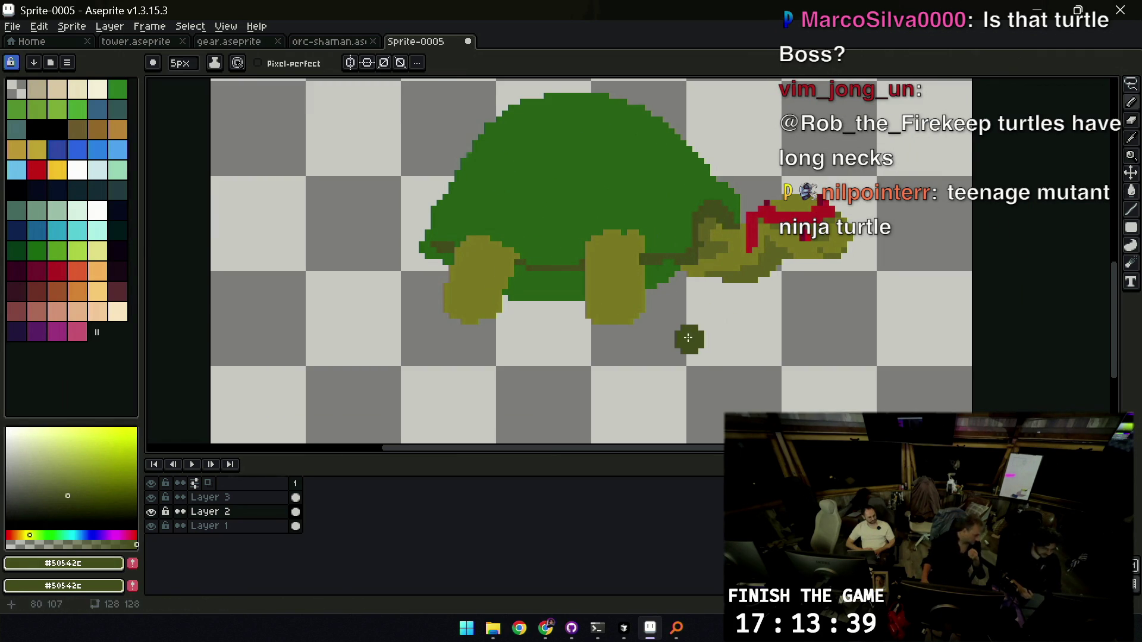
- Paint a green bush blob below the front leg with lighter green on top
mouse_move(689, 334)
left_mouse_down()
mouse_move(668, 340)
mouse_move(684, 363)
left_mouse_up()
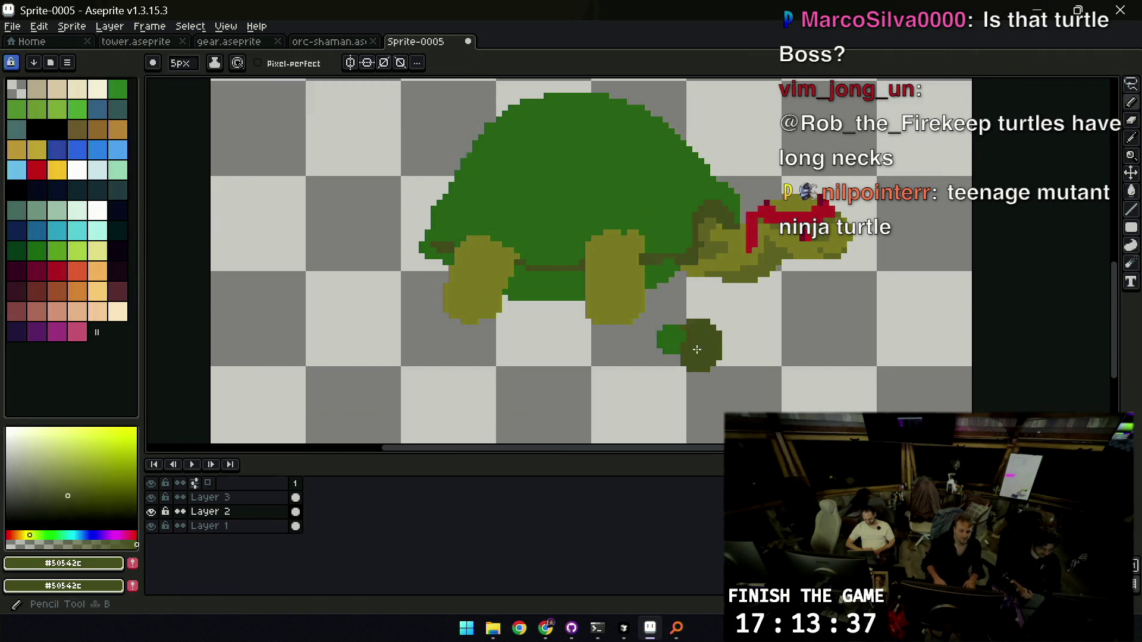
left_click(672, 339, "alt")
left_click_drag(683, 321, 675, 333)
left_click(682, 355, "alt")
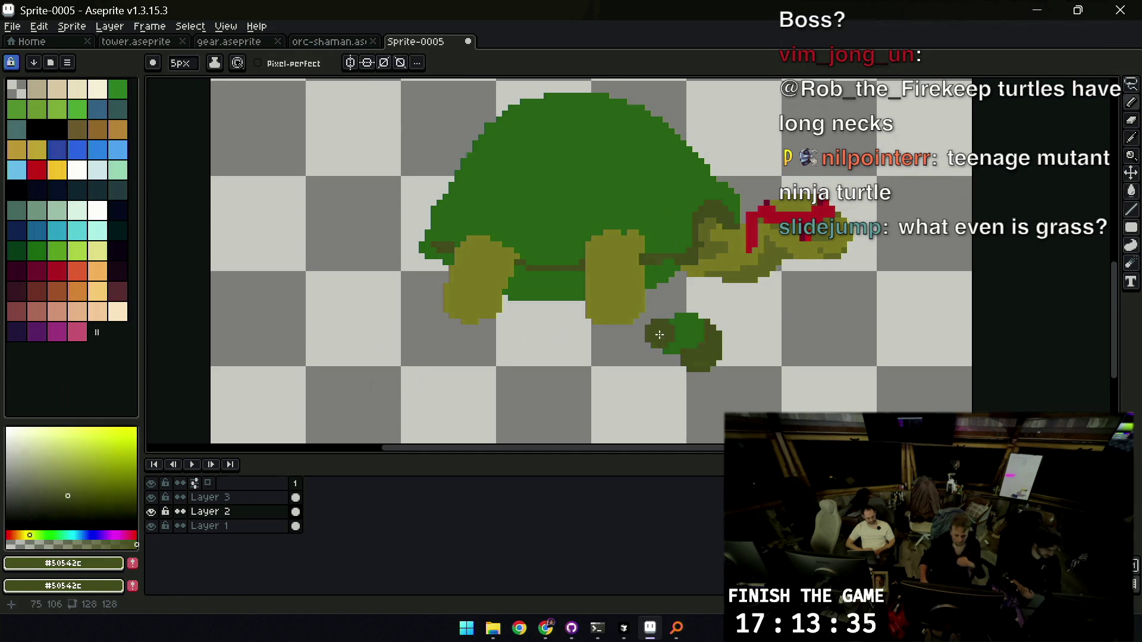
left_click(683, 326, "alt")
left_click(702, 344, "alt")
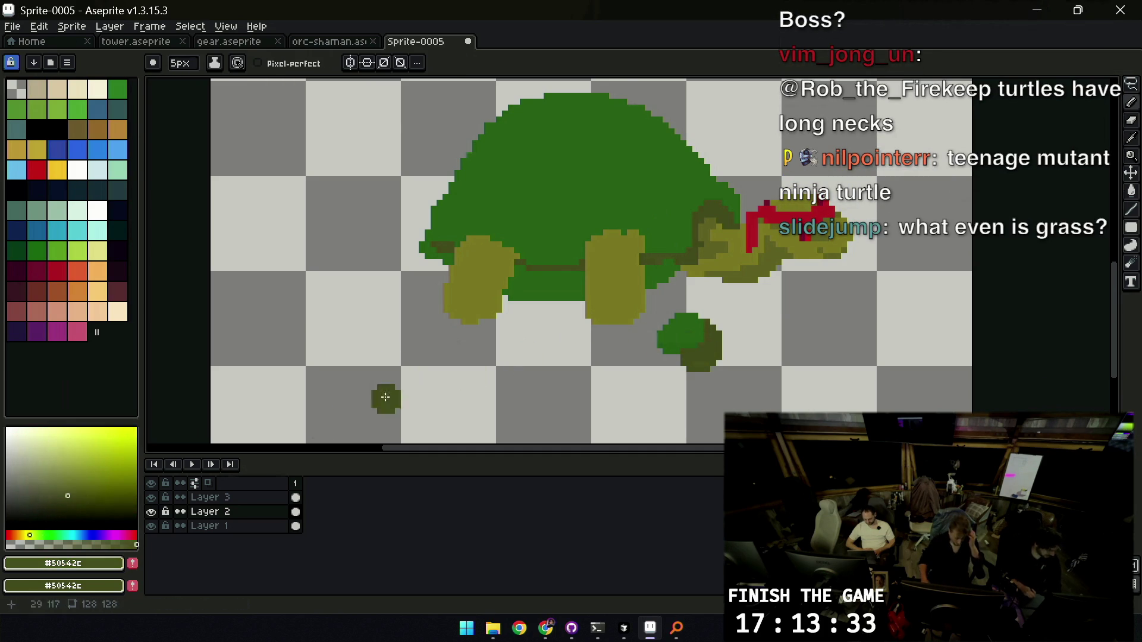
- Shade the bush's base with the dark olives #333520 and #414426
left_click(34, 268)
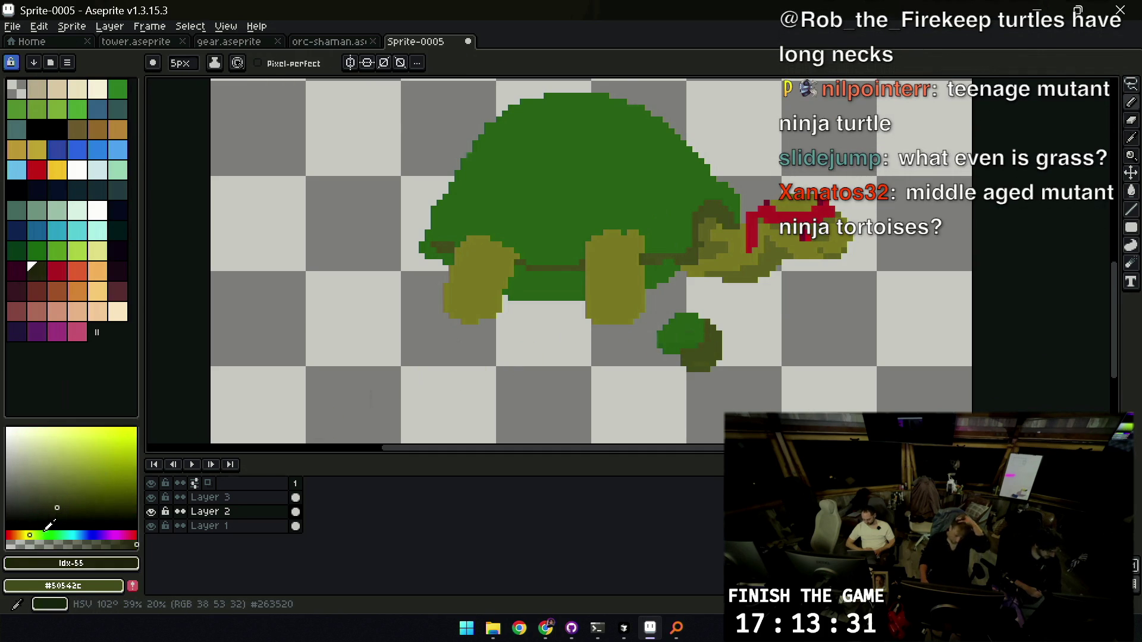
mouse_move(711, 369)
left_mouse_down()
mouse_move(690, 386)
mouse_move(709, 377)
left_mouse_up()
left_click(706, 359, "alt")
left_click(702, 375, "alt")
key("x")
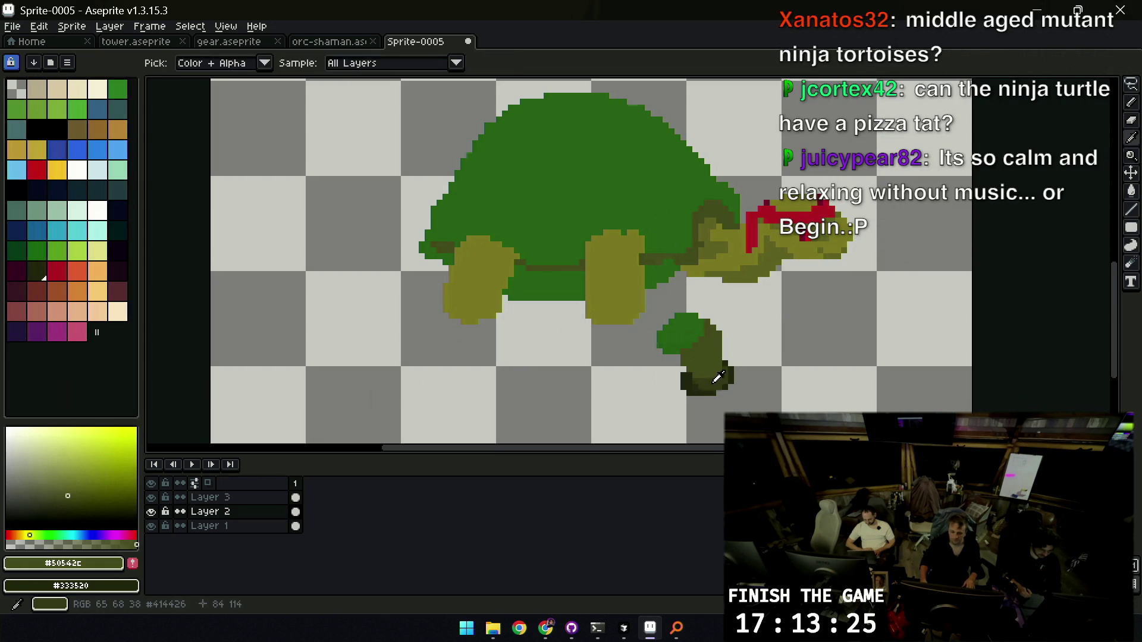
left_click(720, 377, "alt")
left_click_drag(723, 378, 706, 385)
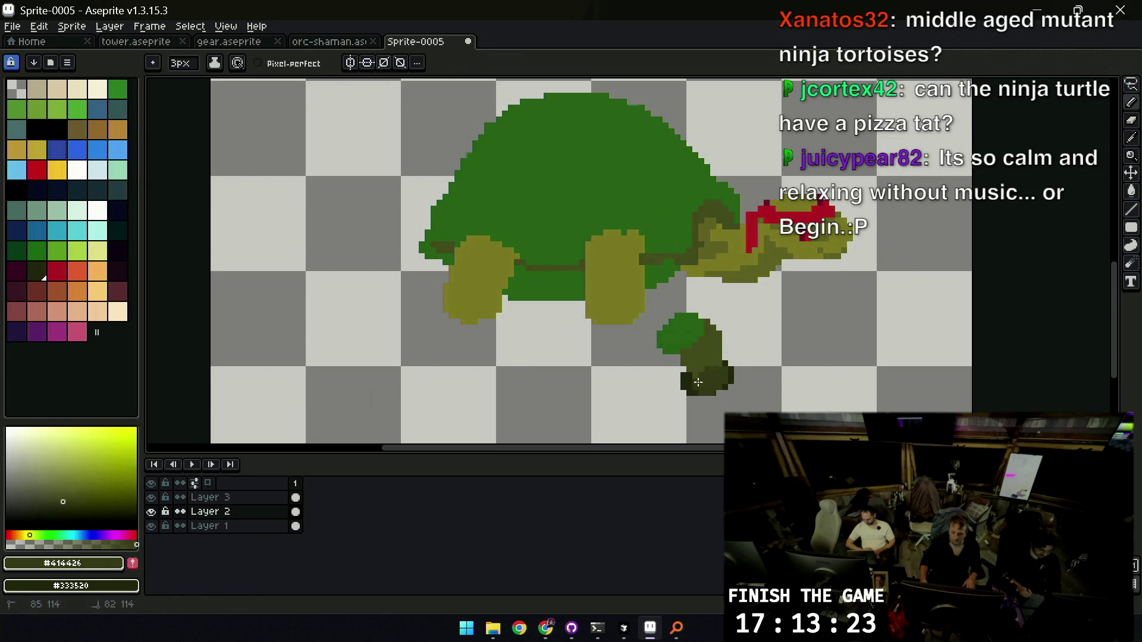
key("minus")
key("minus")
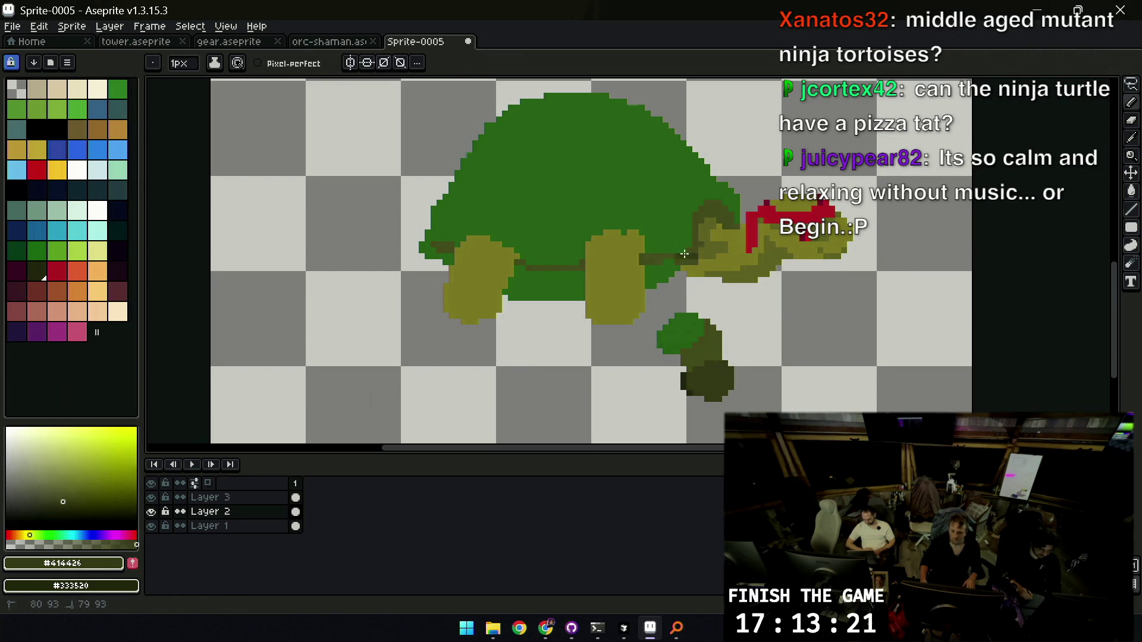
- Zoom out to review the sprite, then pick shell green #356627 and olive #50542c
key("z")
scroll(695, 209, "down", 3)
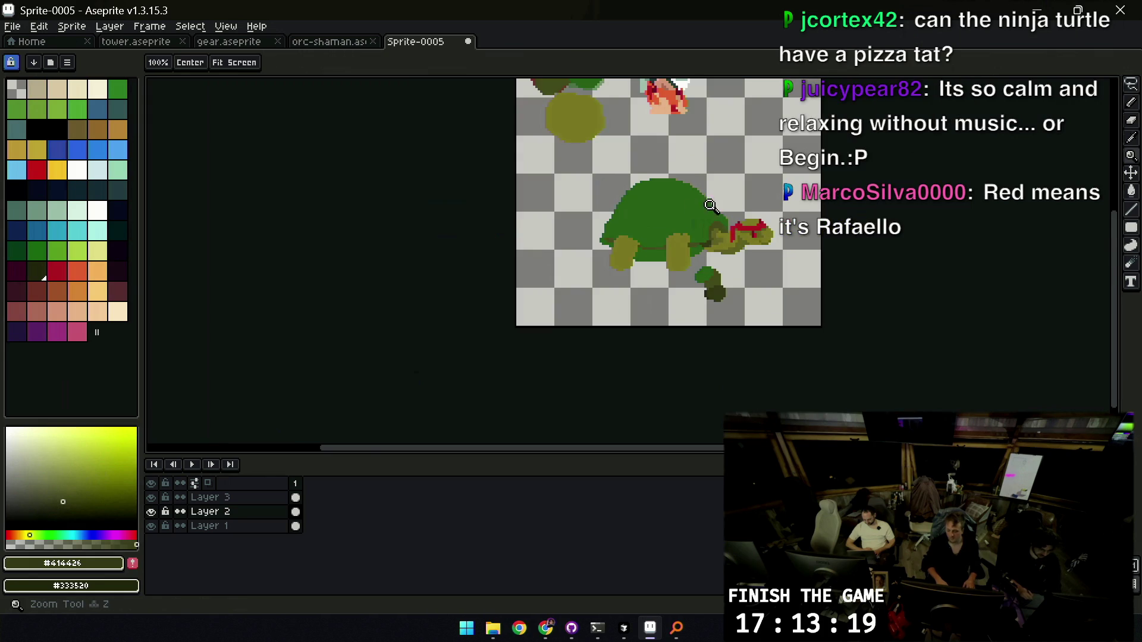
scroll(725, 222, "up", 2)
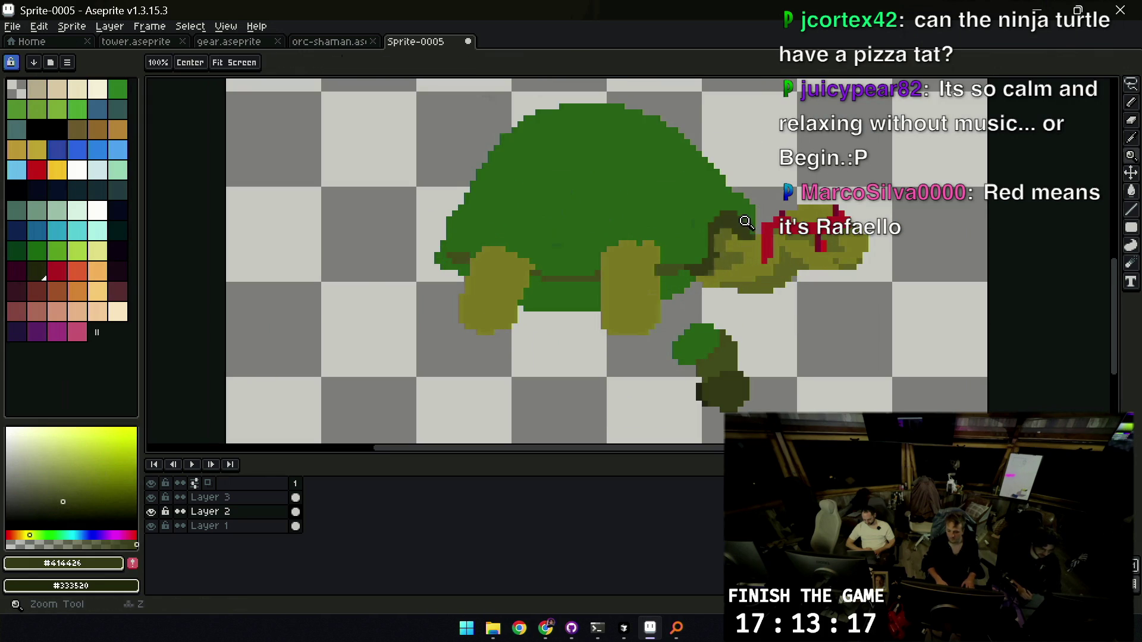
scroll(739, 205, "down", 4)
scroll(740, 205, "up", 2)
scroll(683, 214, "up", 1)
scroll(666, 216, "up", 1)
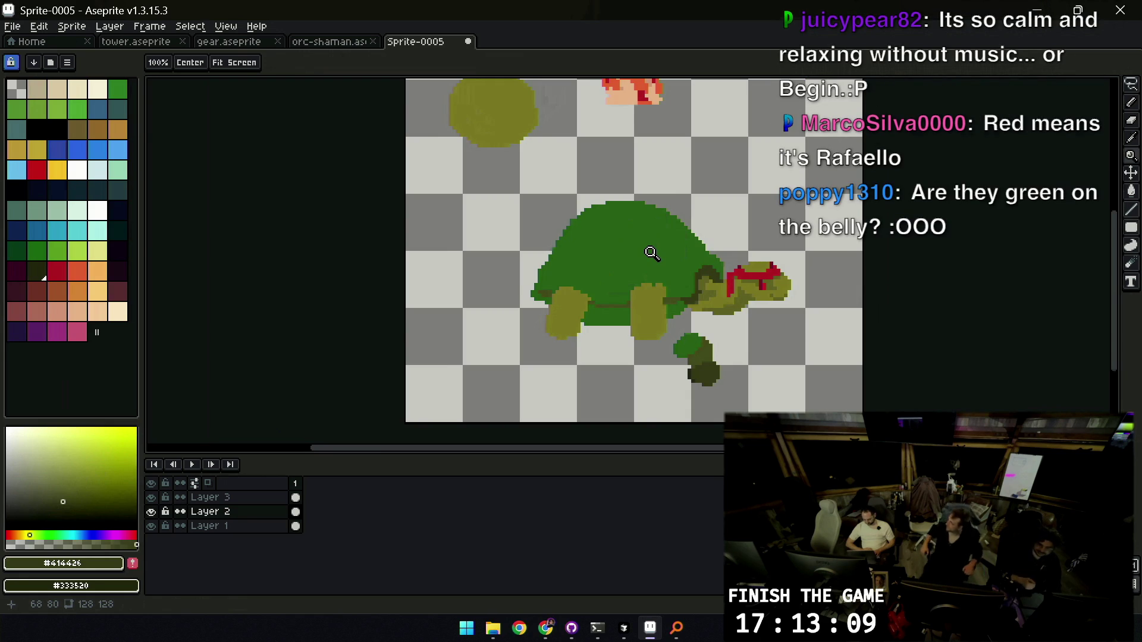
left_click(654, 297)
key("b")
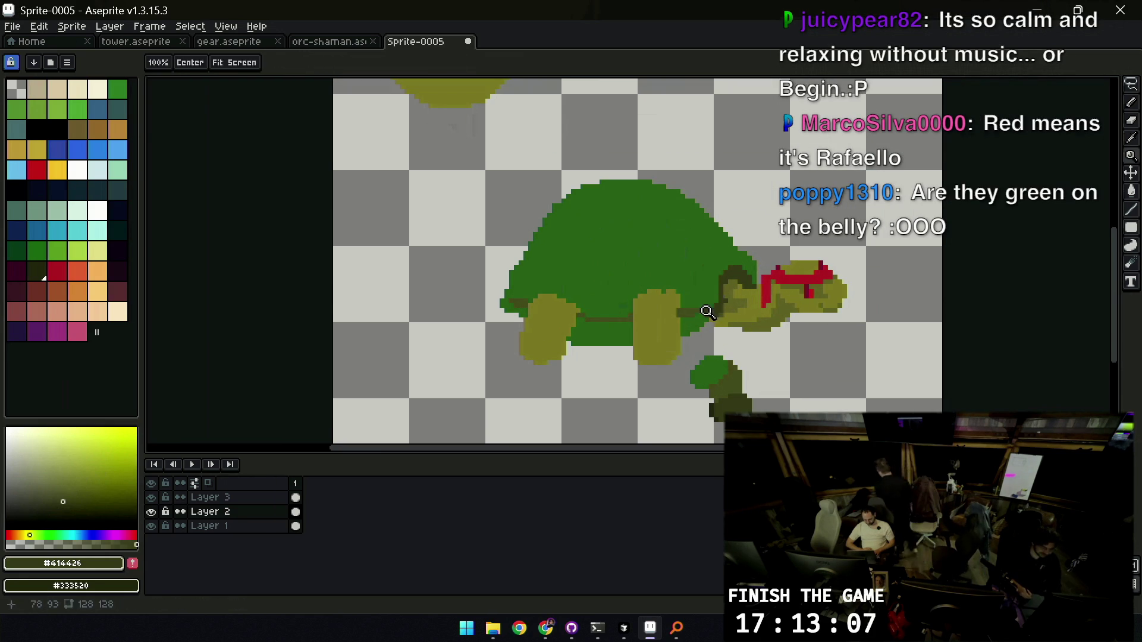
left_click(699, 302, "alt")
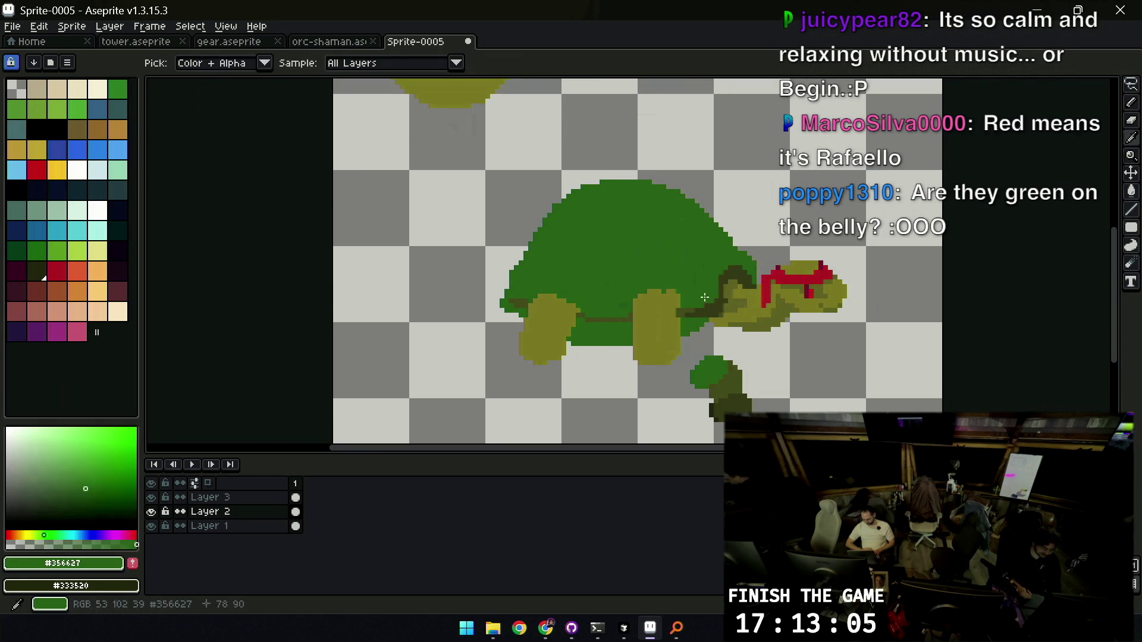
left_click(694, 288, "alt")
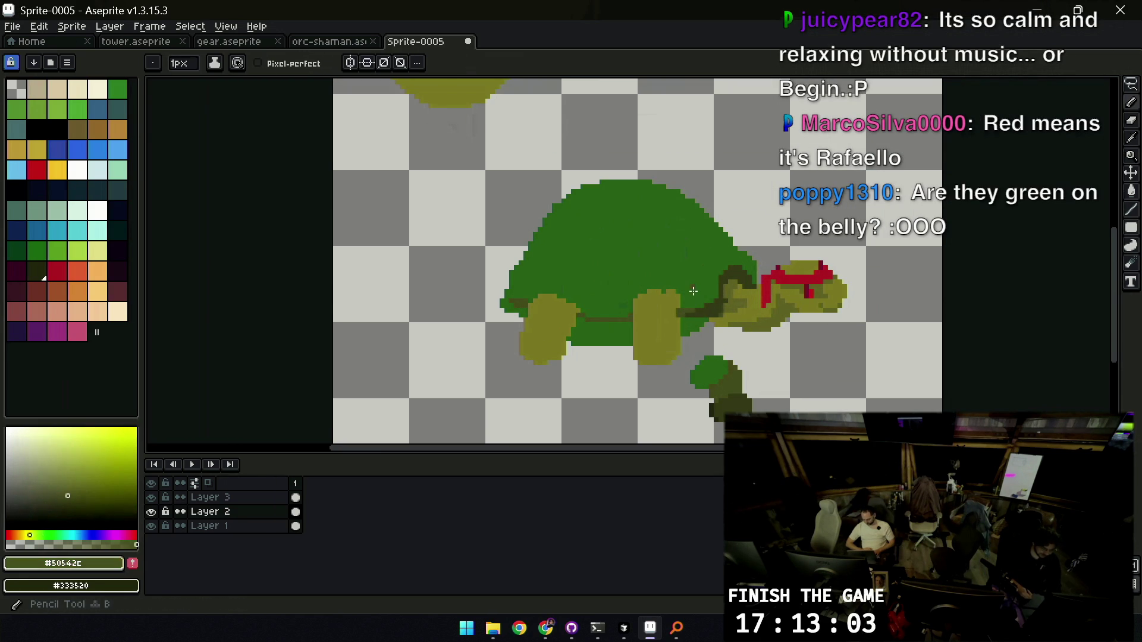
key("alt+f")
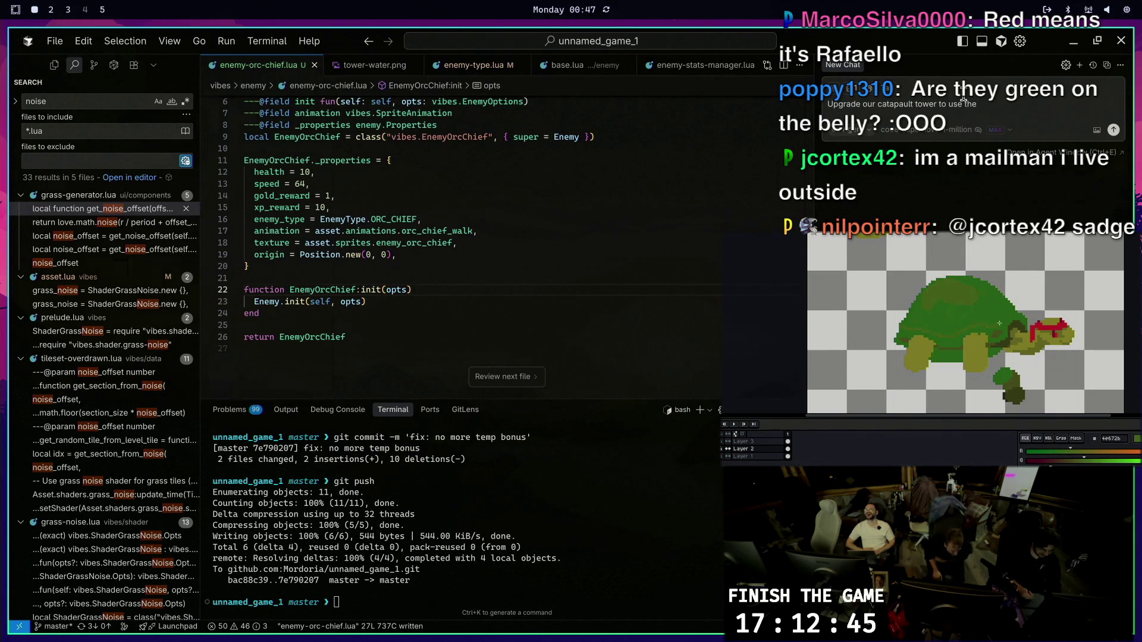
- Review the orc chief's health 10, speed 64 and gold_reward 1 in enemy-orc-chief.lua
scroll(977, 302, "down", 2)
scroll(977, 303, "up", 2)
left_click(477, 169)
left_click(996, 337)
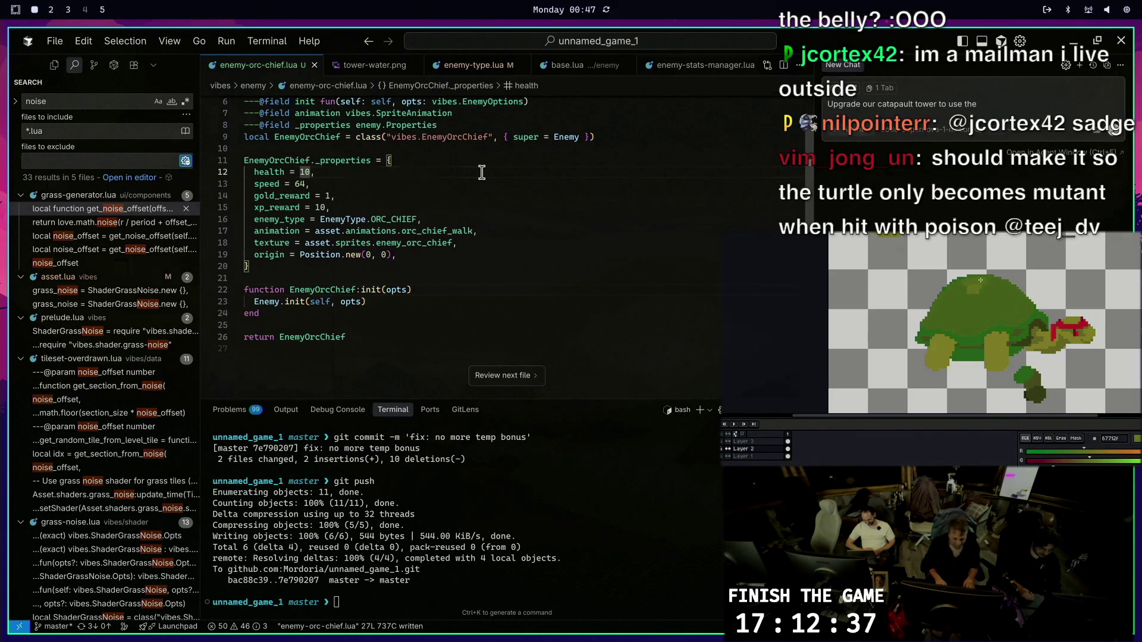
key("z")
key("z")
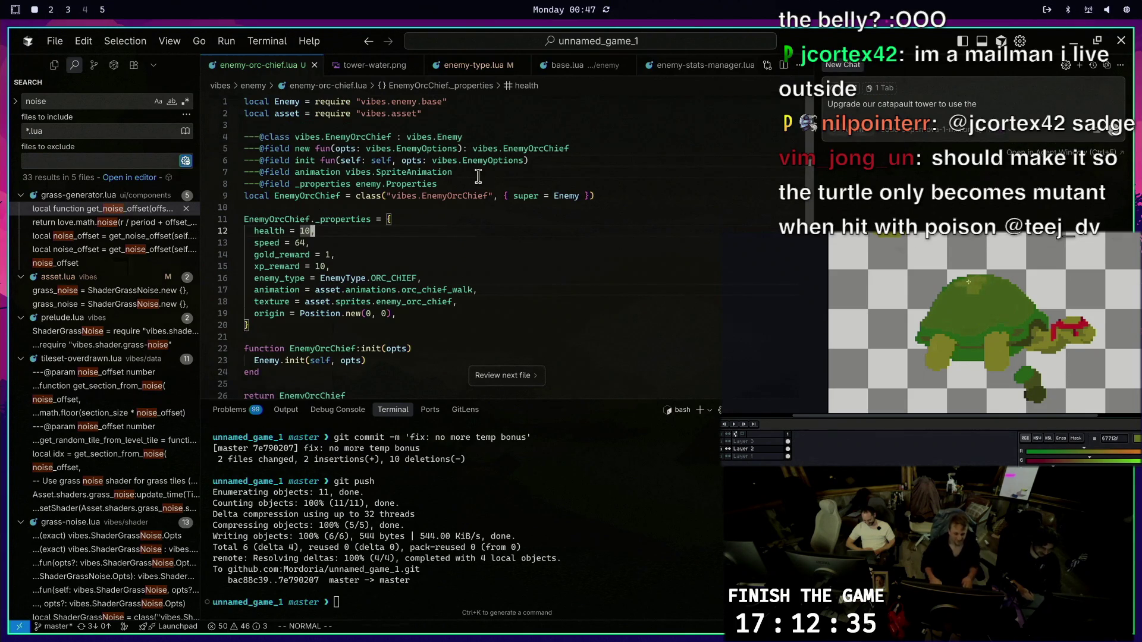
key("super+3")
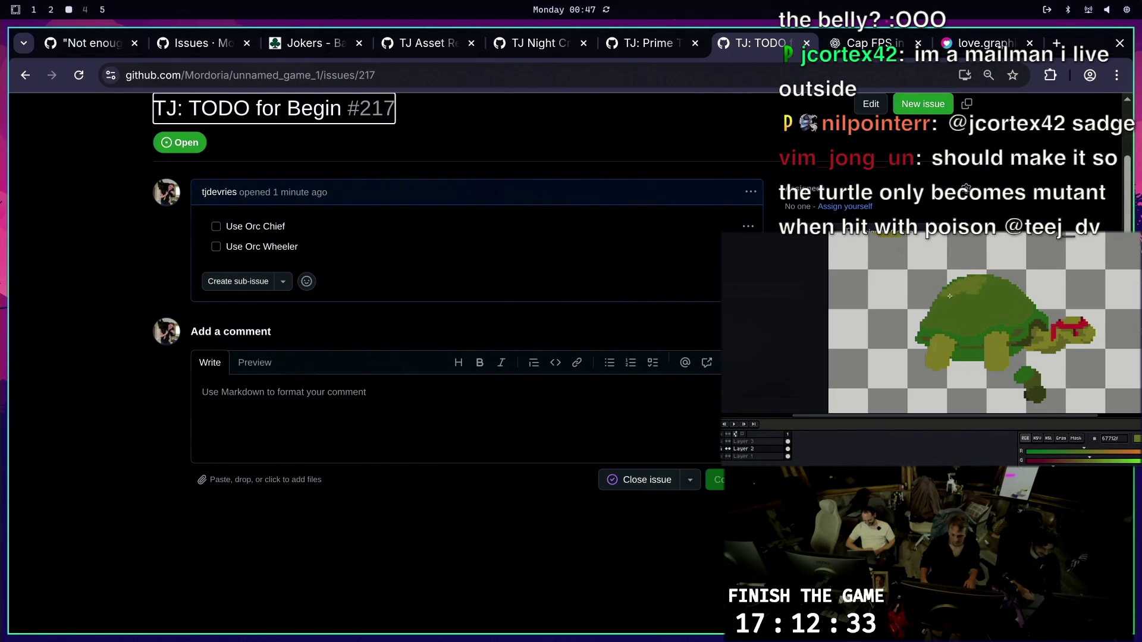
- Append '(needs stats)' to the Orc Chief and Orc Wheeler tasks in issue #217 and save
left_click(750, 191)
left_click(699, 278)
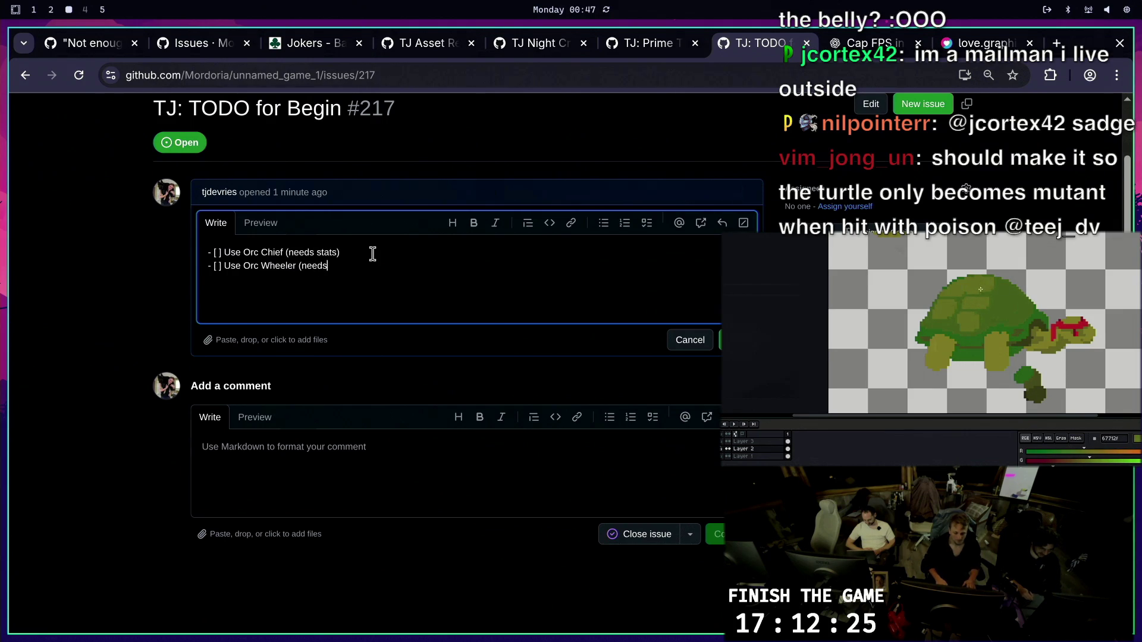
key("ctrl+Return")
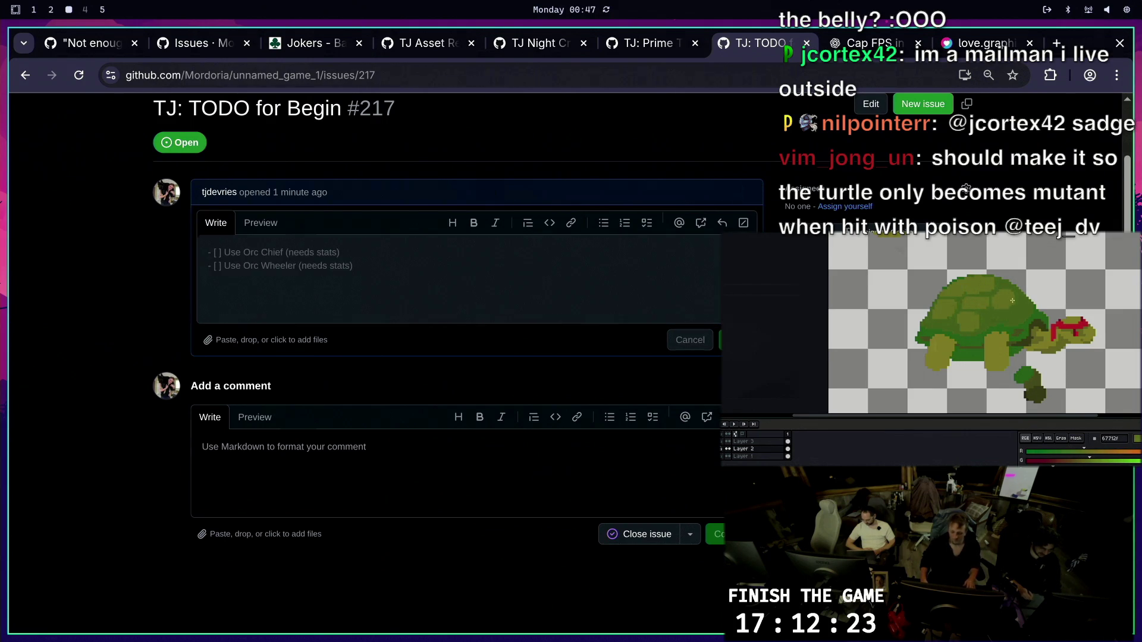
key("super+1")
- Mention the trebuchet images, ending with trebuchet-loaded.png, in the agent chat message
type("noise")
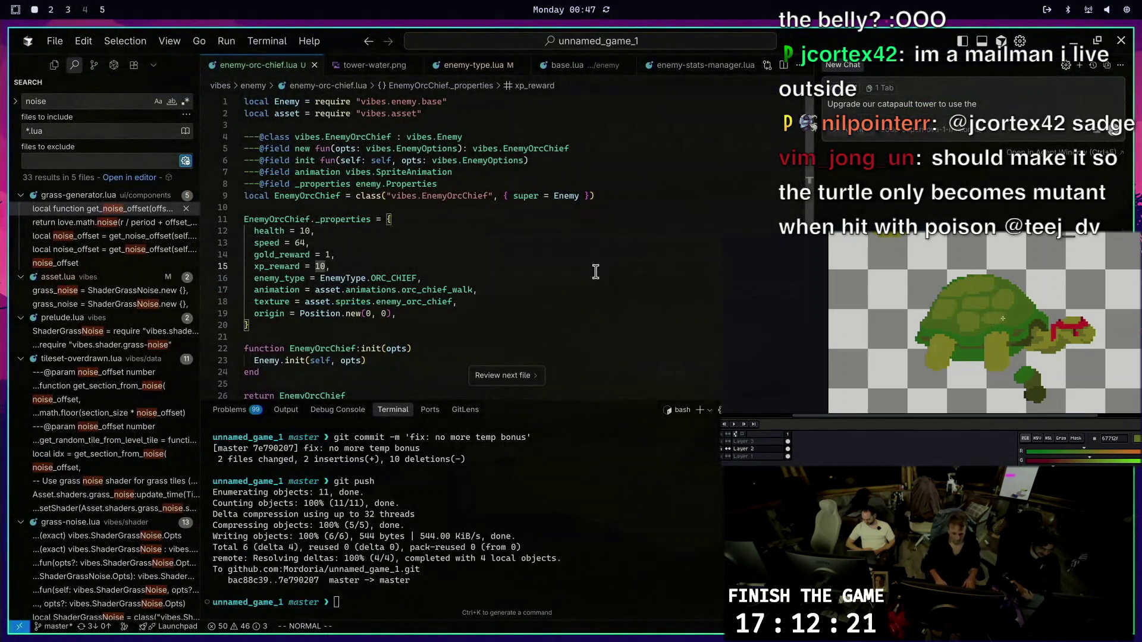
type(":w")
key("Return")
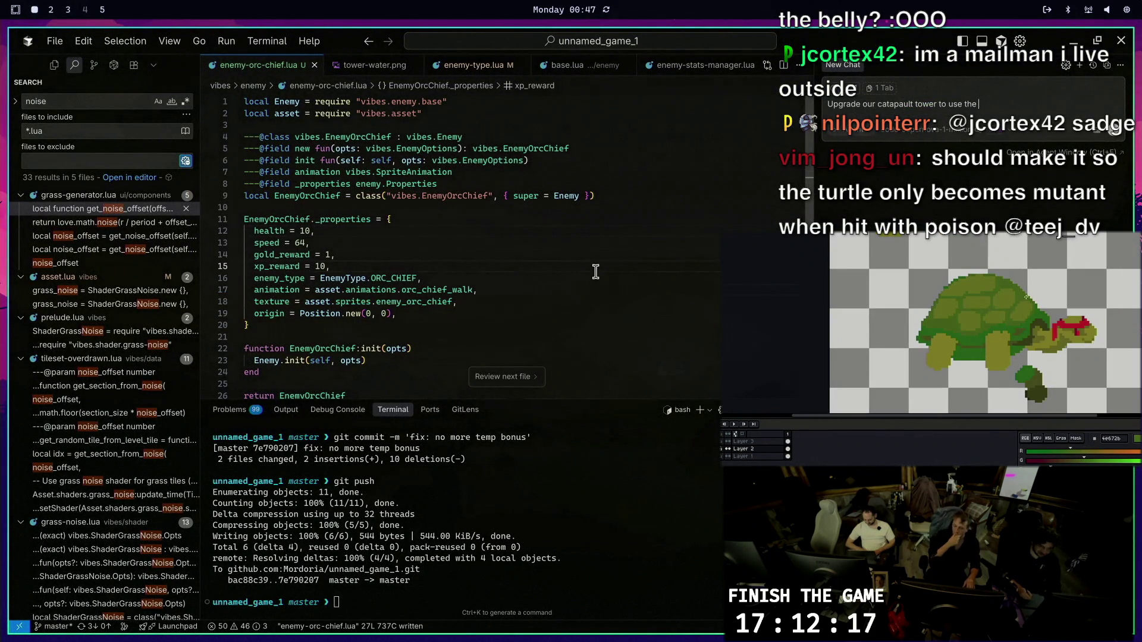
type("@trebu")
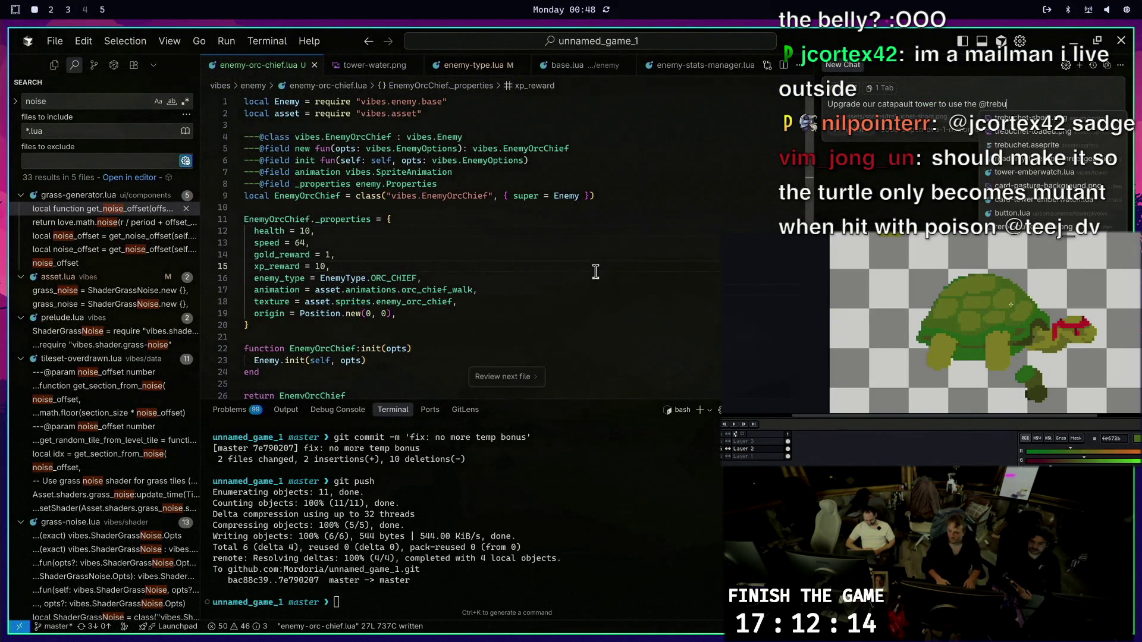
key("Return")
type("and @treb")
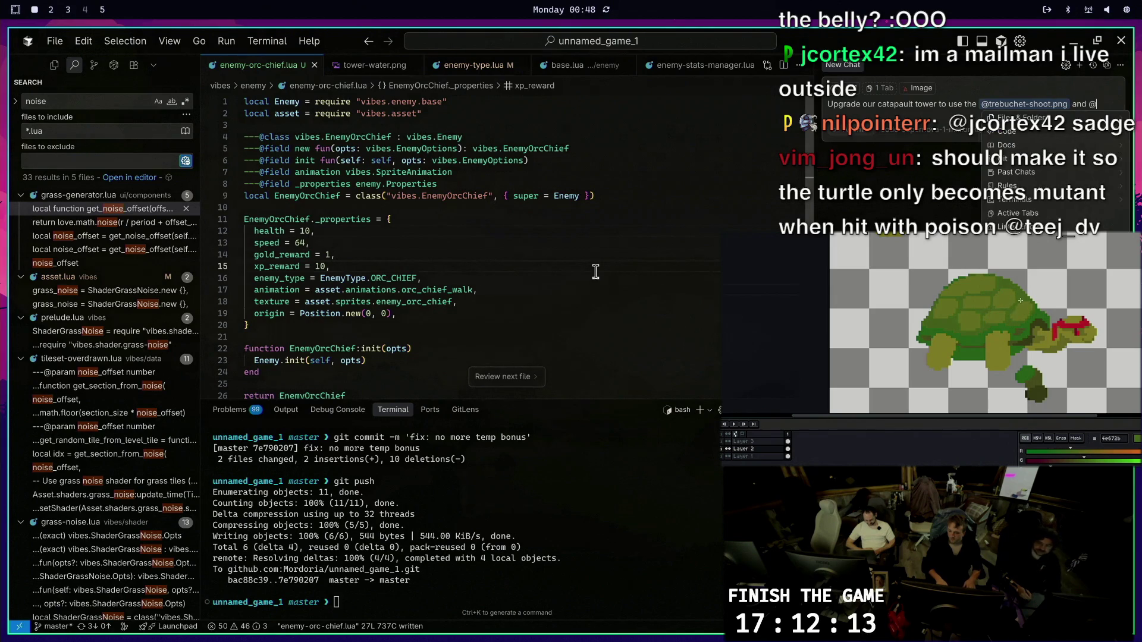
key("Return")
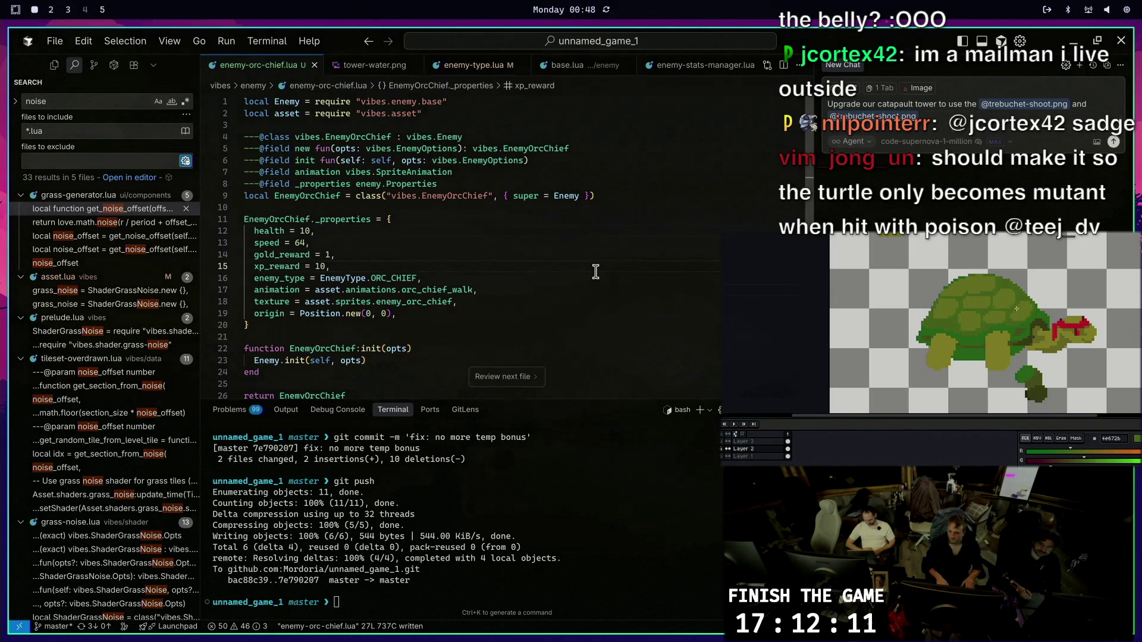
key("BackSpace")
type("@trrebu")
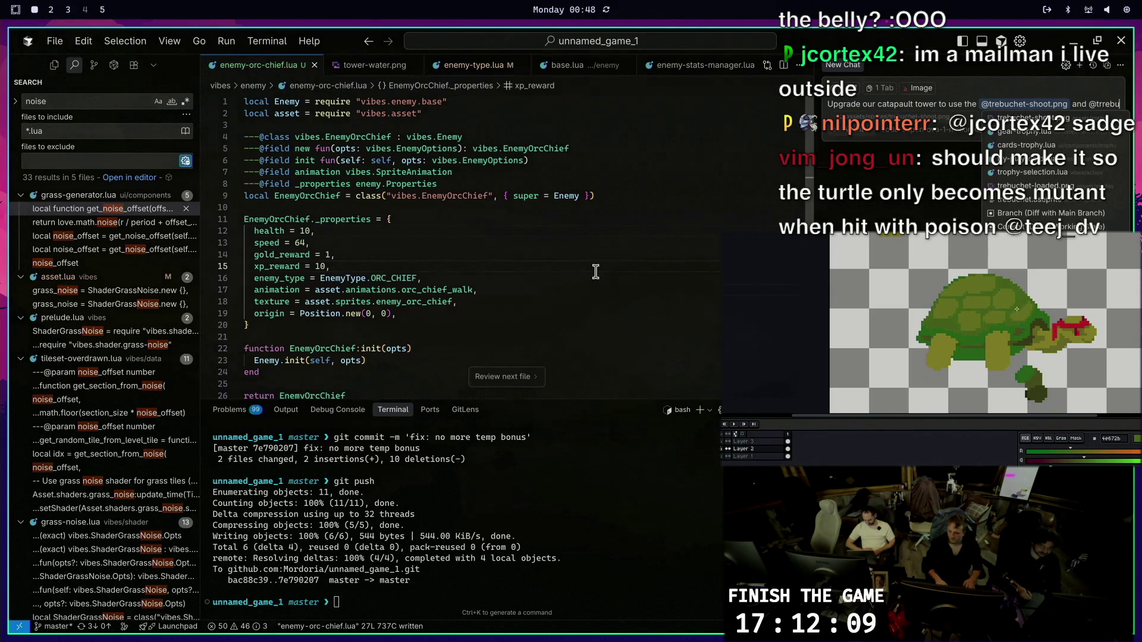
key("Return")
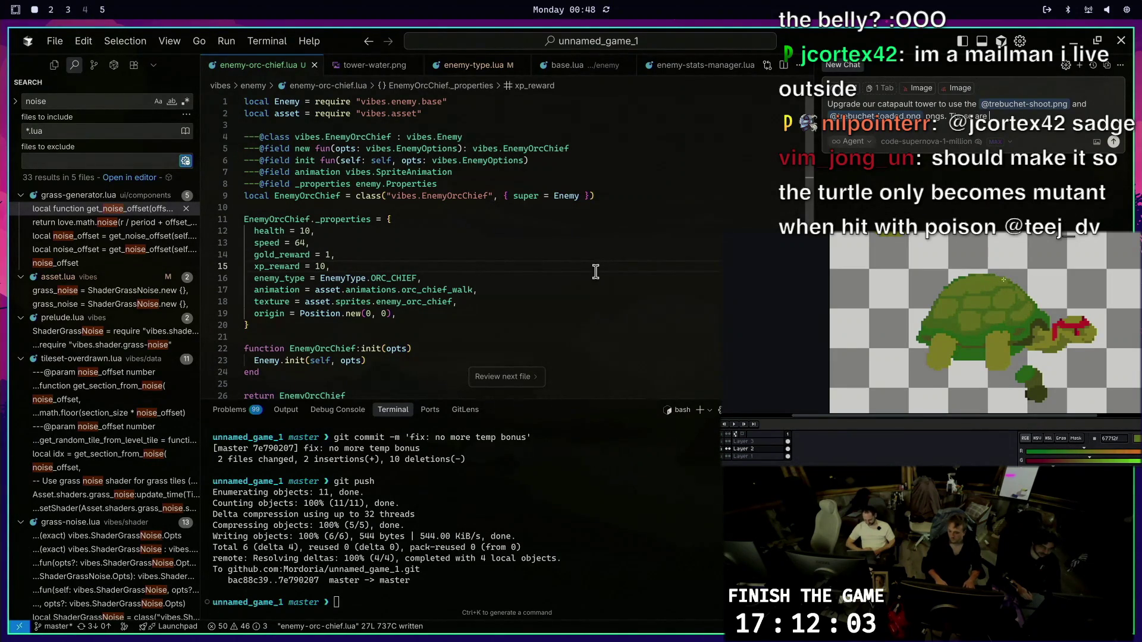
type("@asset.lua")
key("shift+Return")
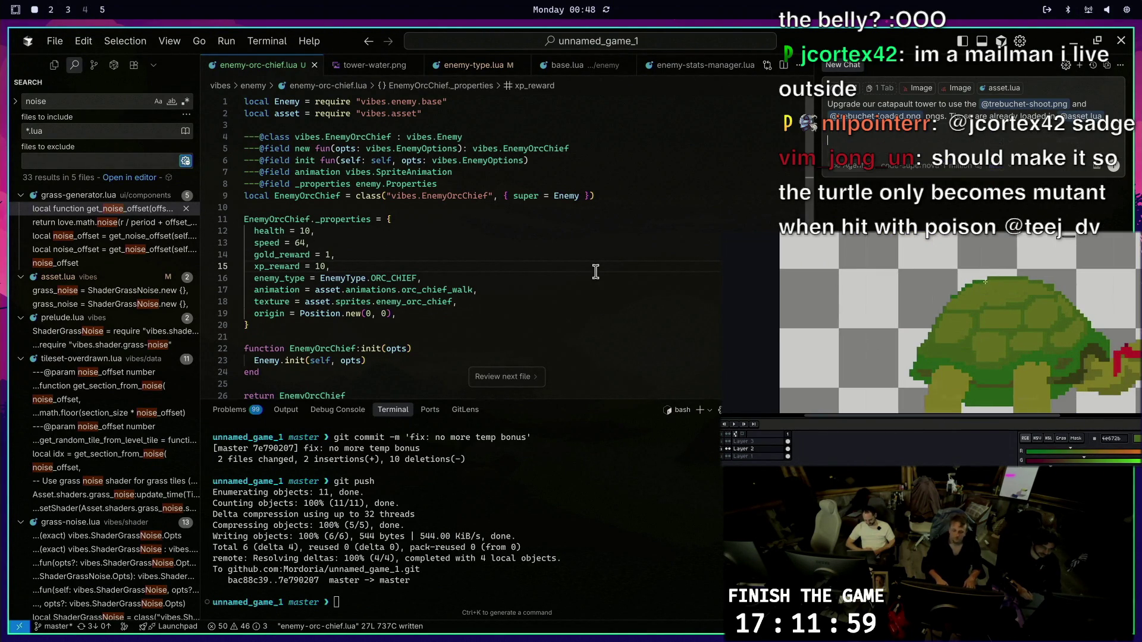
type("sure that we ONLY c")
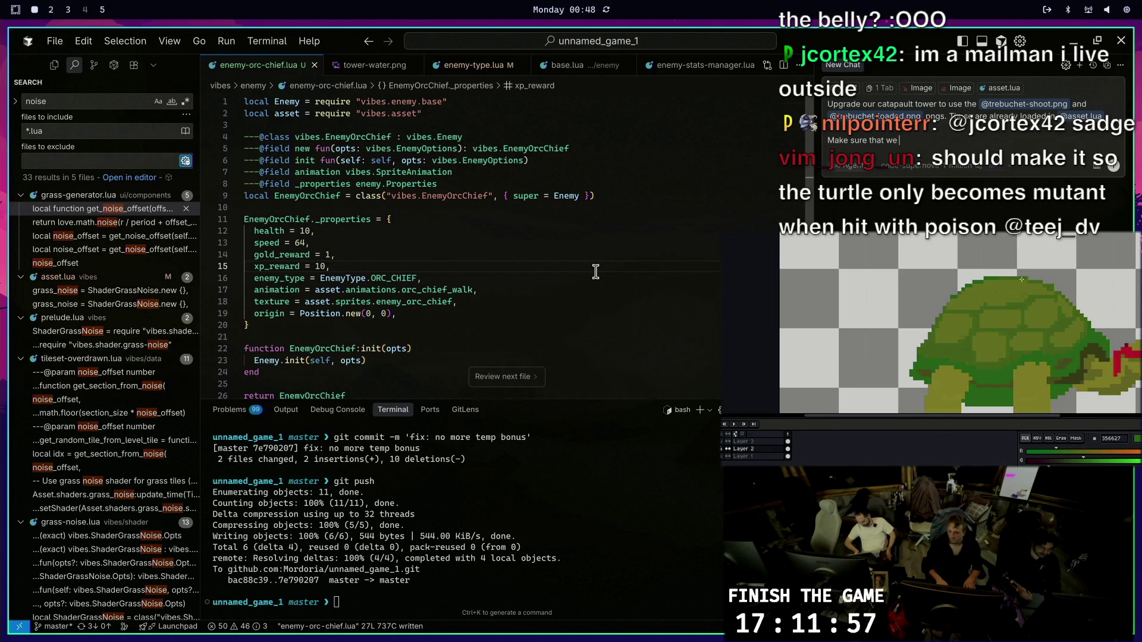
type("hange it for when we")
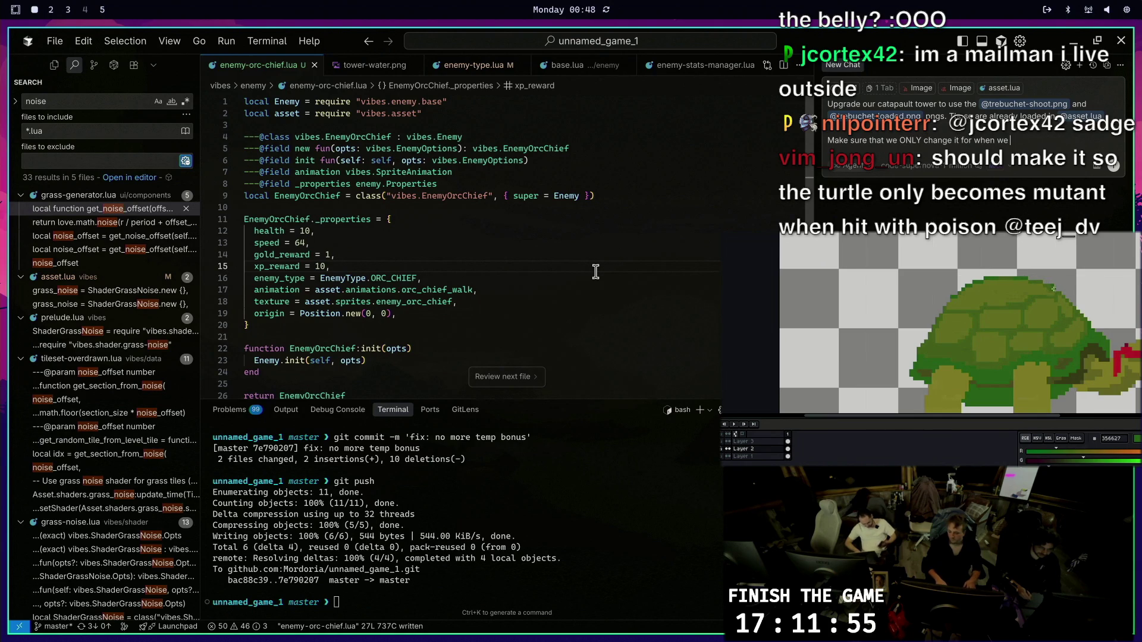
type(" load the evolutions for the tower, the base tower should")
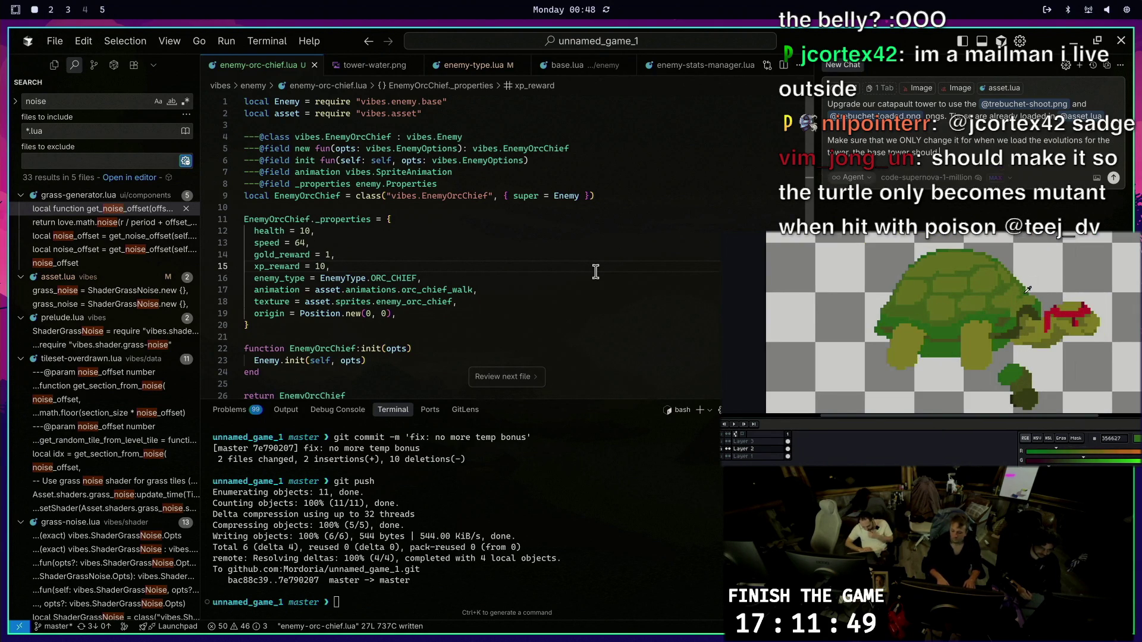
type("in @")
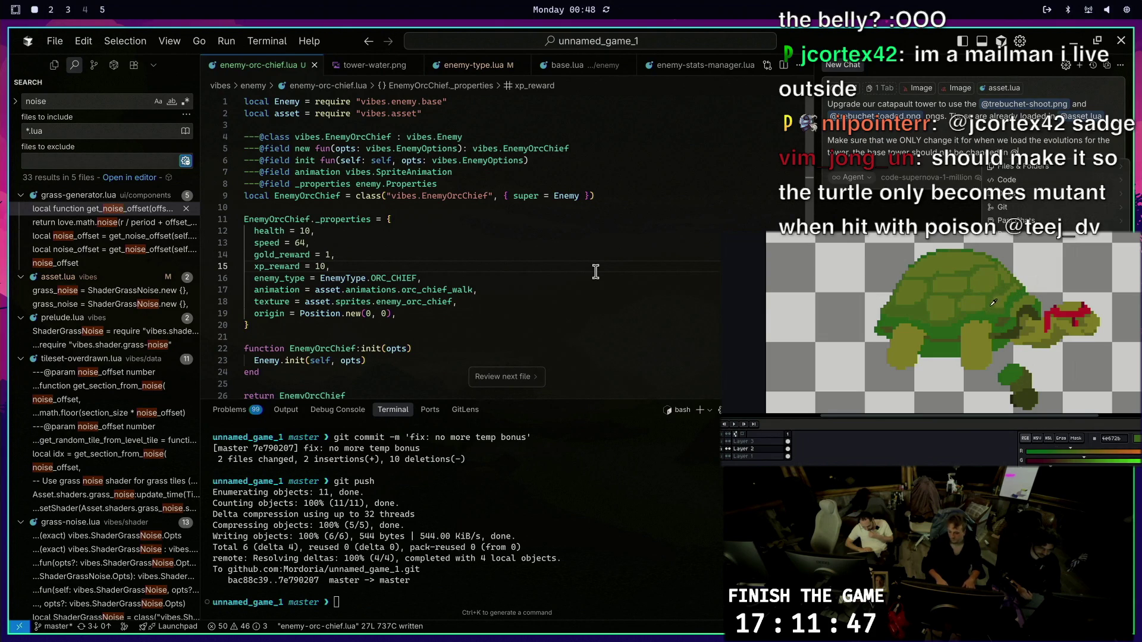
type("catap")
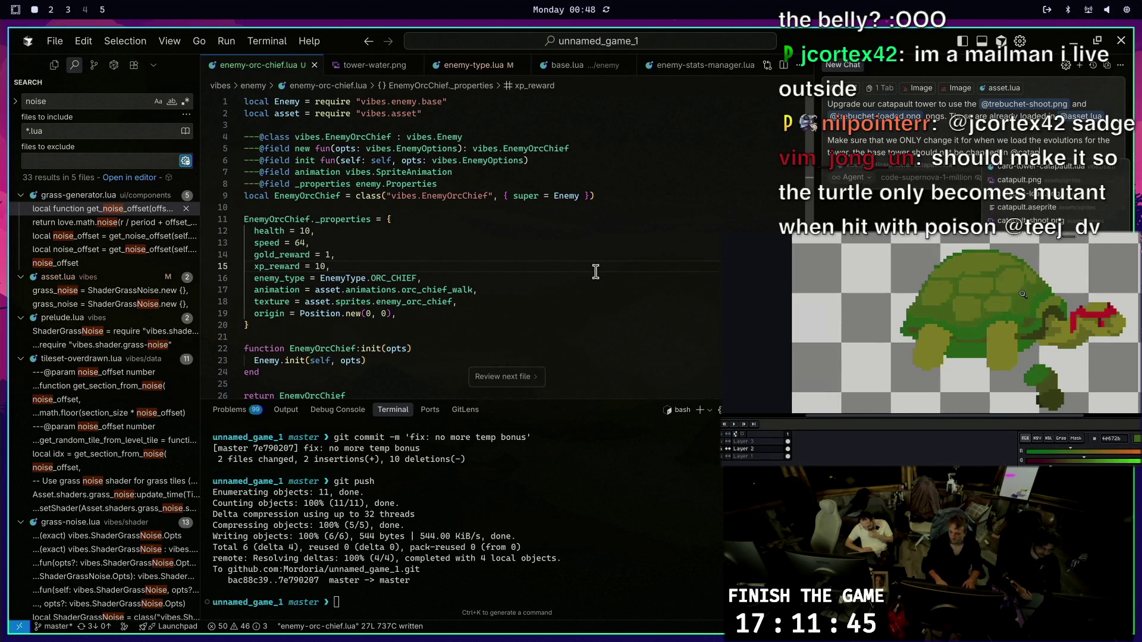
key("Return")
type("and all the ass")
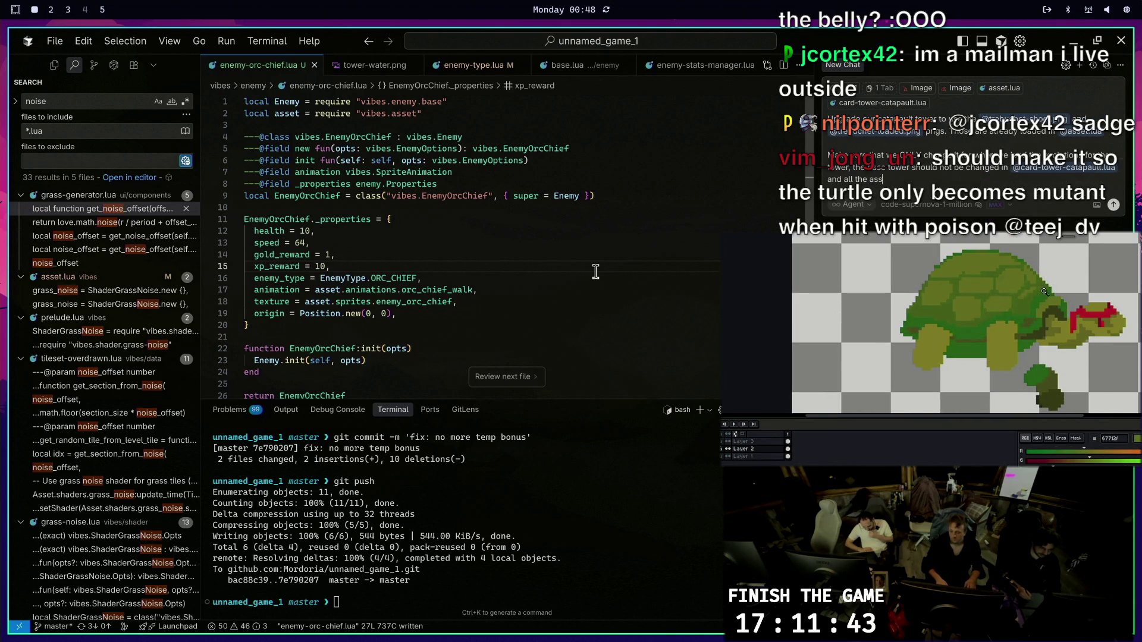
type("ets that use it")
key("Return")
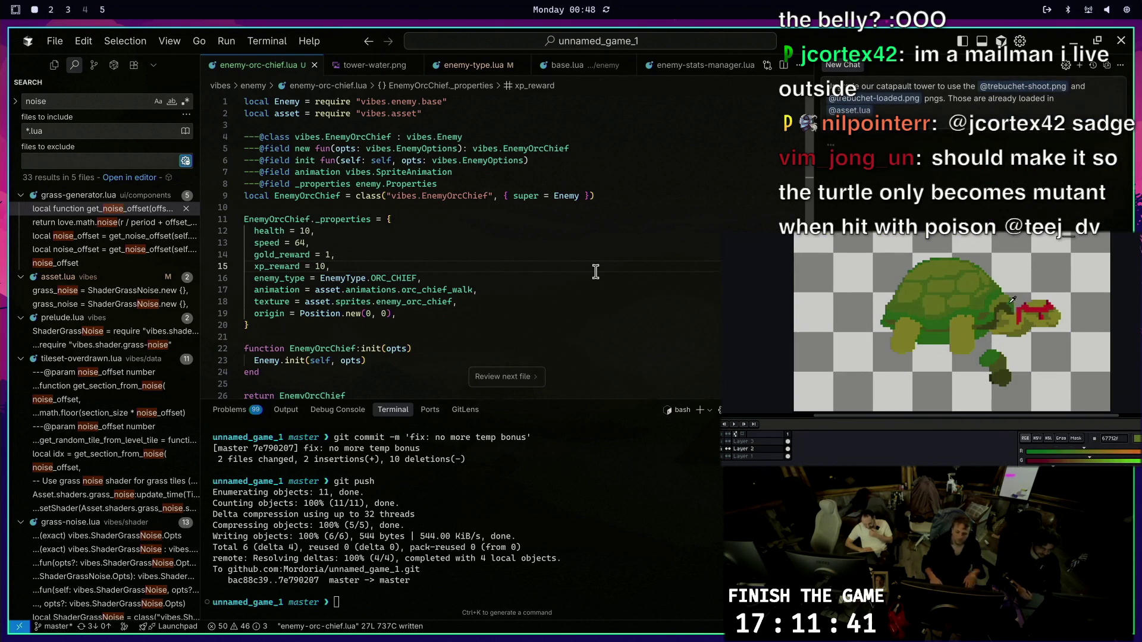
- Request a new AI chat from the editor
left_click(487, 238)
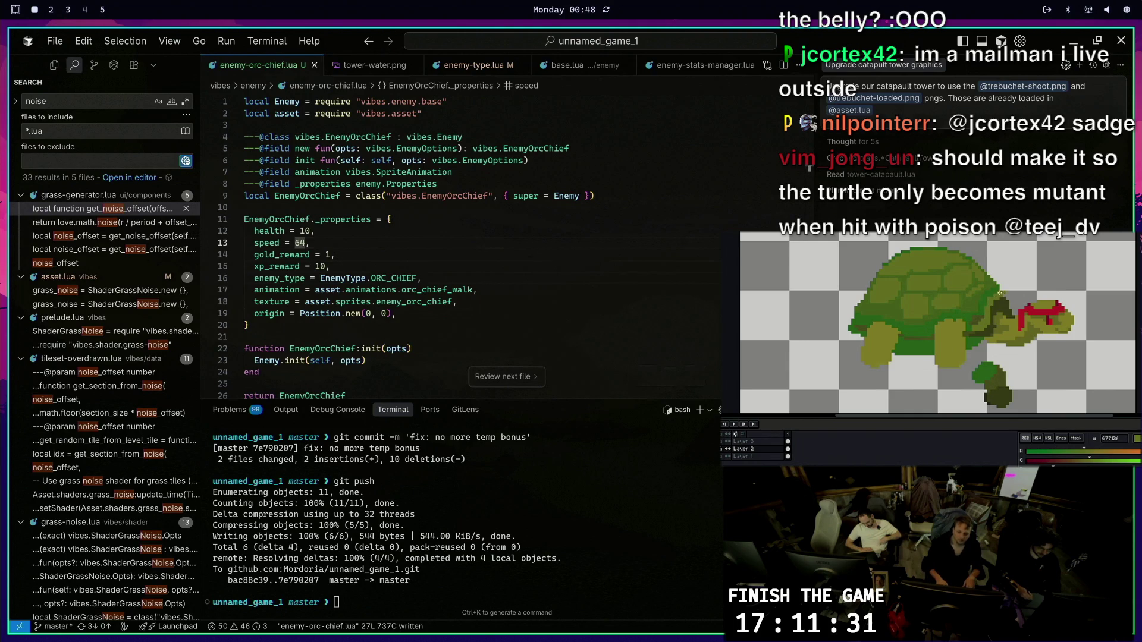
key("ctrl+n")
key("Escape")
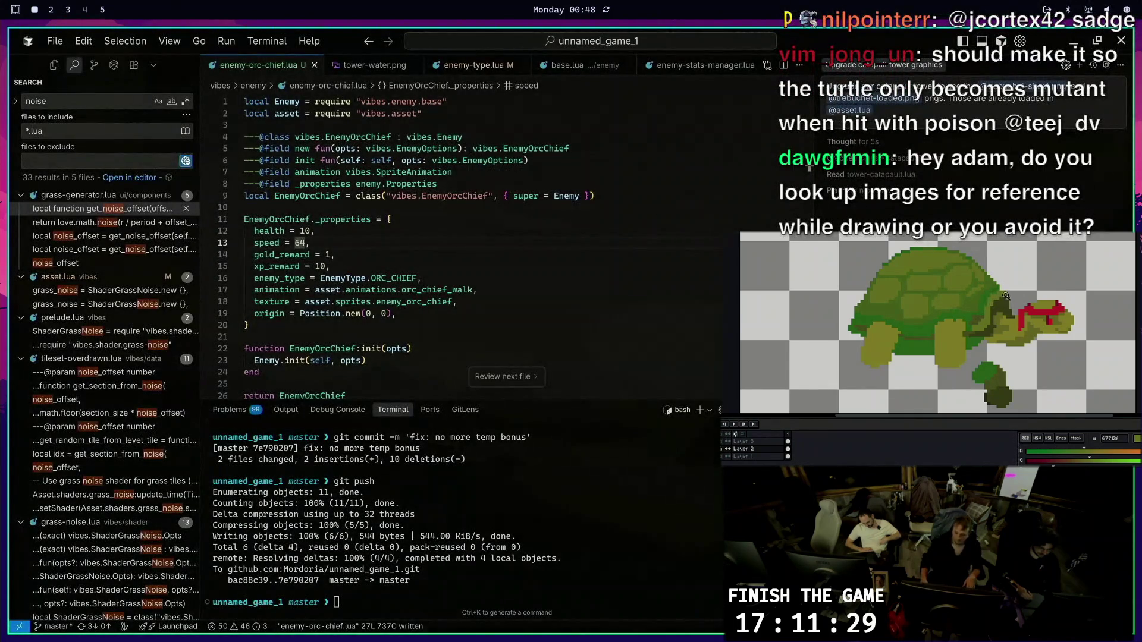
key("ctrl+n")
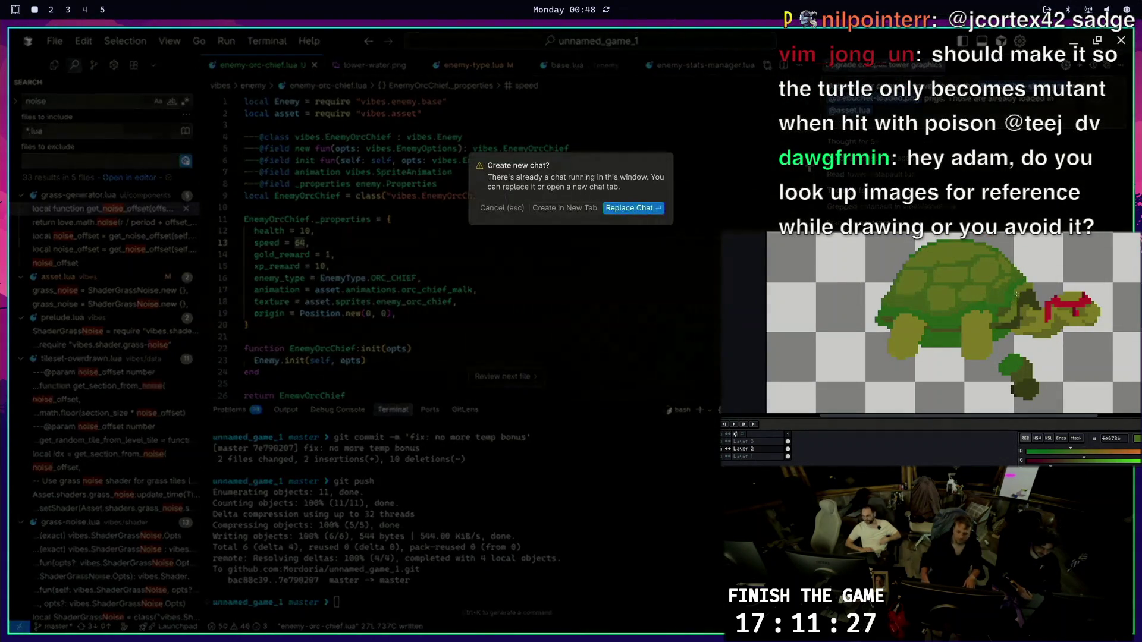
- In a new chat tab, request an Orc Wheeler enemy beside enemy-orc-chief.lua using orc-wheeler-walk.png
left_click(568, 208)
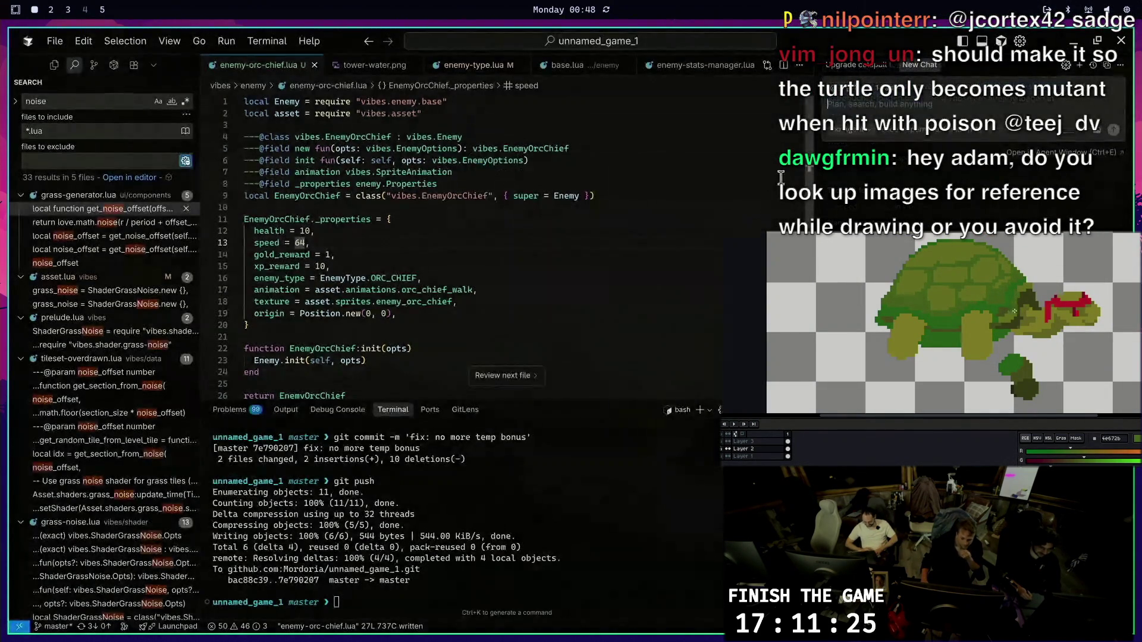
left_click_drag(810, 167, 757, 168)
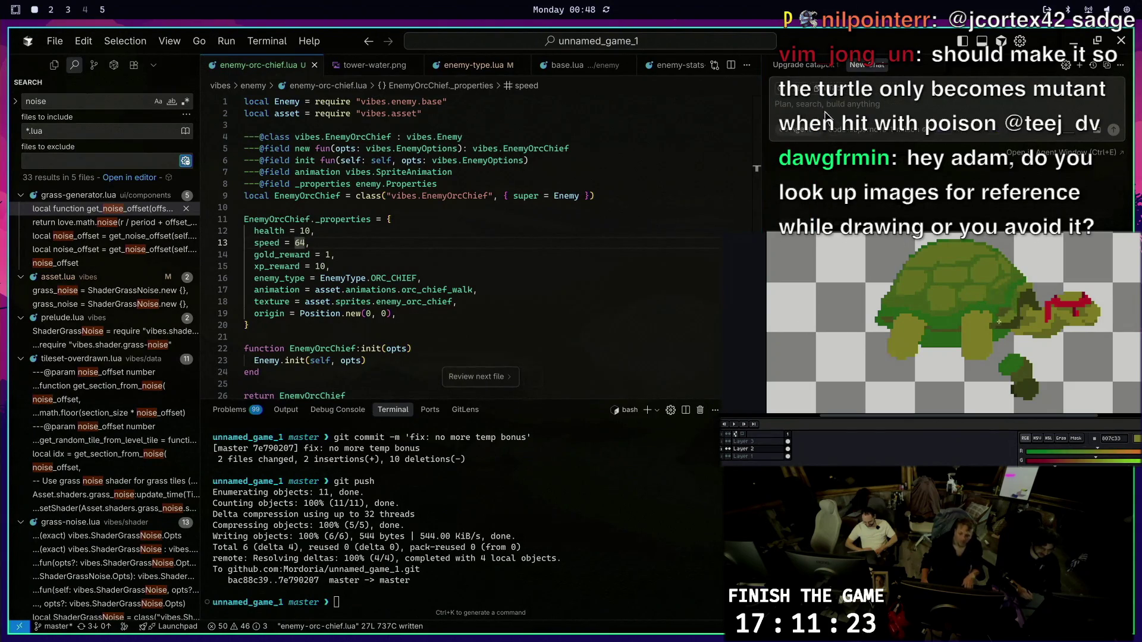
type("Add OR")
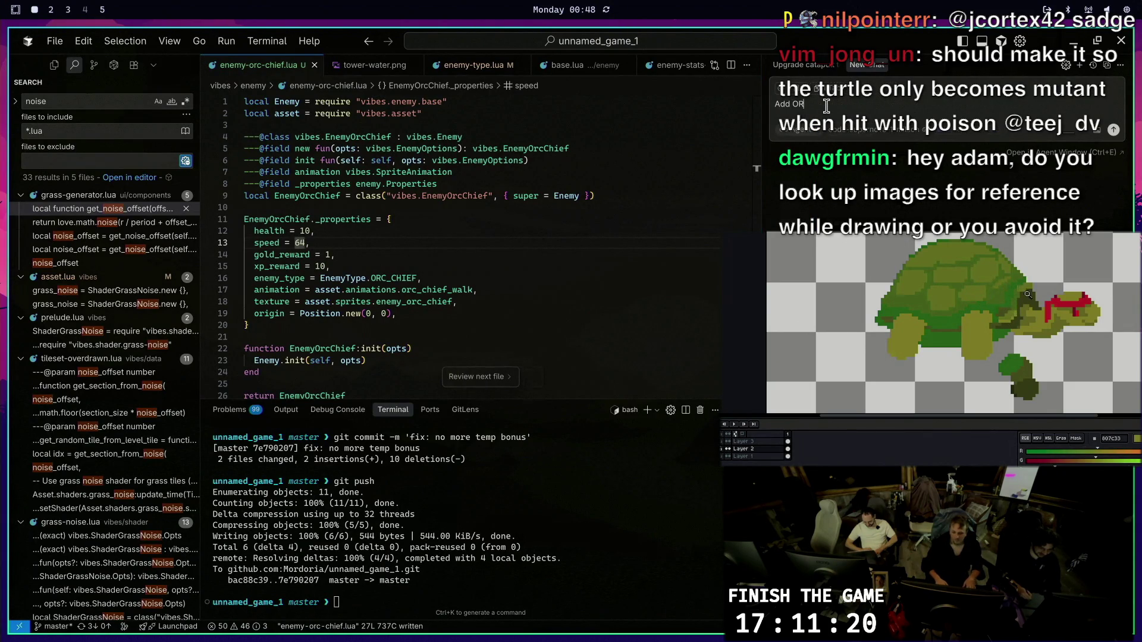
key("BackSpace")
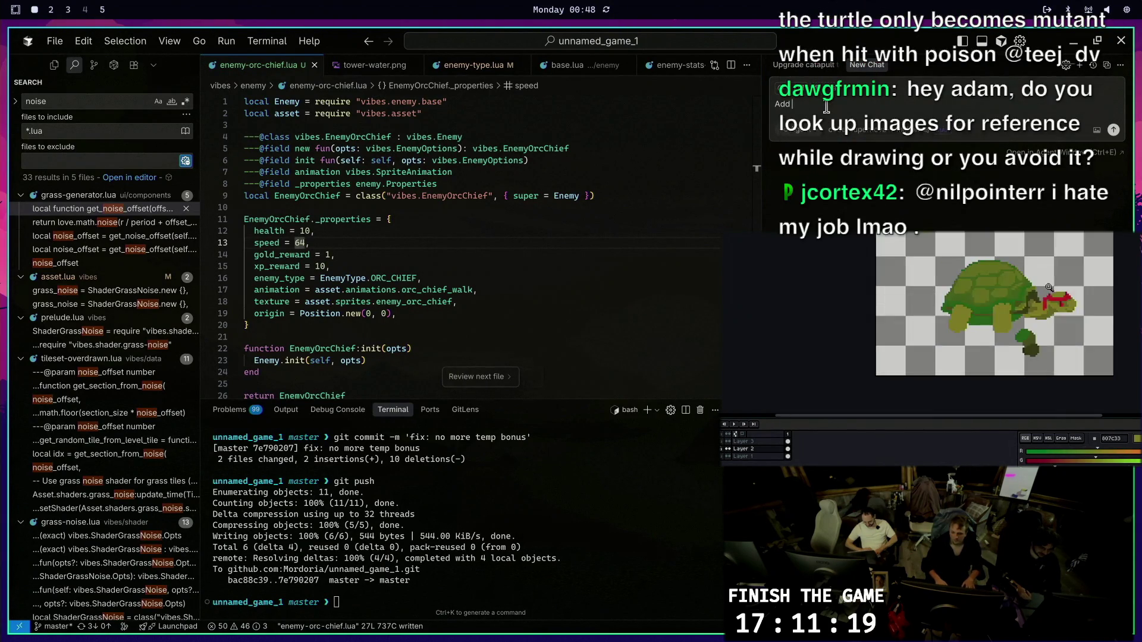
type("rc Wheeler as a")
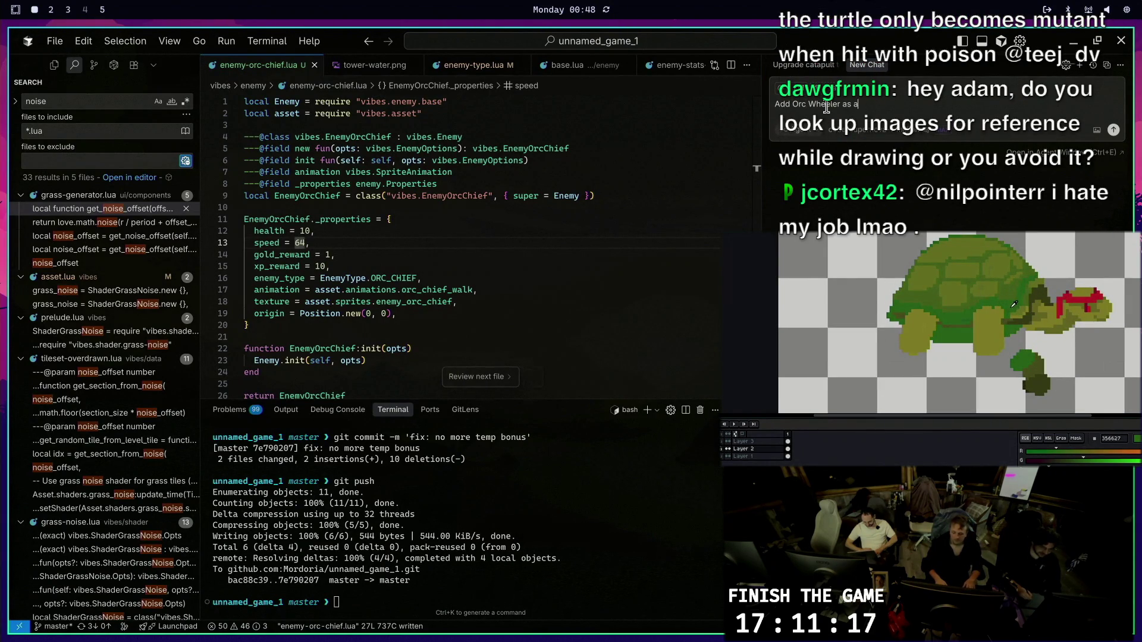
type(" new enemy next")
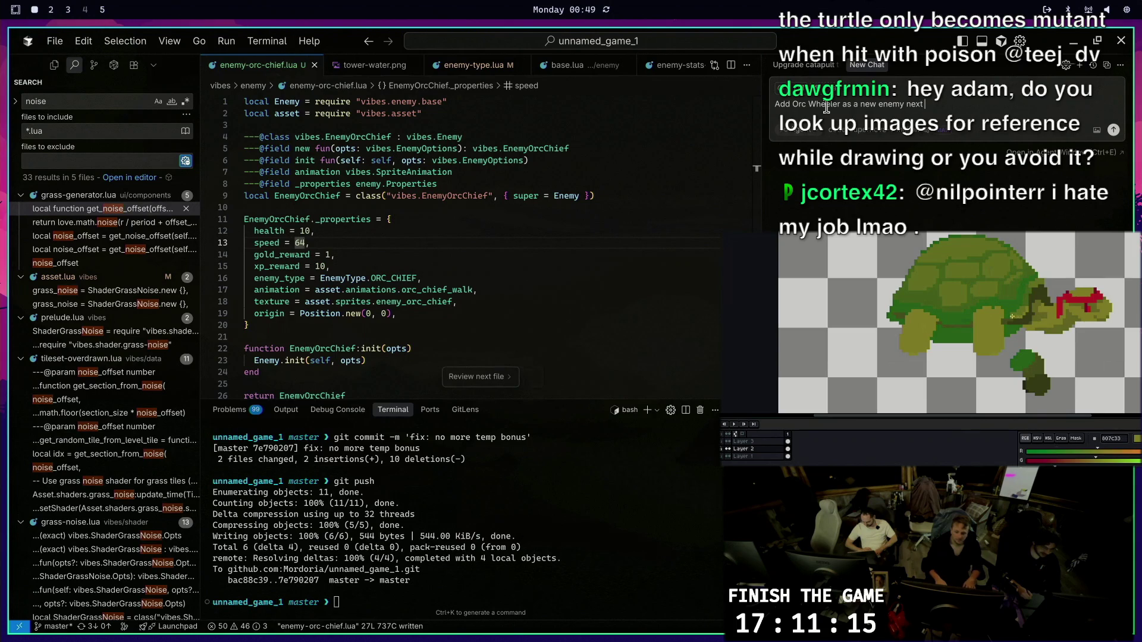
type(" to @enemy-r")
key("Return")
type(", the as")
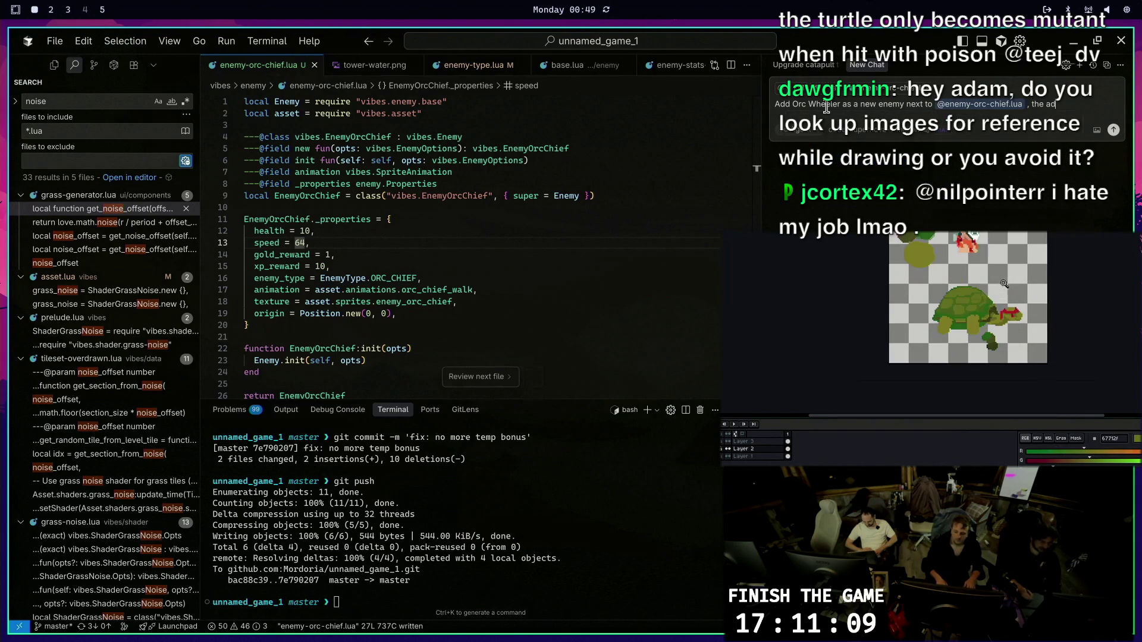
type("sets shou")
type("eady")
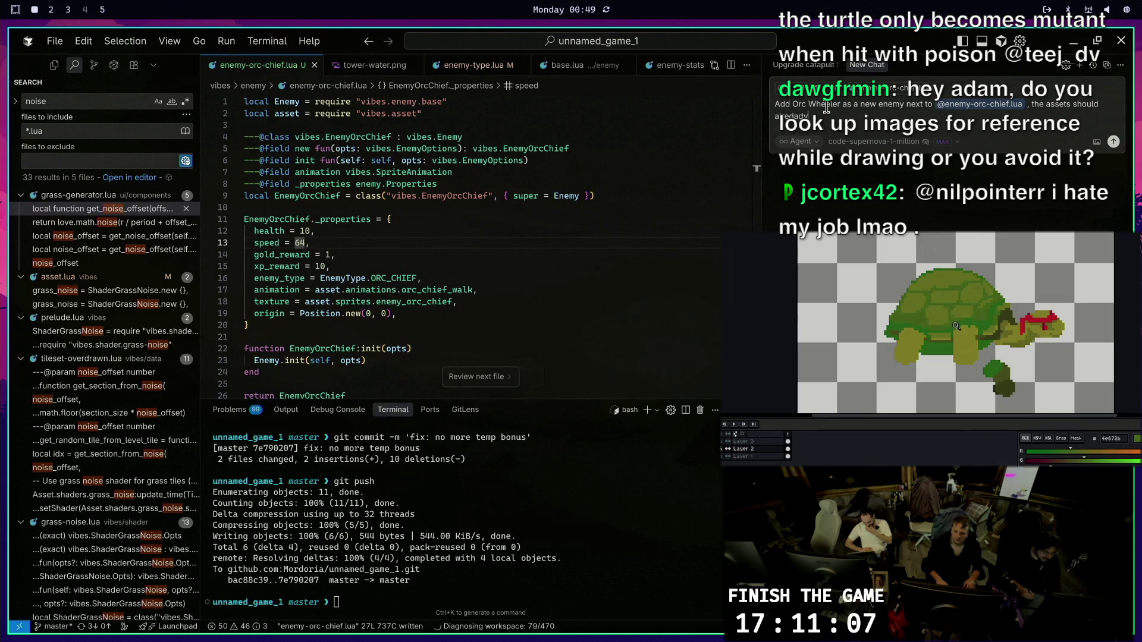
type("ded")
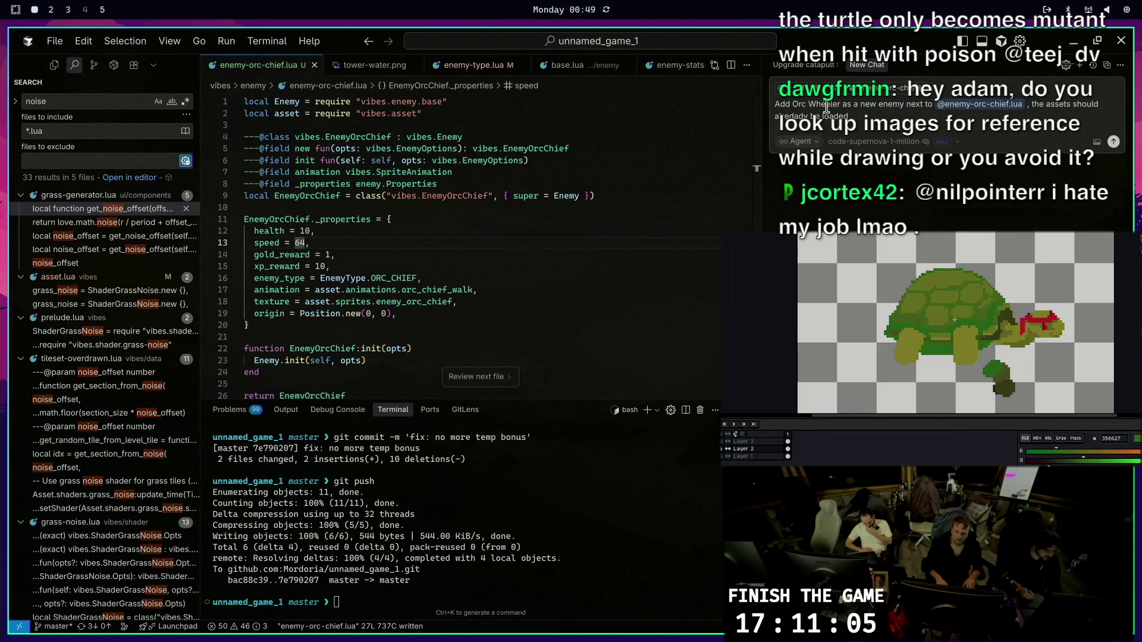
type("be in @orc-wh")
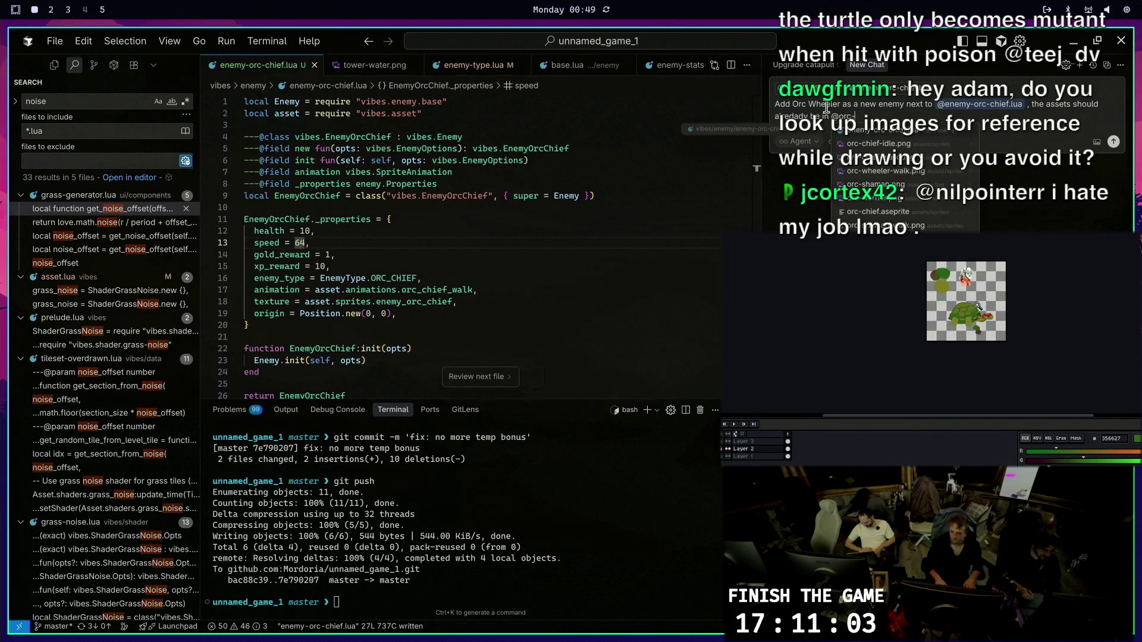
type("eeler-w")
key("Return")
type("at")
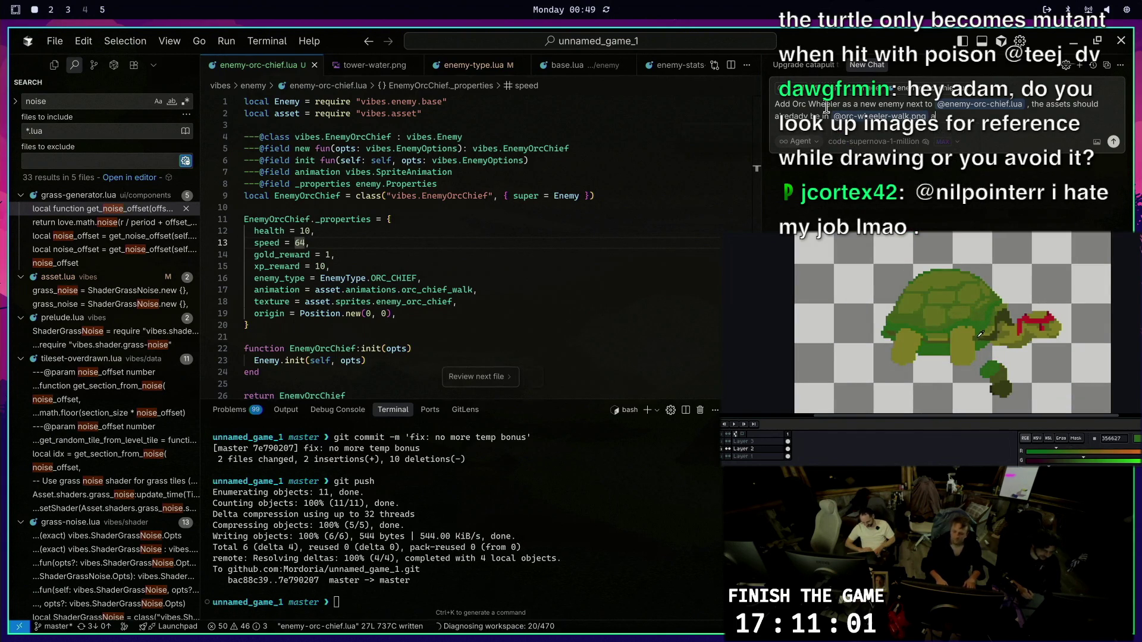
type(" not. Make")
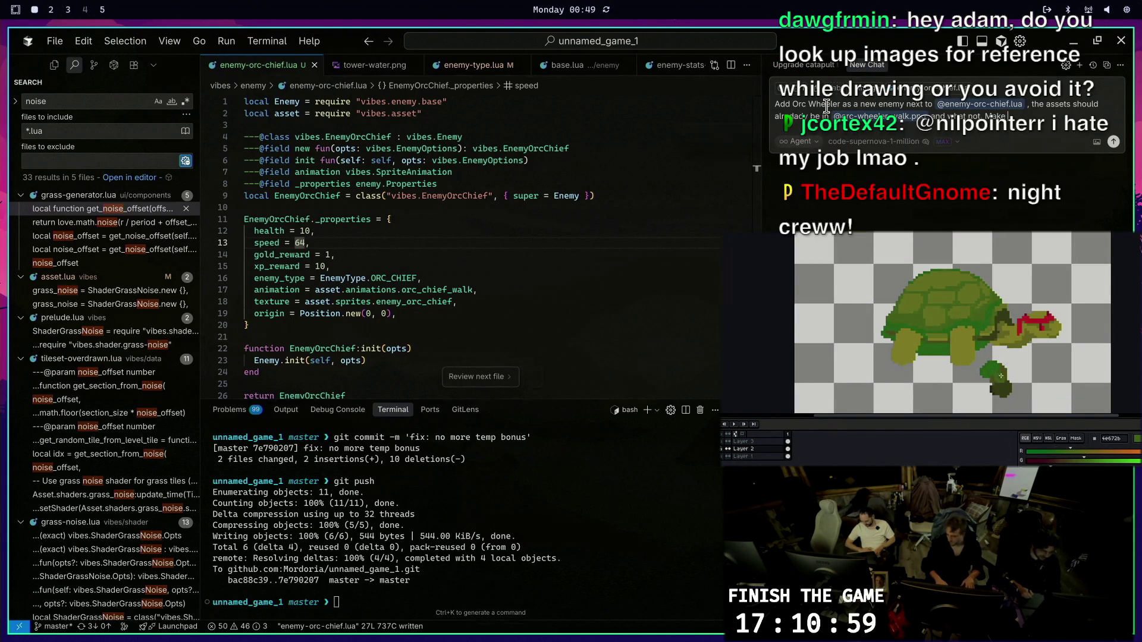
key("Return")
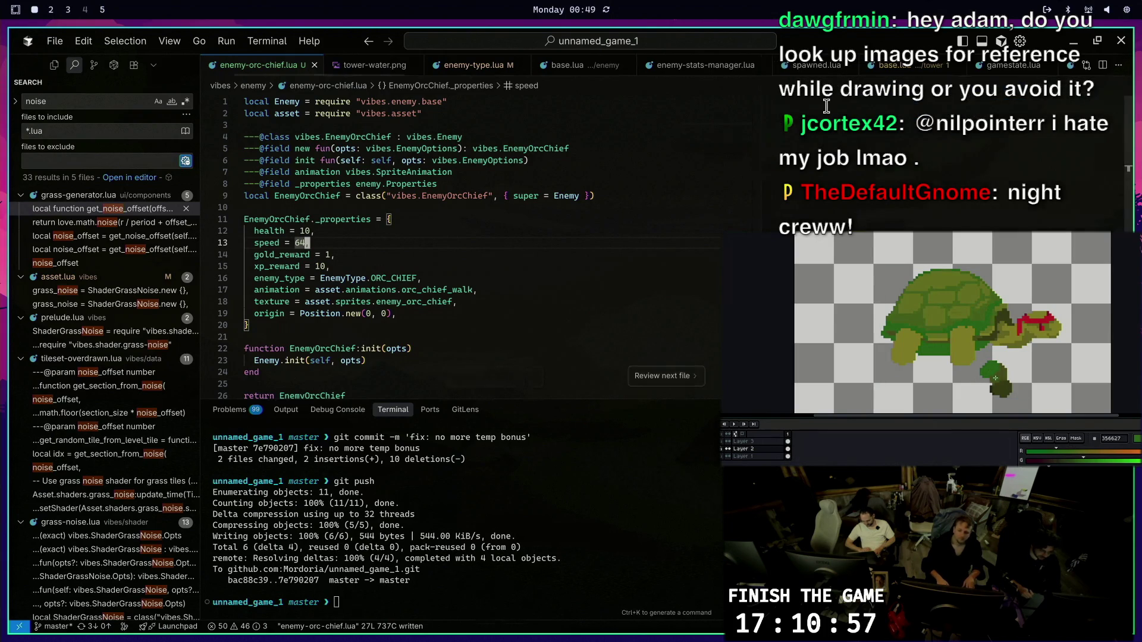
- In another new chat, draft a main-menu enemy viewer request with list, stats and scaled-up animation
key("ctrl+n")
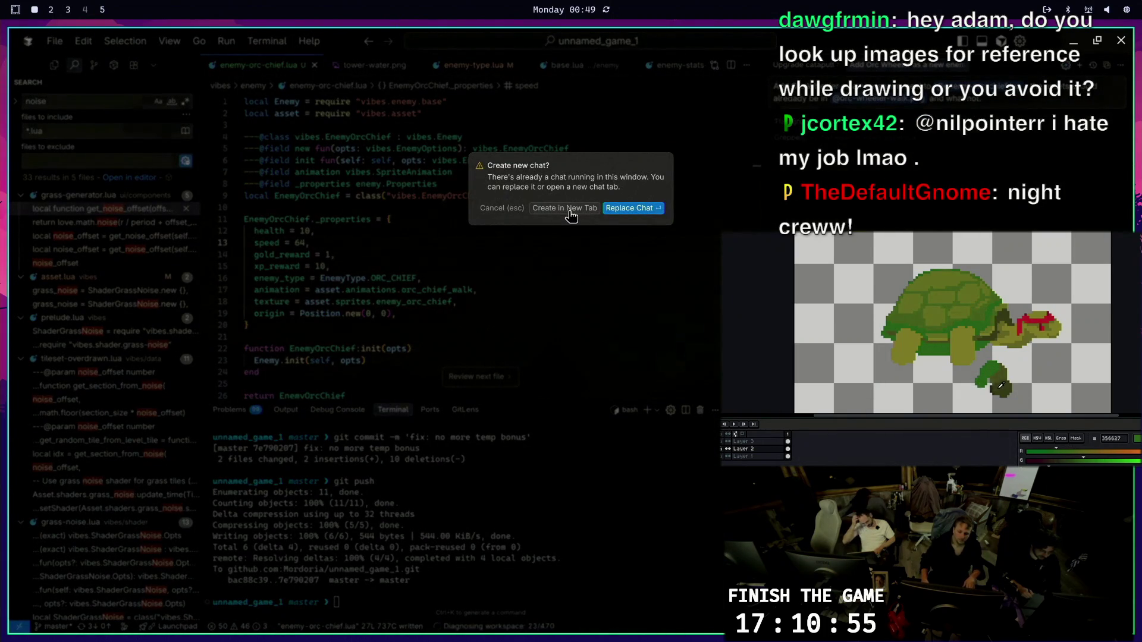
left_click(571, 208)
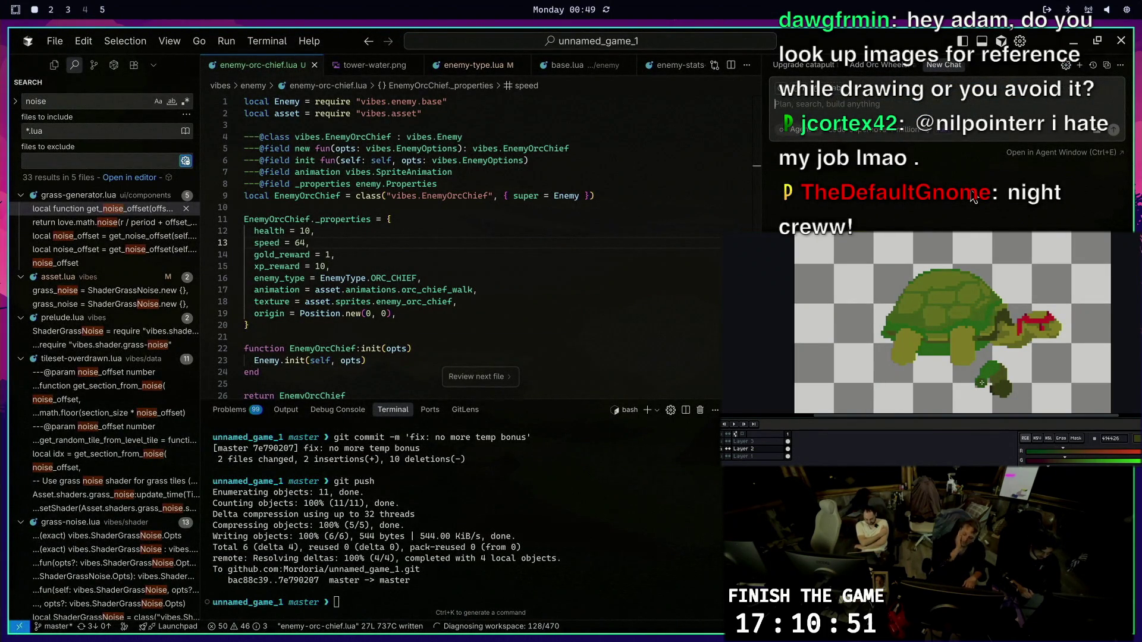
type("create")
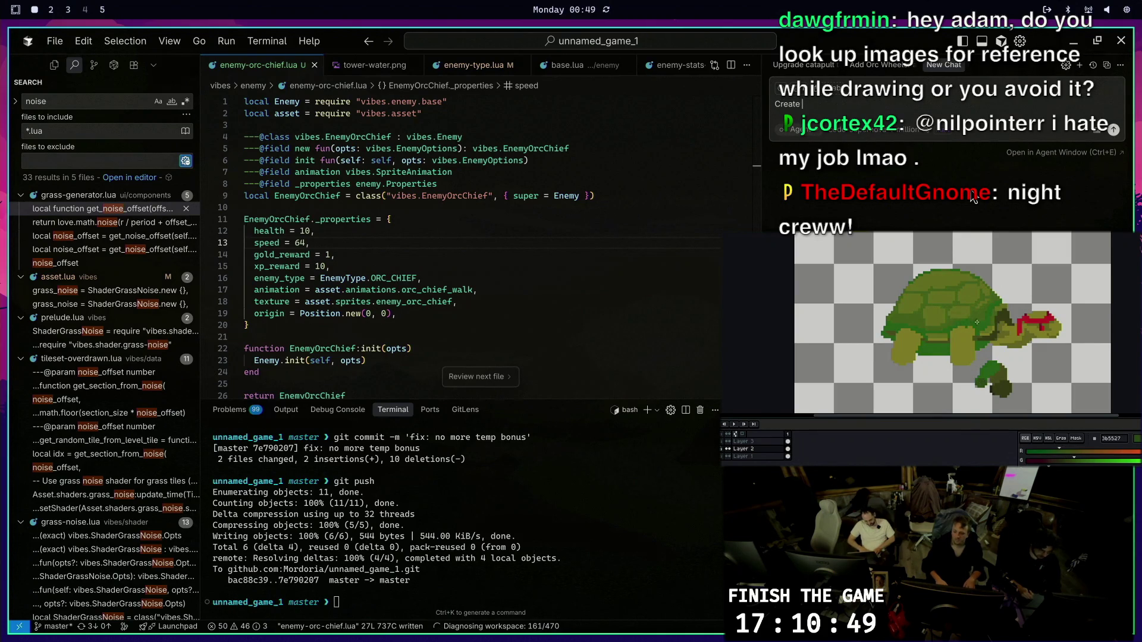
type("ge")
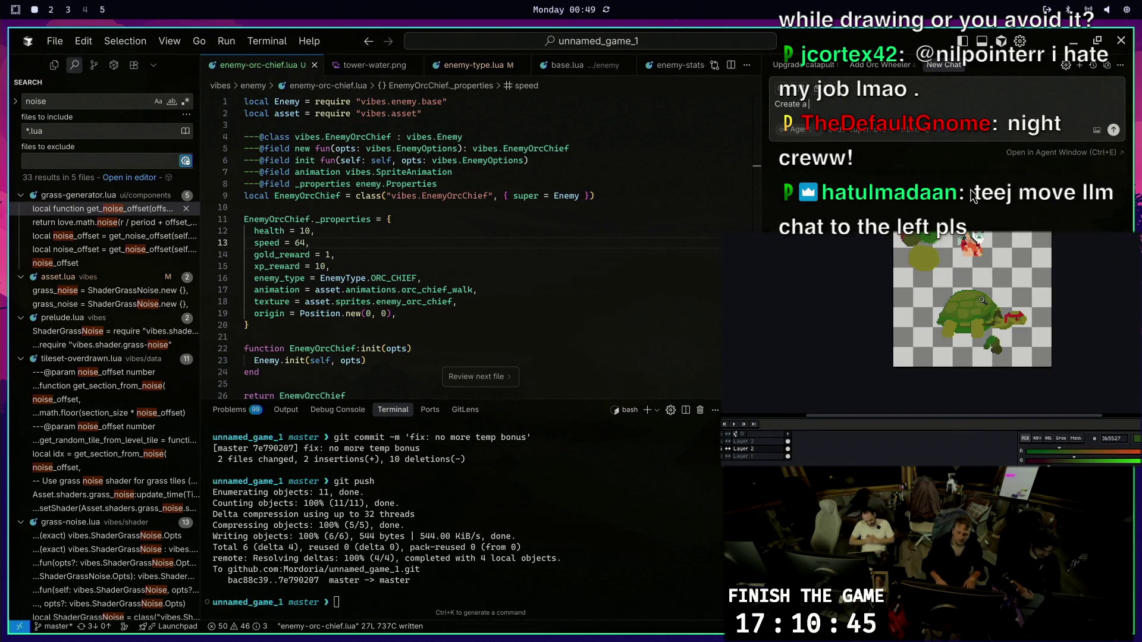
type(" new men")
key("BackSpace")
key("BackSpace")
type("ode that w")
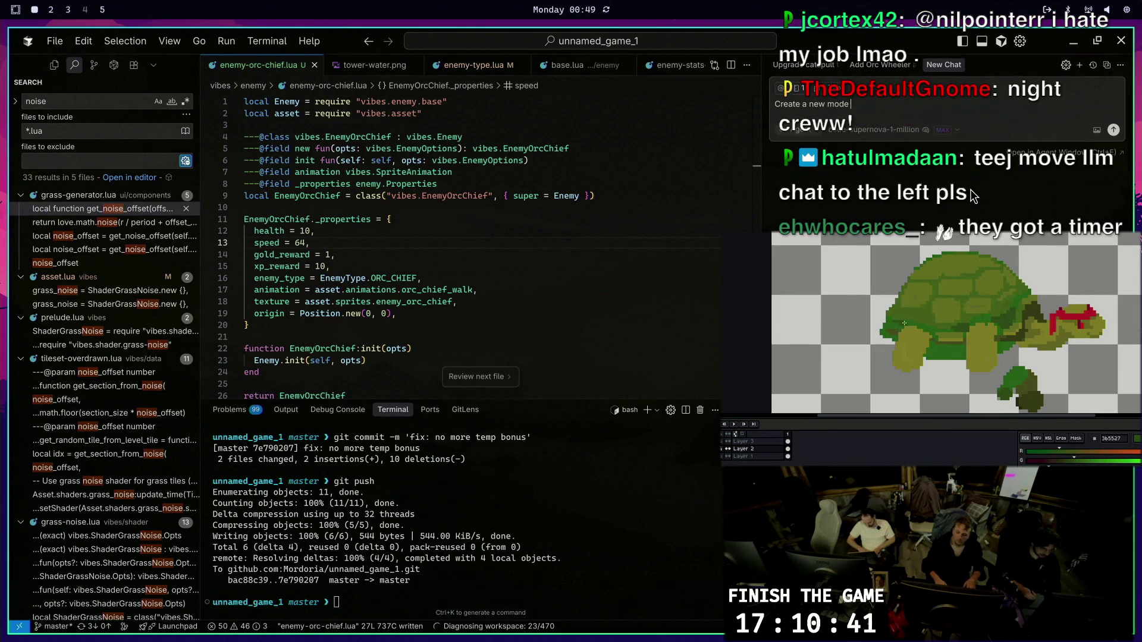
type("e can go to from the main menu that is")
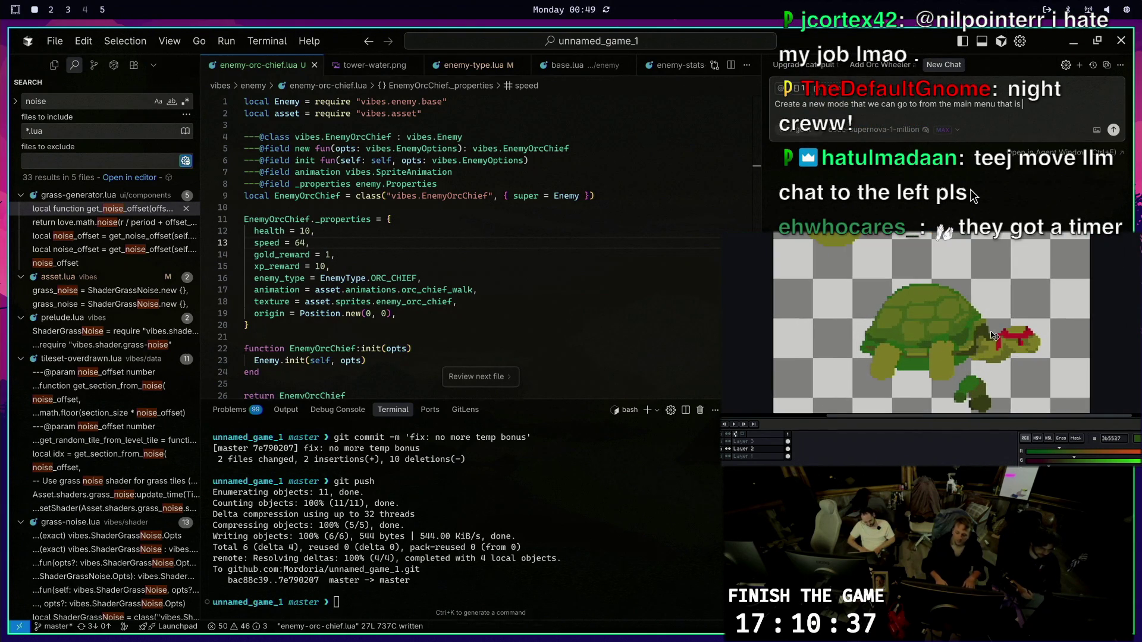
key("ctrl+BackSpace")
key("ctrl+BackSpace")
key("ctrl+BackSpace")
key("ctrl+BackSpace")
key("ctrl+BackSpace")
key("ctrl+BackSpace")
key("ctrl+BackSpace")
key("ctrl+BackSpace")
key("ctrl+BackSpace")
key("ctrl+BackSpace")
key("ctrl+BackSpace")
type("UI element overlay that we c")
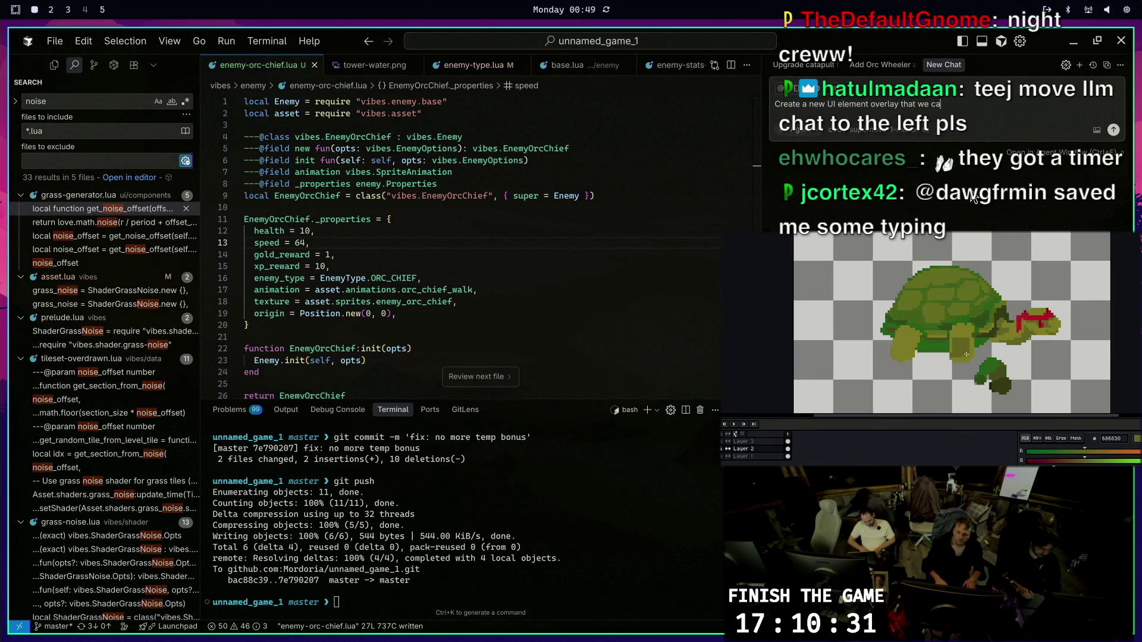
type(" ain menu that")
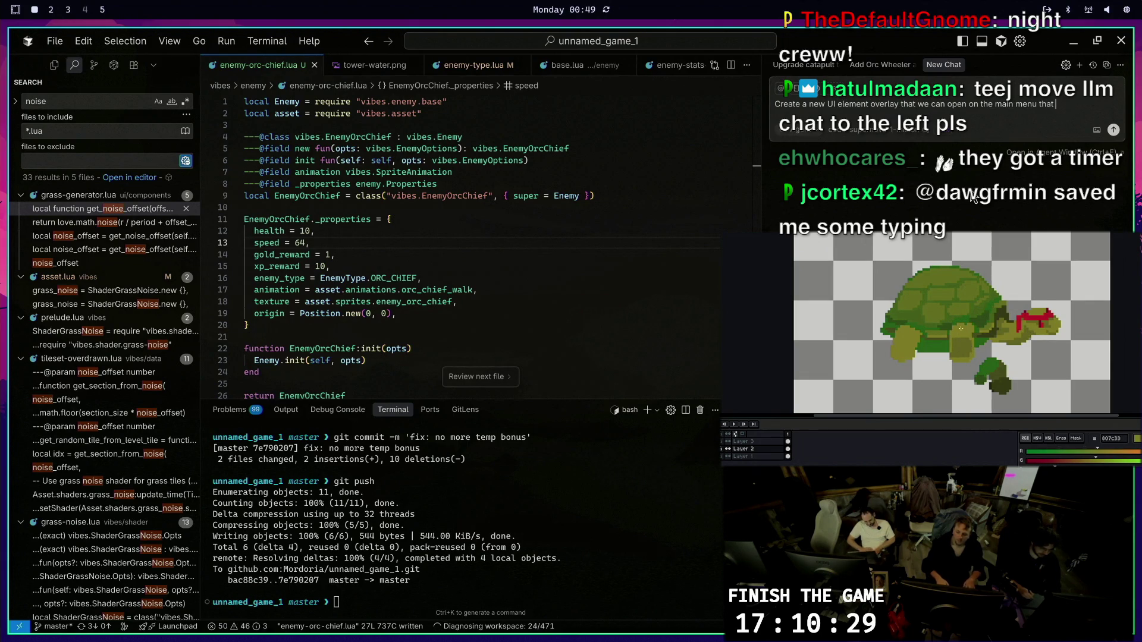
type("l show us all")
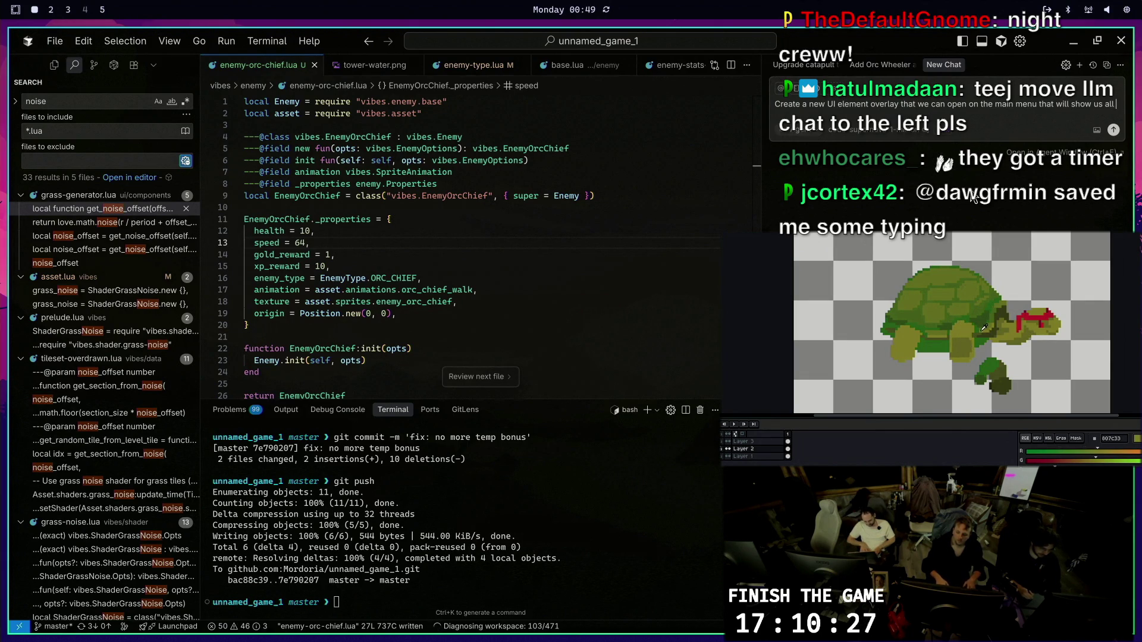
type(" the different enemies.")
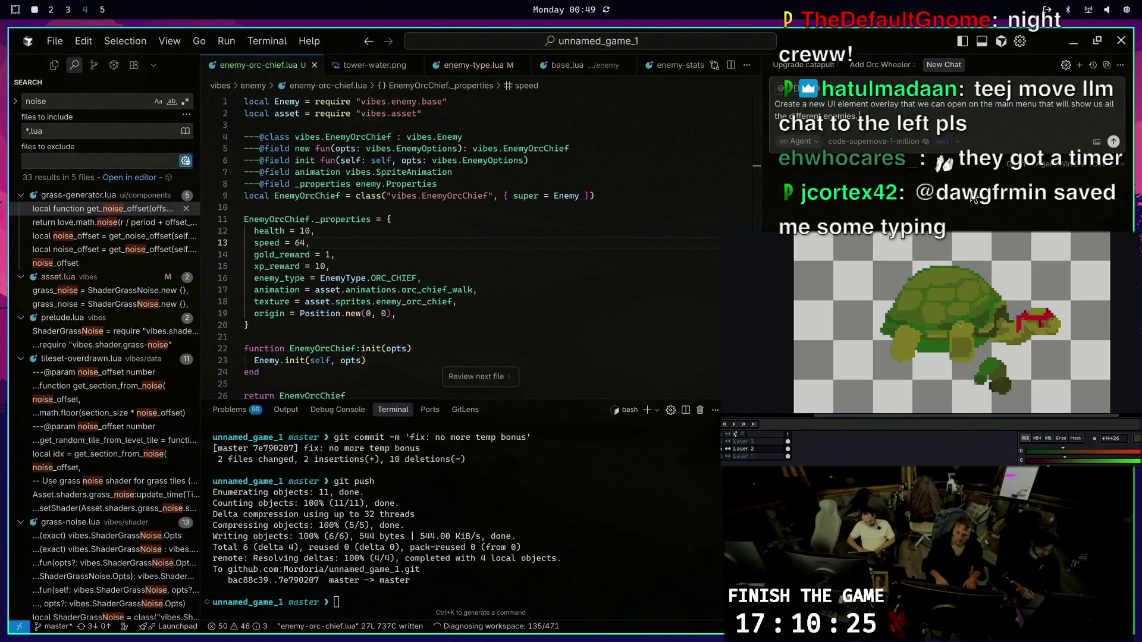
type("I want to be able to look at each one, see th")
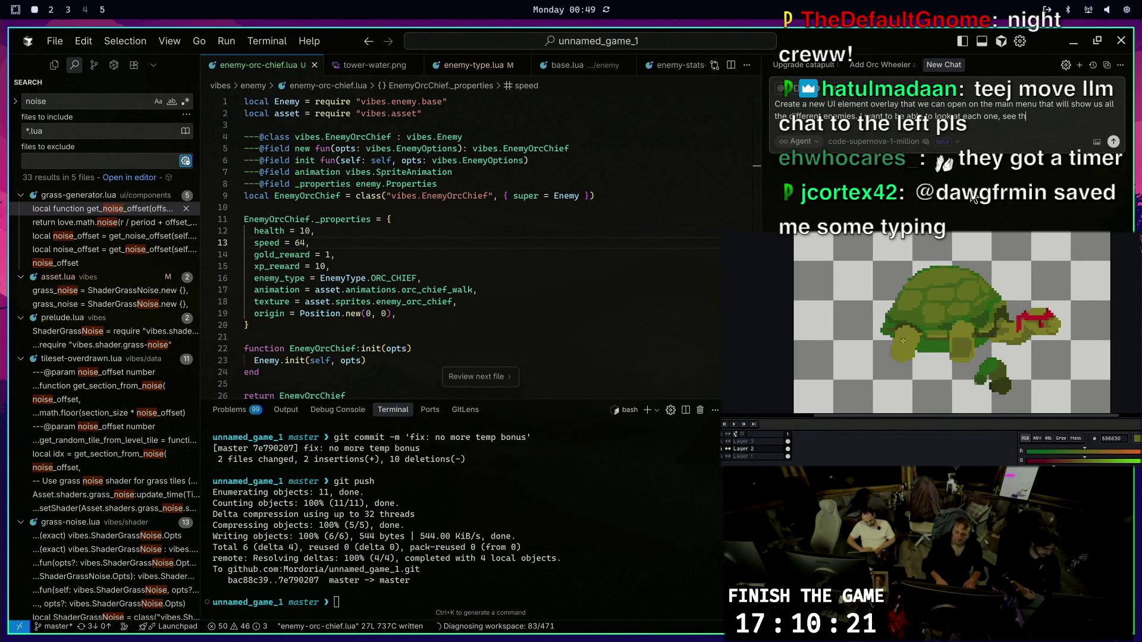
type("imations, see their")
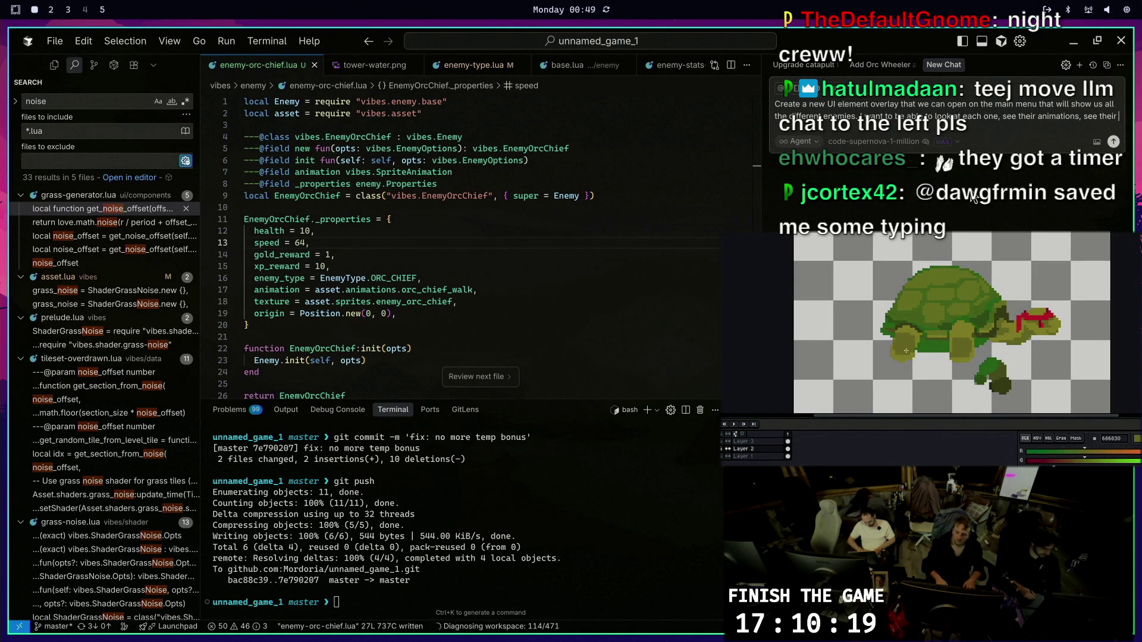
type("b")
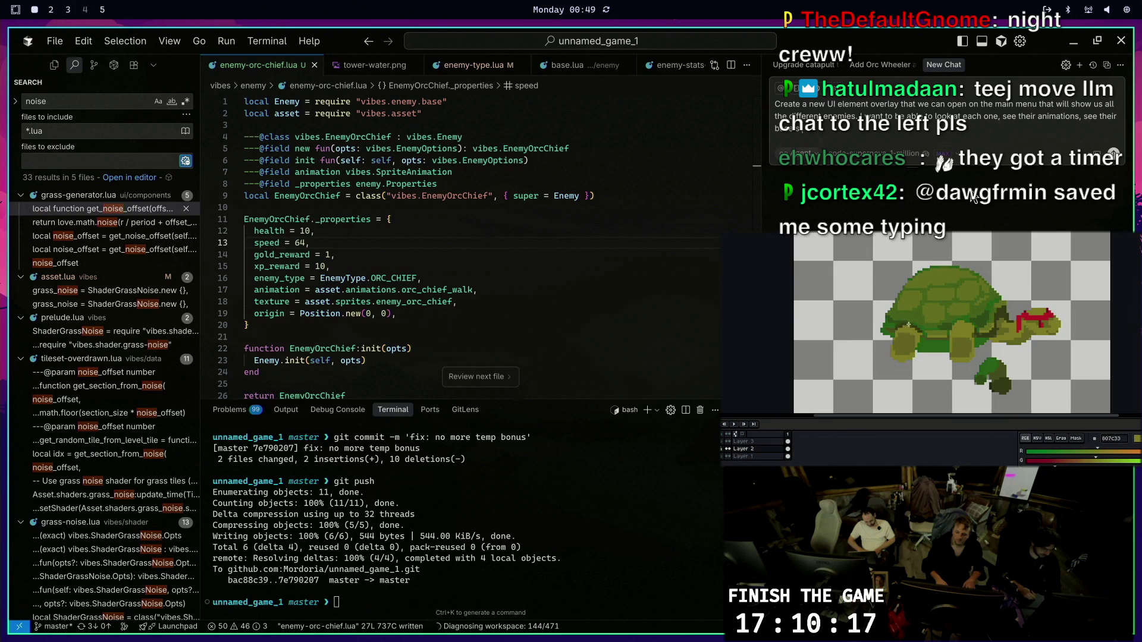
type(" and")
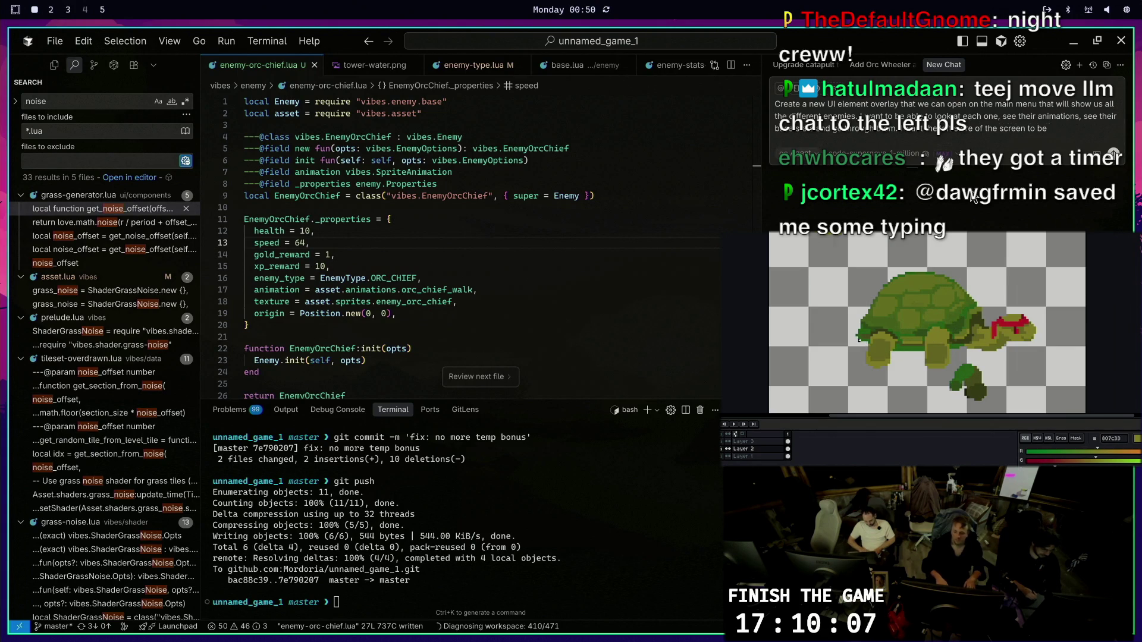
type("enemy")
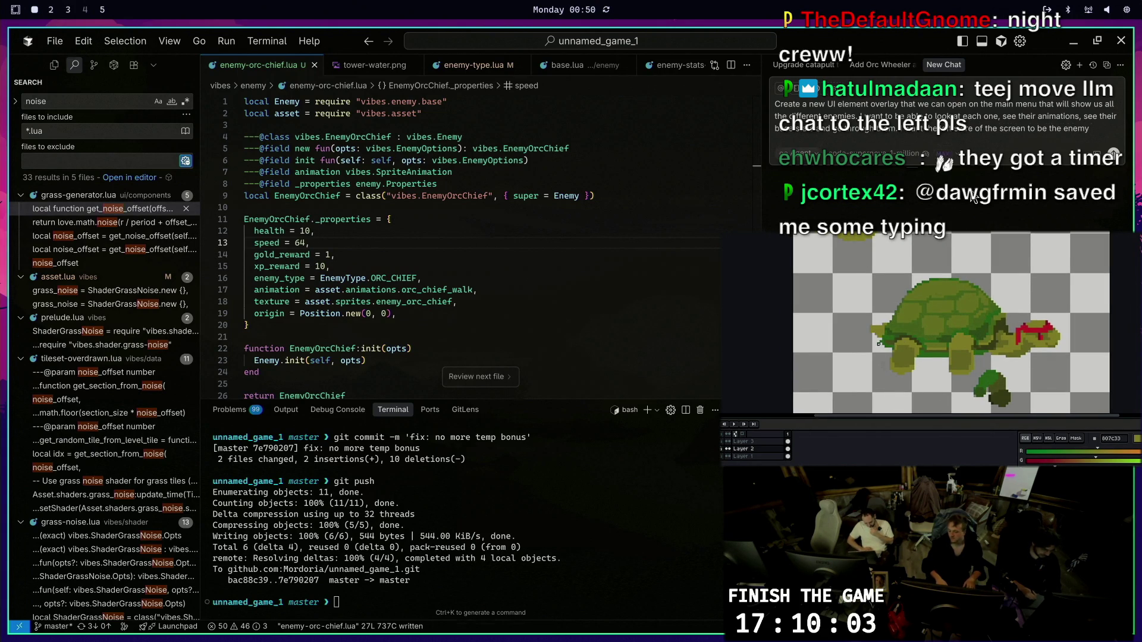
type("d the right si")
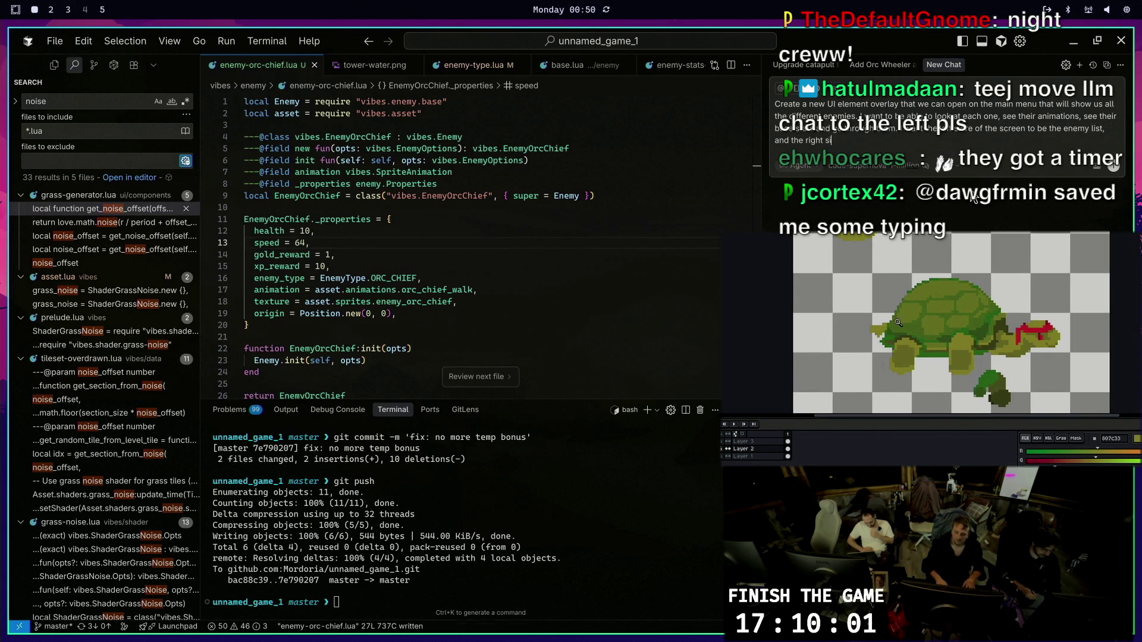
type("de of t")
type("reen to be the details about the enem")
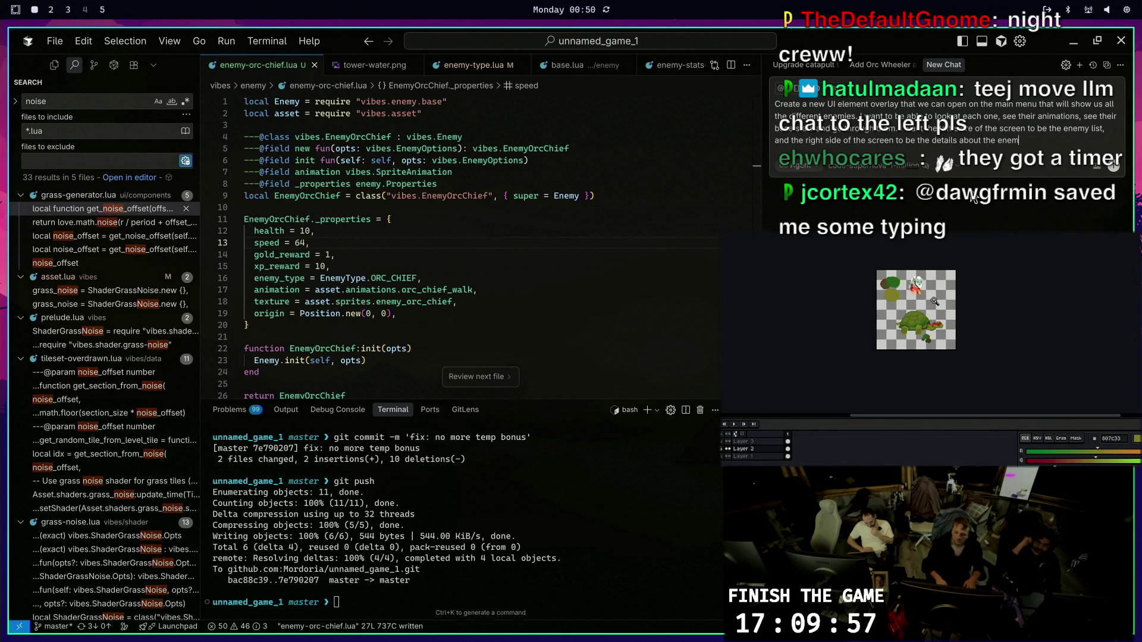
type(" the")
type(" ass")
key("BackSpace")
key("BackSpace")
key("BackSpace")
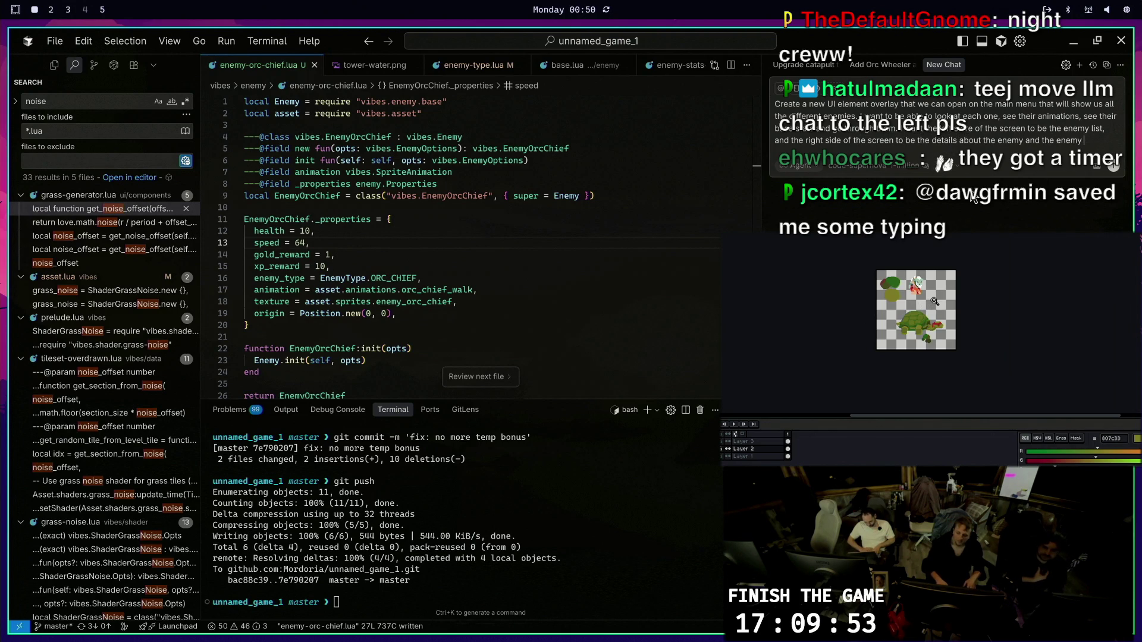
type("nimation scaled up!")
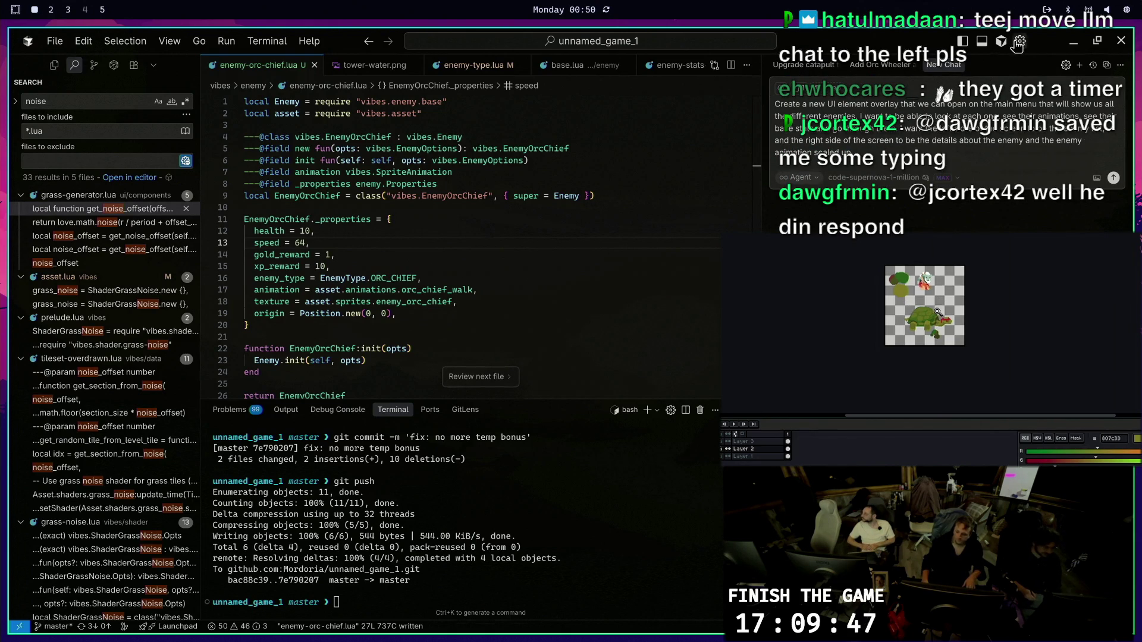
left_click(1120, 64)
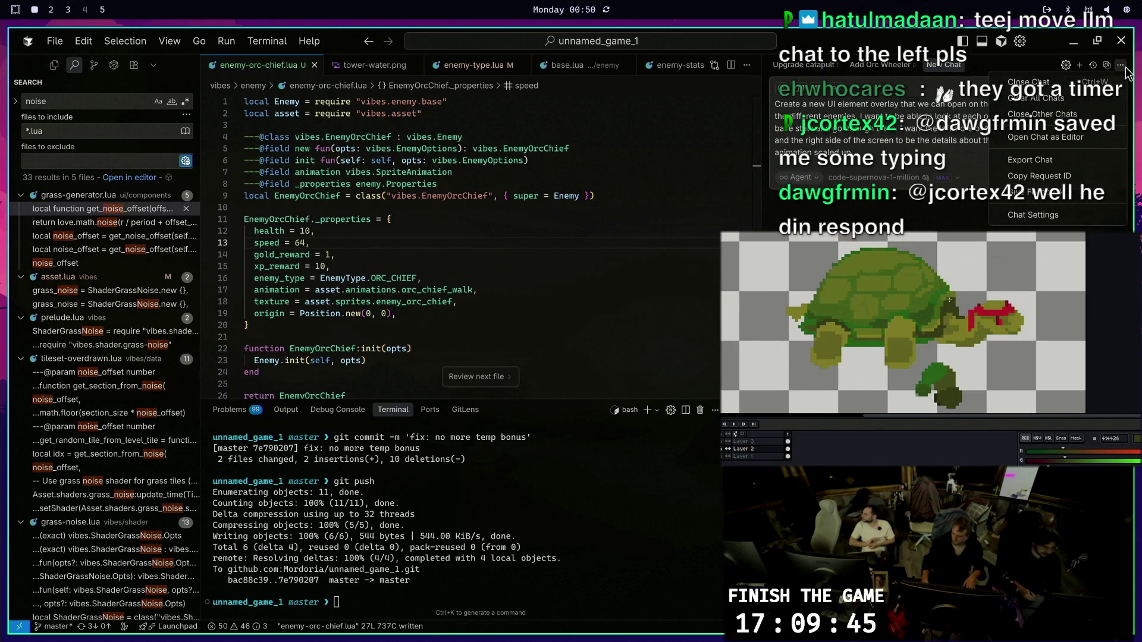
- Scroll through the 'Upgrade catapult tower graphics' diff, then close that review tab
left_click(903, 170)
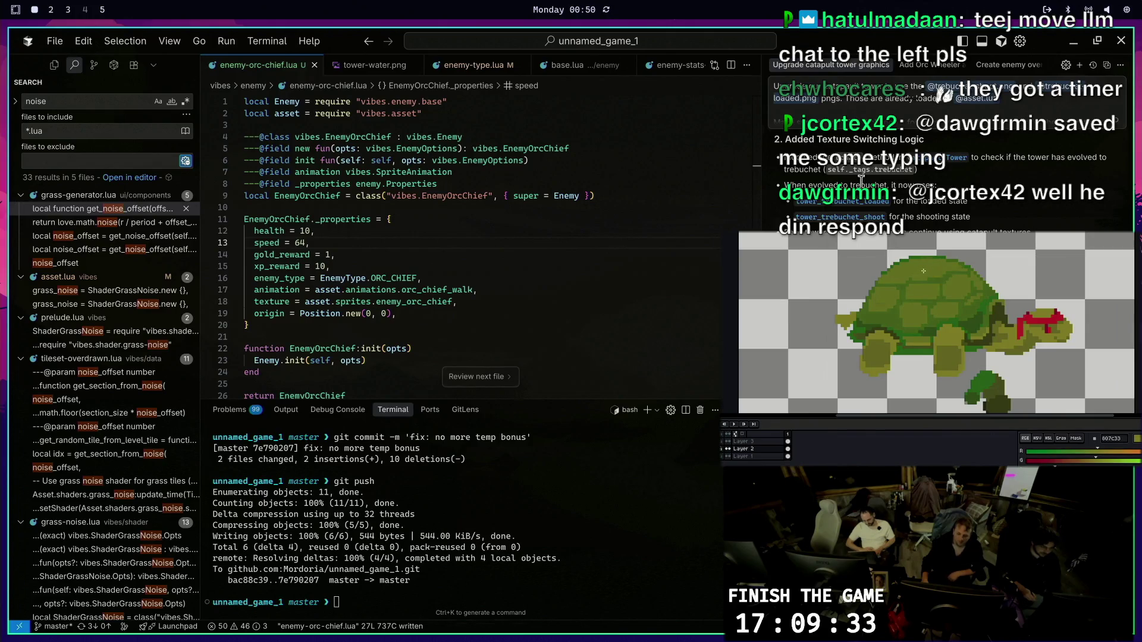
left_click(803, 65)
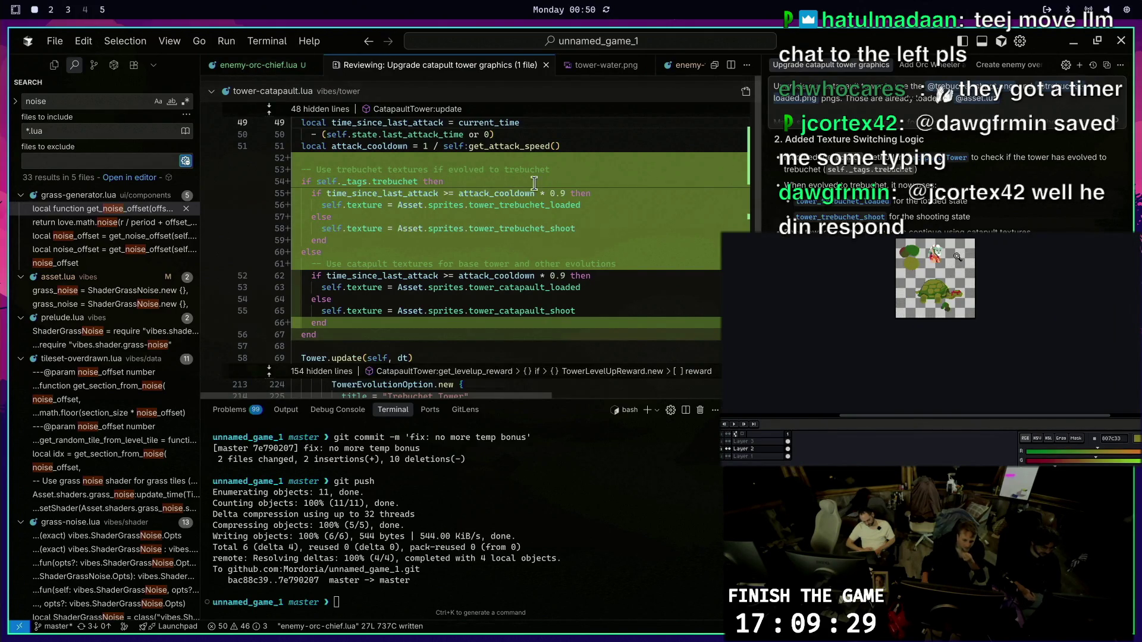
scroll(644, 211, "down", 2)
scroll(643, 211, "down", 3)
scroll(636, 213, "down", 2)
scroll(628, 214, "down", 2)
scroll(617, 217, "down", 2)
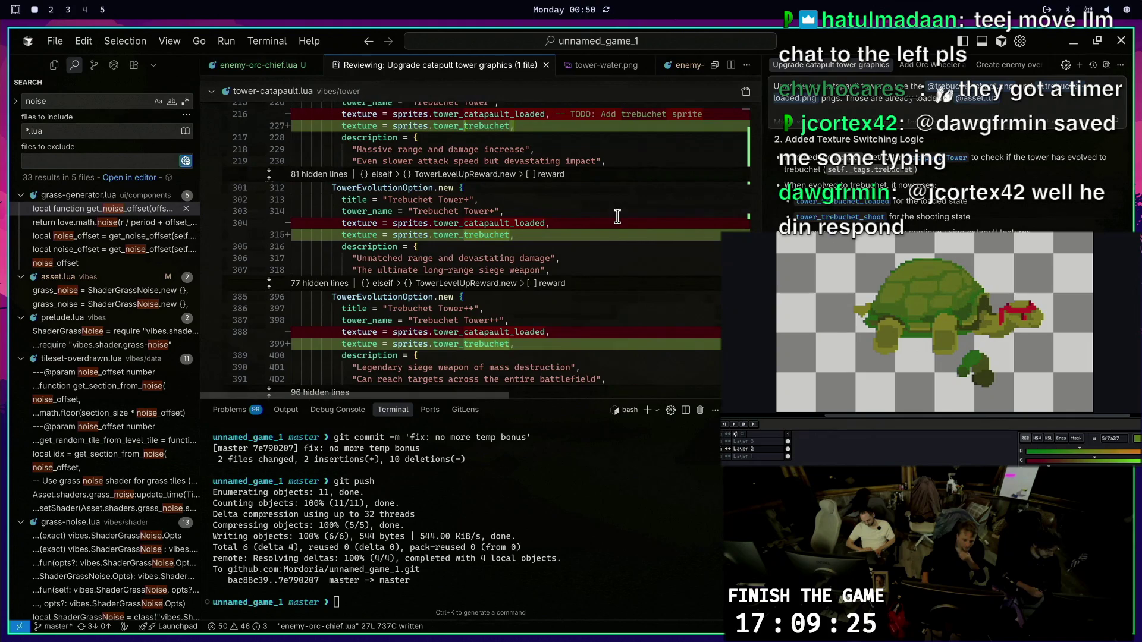
scroll(624, 255, "up", 2)
scroll(637, 309, "down", 2)
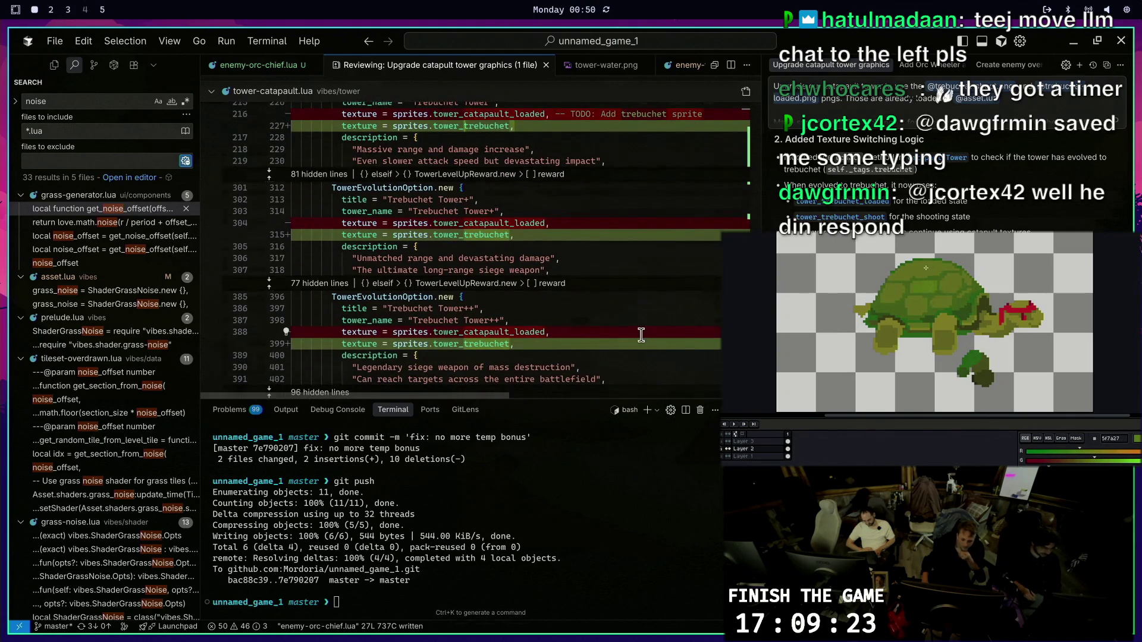
scroll(641, 335, "up", 10)
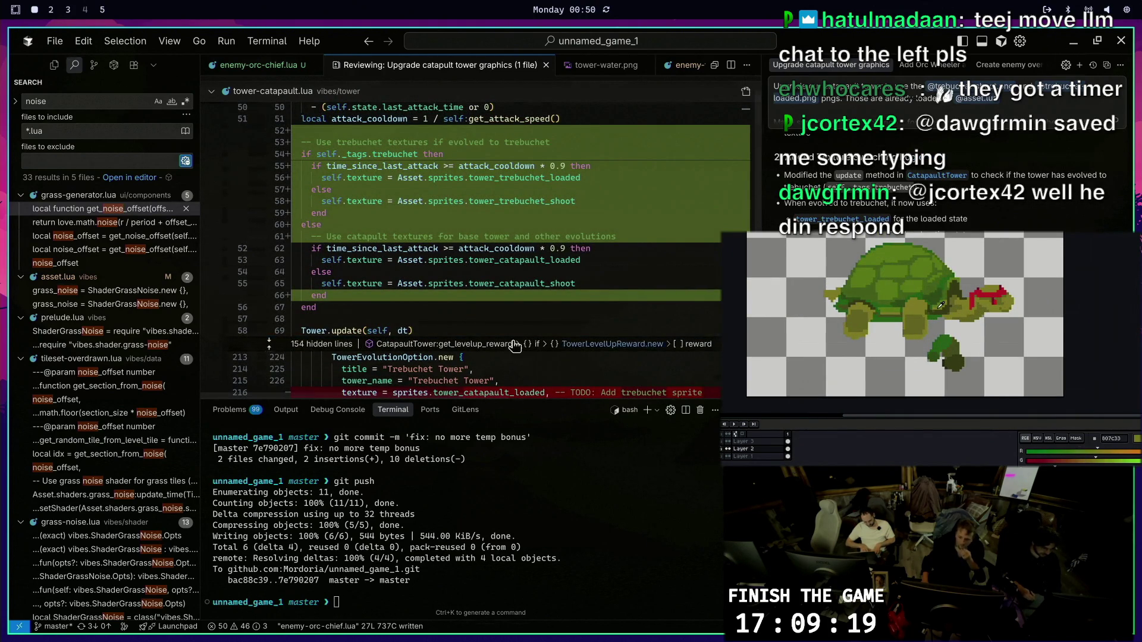
mouse_move(512, 180)
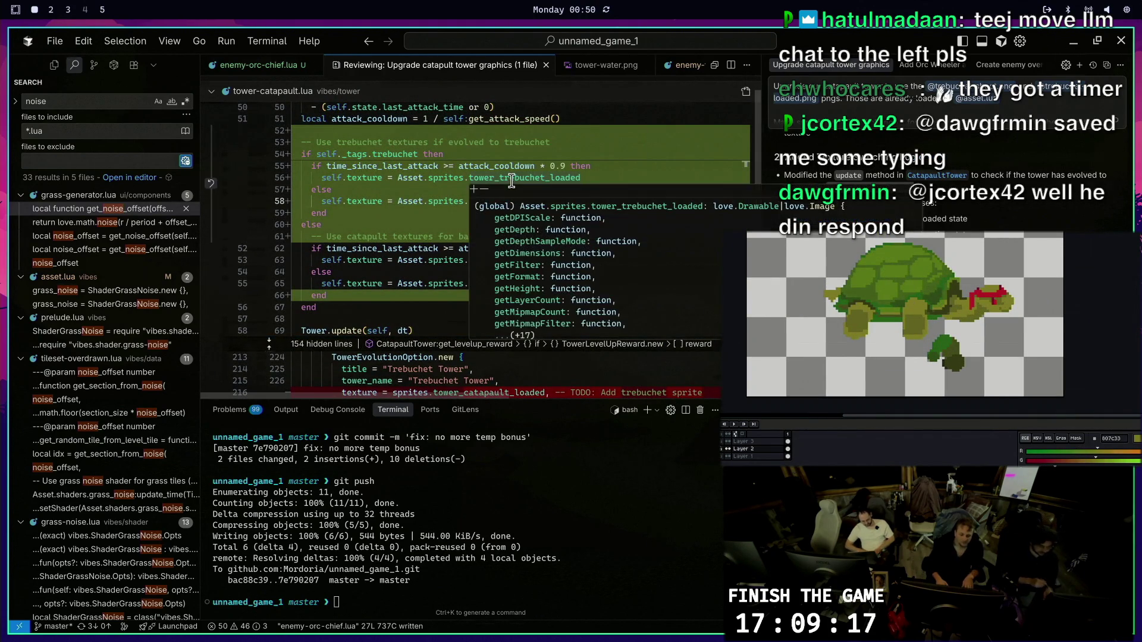
scroll(714, 278, "up", 1)
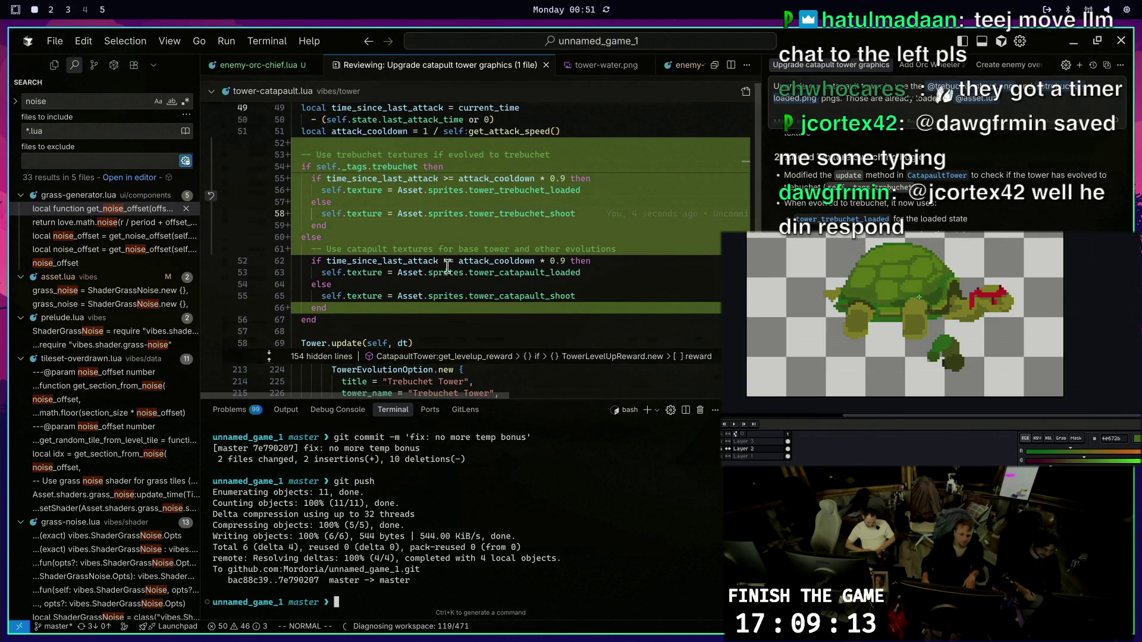
middle_click(480, 70)
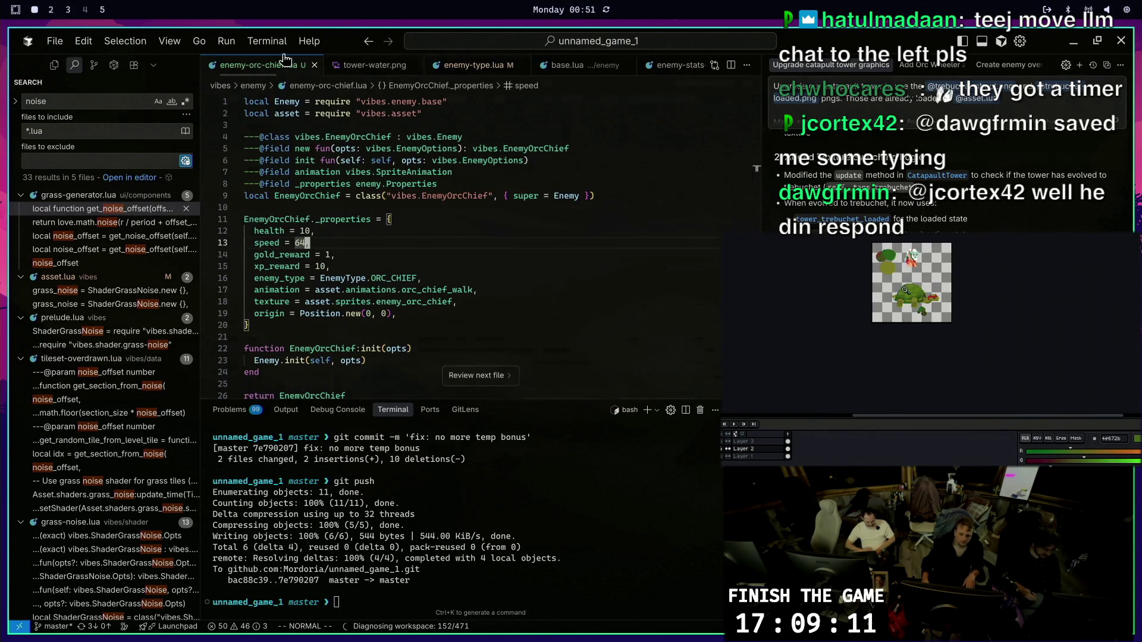
- Open card-tower-catapault.lua via quick file search and scroll through it
key("ctrl+p")
type("cata tower")
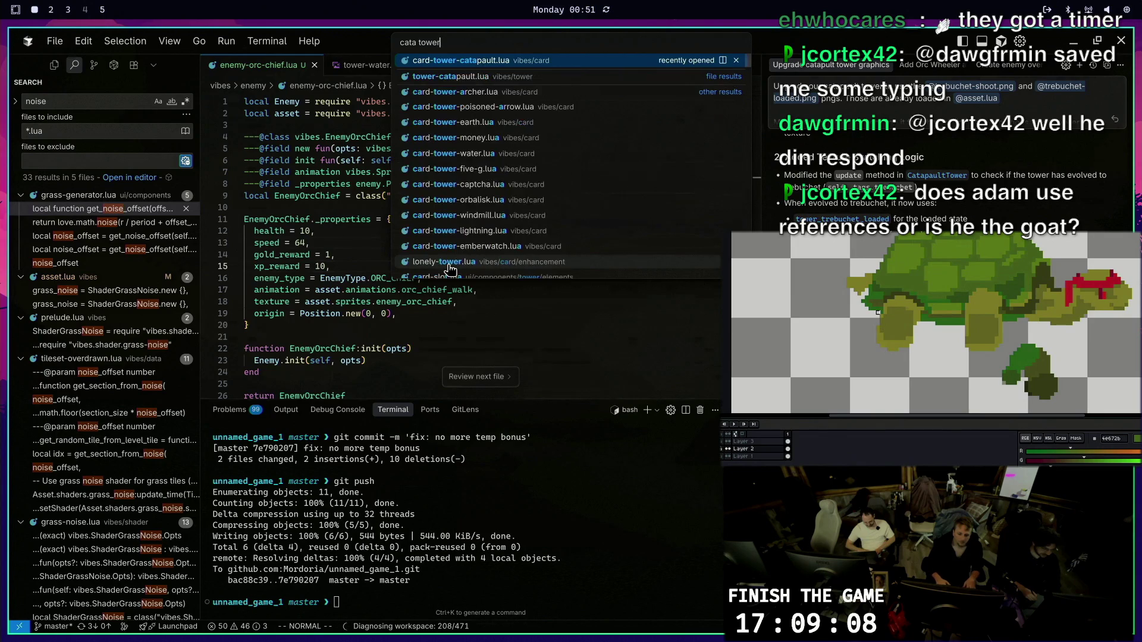
key("Return")
scroll(467, 255, "down", 5)
scroll(469, 256, "down", 5)
scroll(470, 257, "up", 10)
scroll(470, 256, "down", 3)
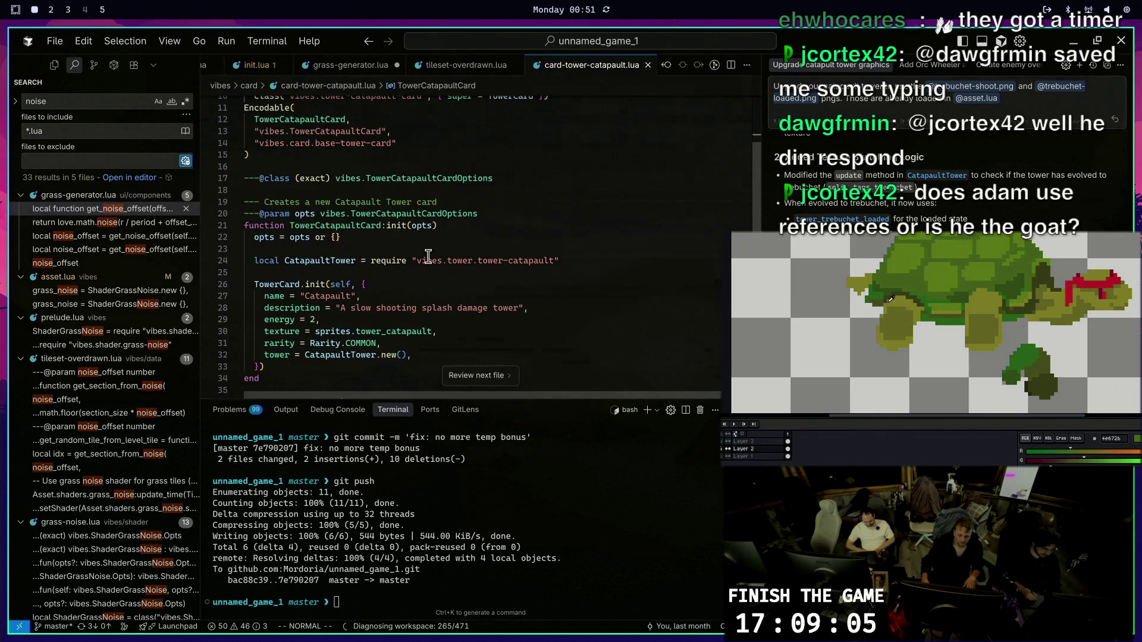
- Inspect the required tower-catapault module's update() code, save it, and close it
left_click(485, 262, "ctrl")
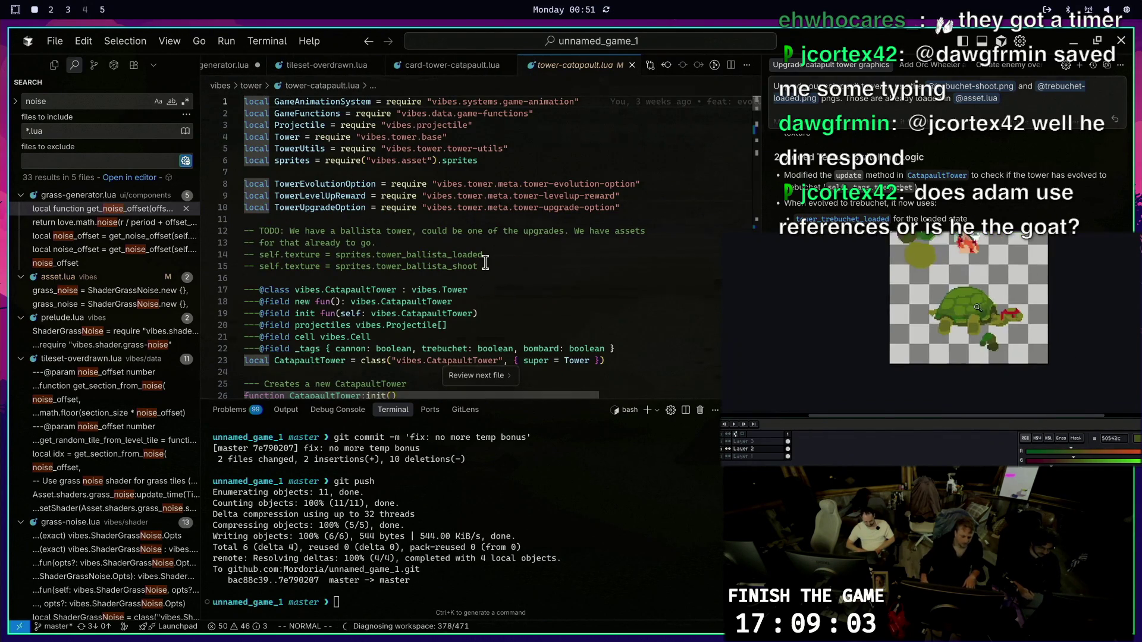
scroll(487, 259, "down", 10)
scroll(495, 253, "down", 8)
scroll(494, 253, "up", 5)
left_click(492, 233)
key("ctrl+s")
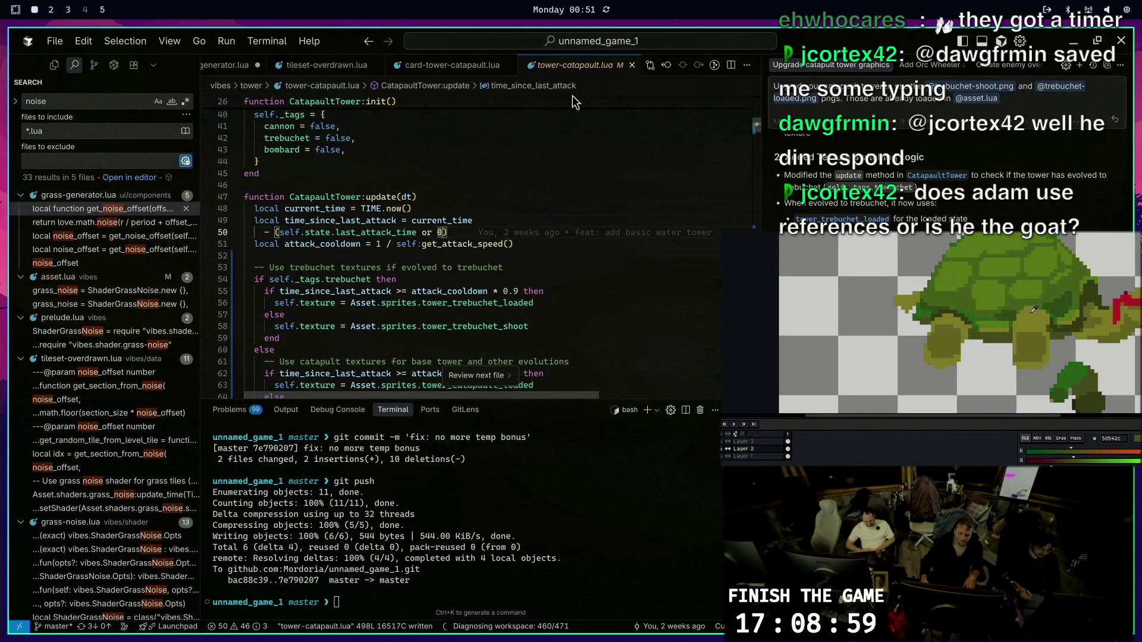
key("ctrl+w")
- Check git status, then stage tower-catapault.lua and commit it as 'fix: add catapault'
type("gi")
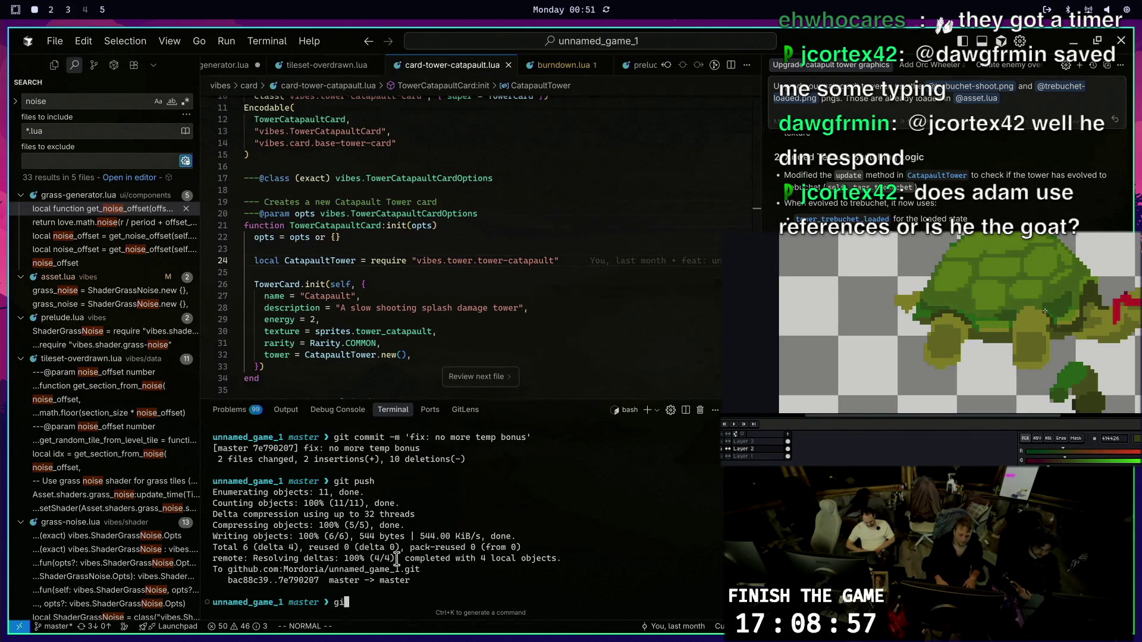
type("us")
key("Return")
type("git add ")
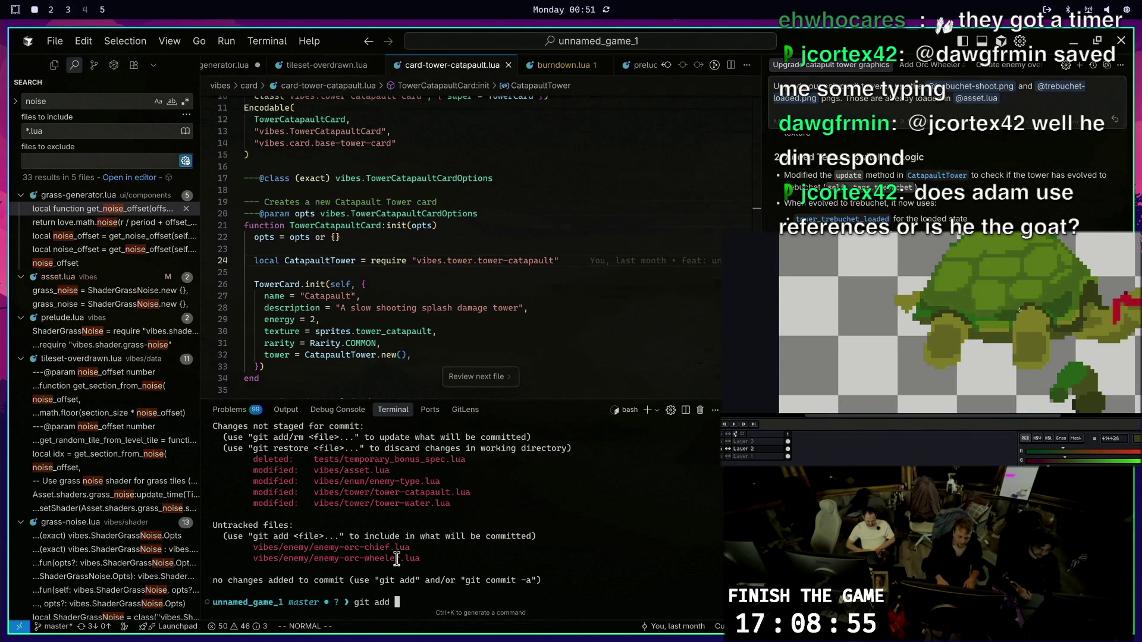
type("vibes/tower/tow")
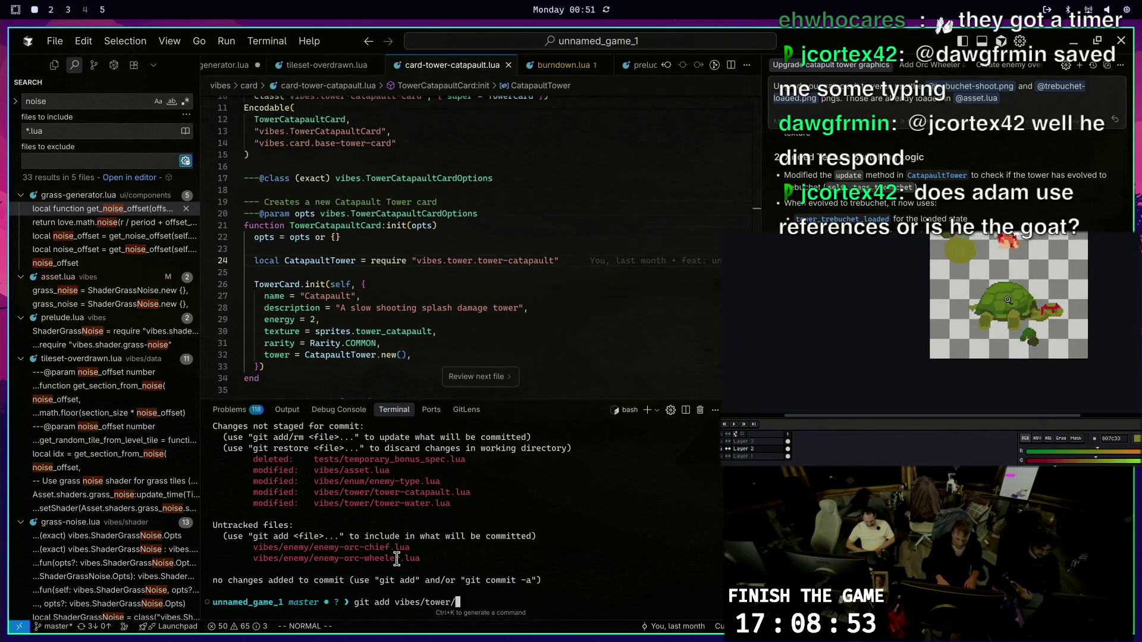
key("Tab")
key("Tab")
key("Return")
type("git commit -m '")
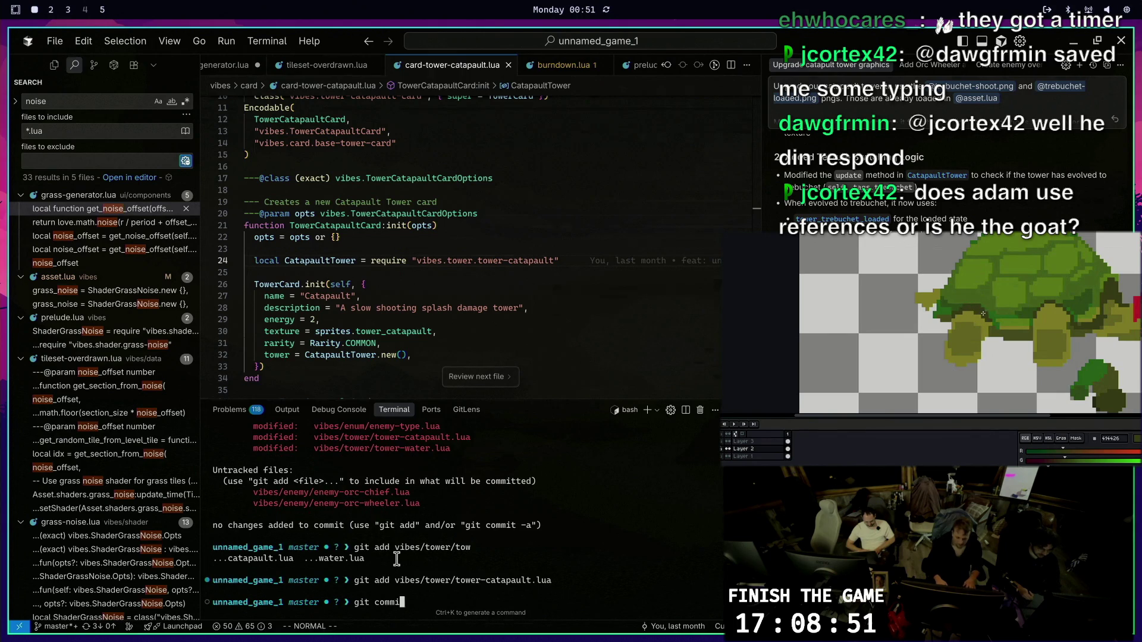
type("fix: add catapault")
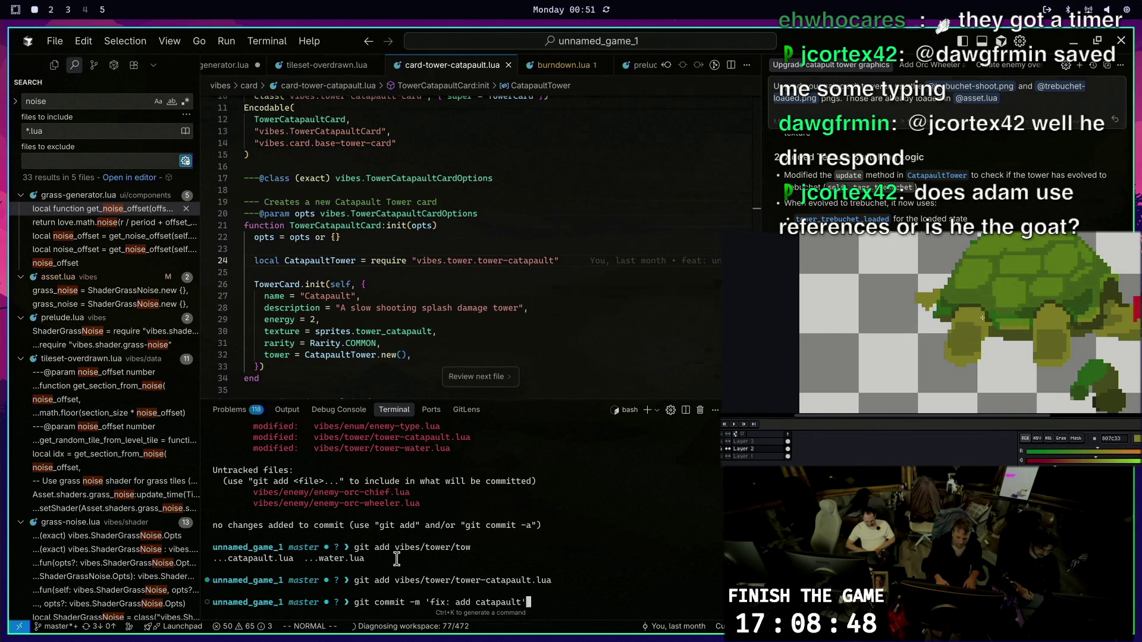
key("Return")
- Stage tower-water.lua, commit 'fix: wrong asset for water tower', and recheck git status
type("gigit add vibes/tower/tower-water.lua")
key("Return")
type("git commit -m 'fix")
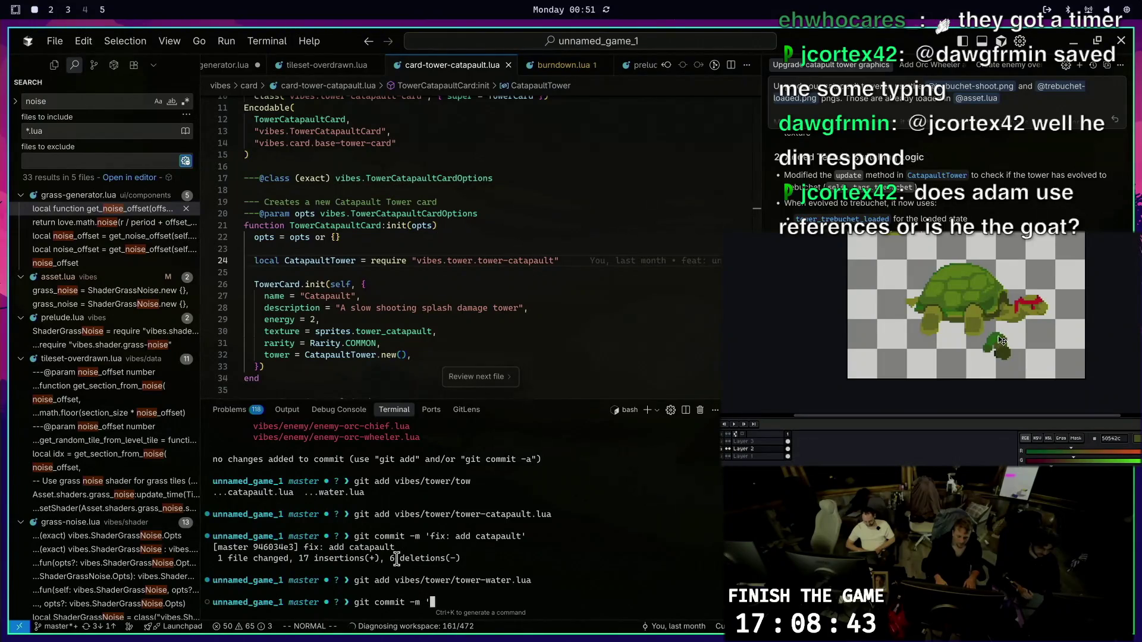
type(": wrong as")
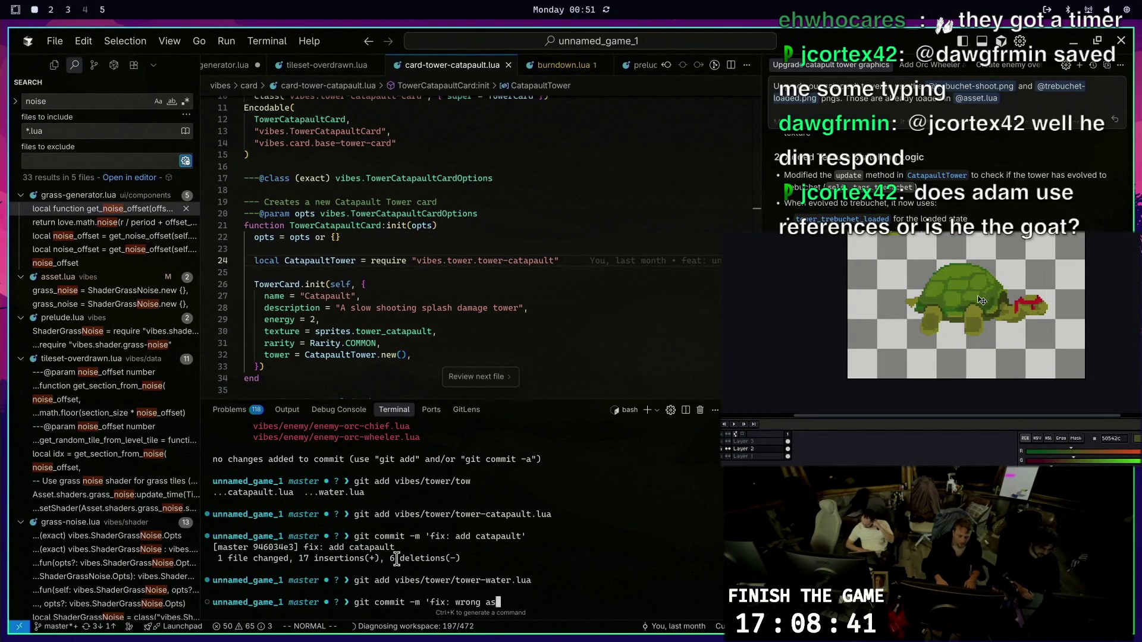
type("set for water tower'")
key("Return")
type("g")
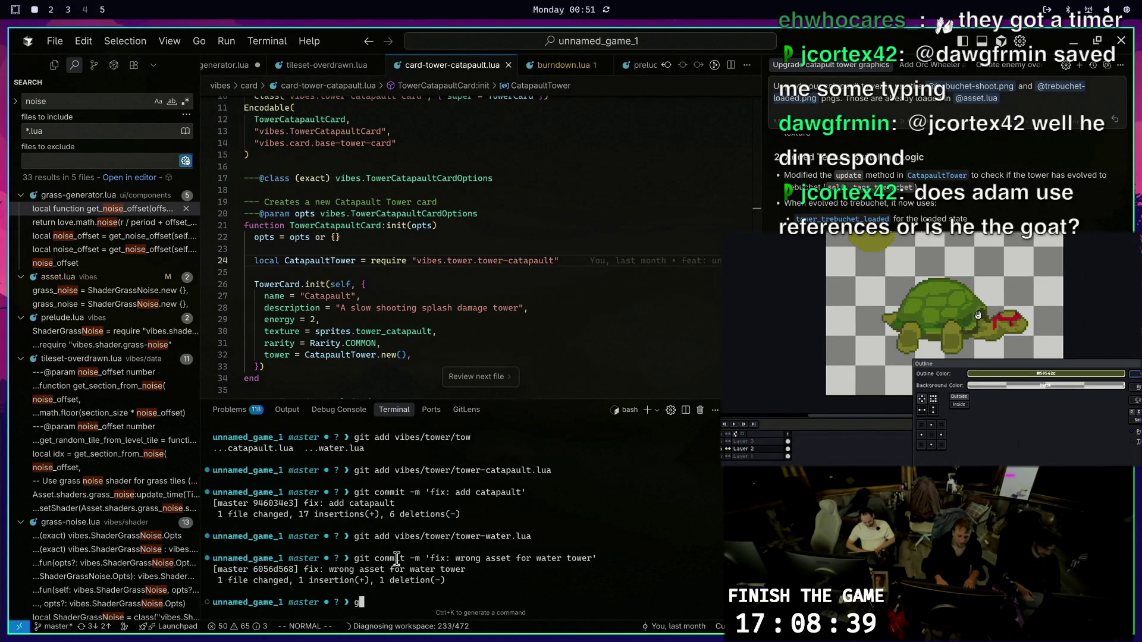
type("atuit status")
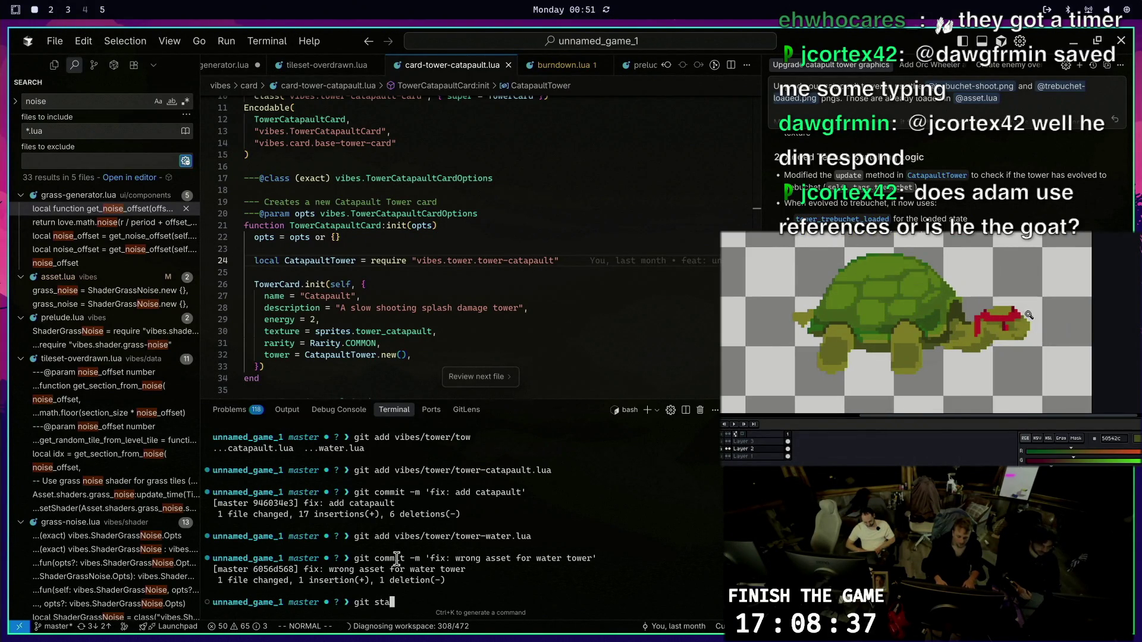
key("Return")
middle_click(838, 67)
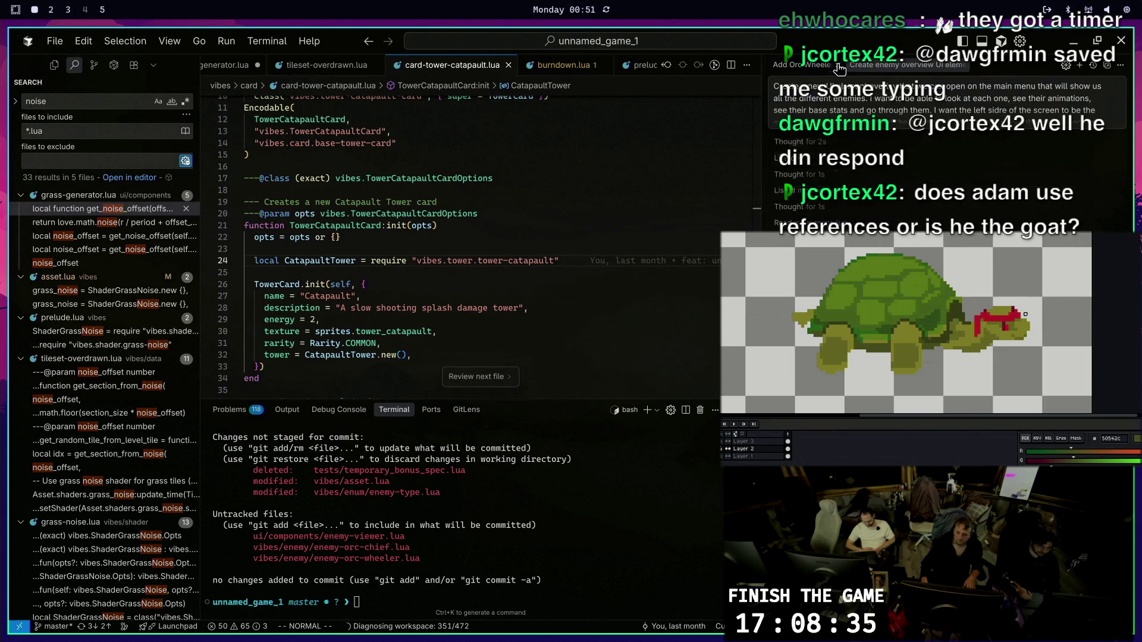
- Open enemy-orc-wheeler.lua from the Add Orc Wheeler chat and keep the agent's changes
left_click(814, 67)
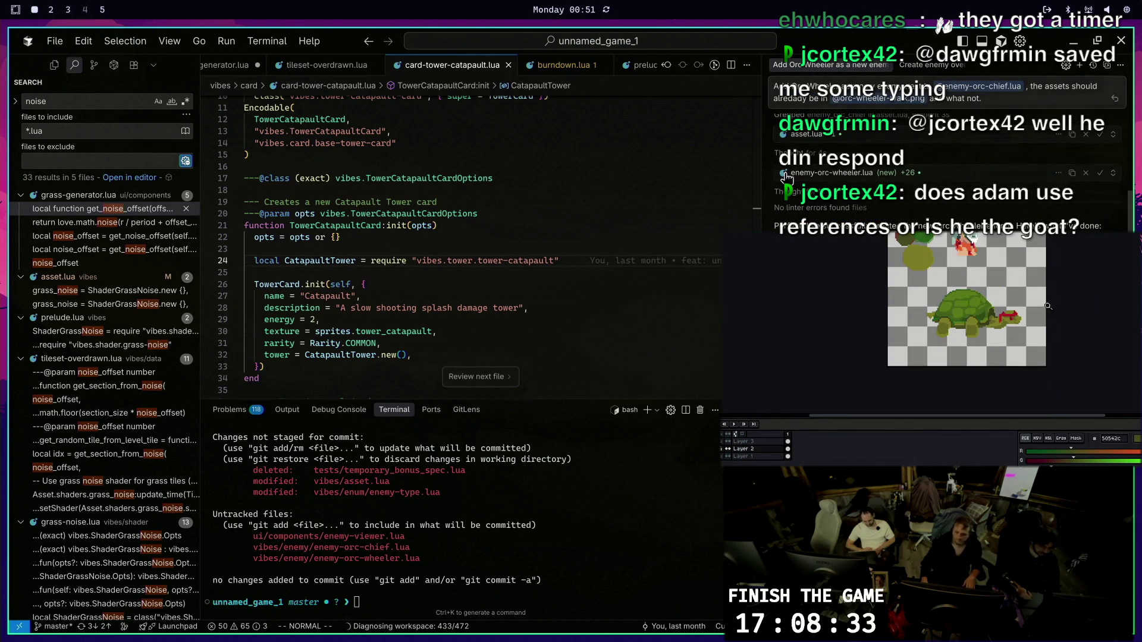
mouse_move(763, 199)
left_mouse_down()
mouse_move(319, 199)
mouse_move(345, 200)
left_mouse_up()
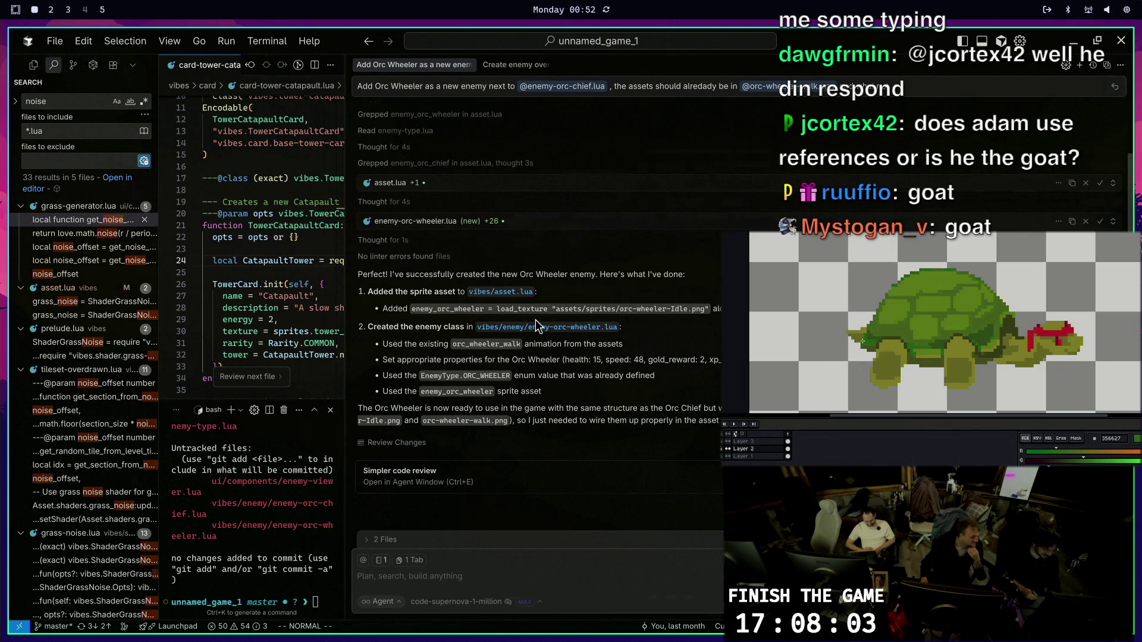
left_click(536, 328)
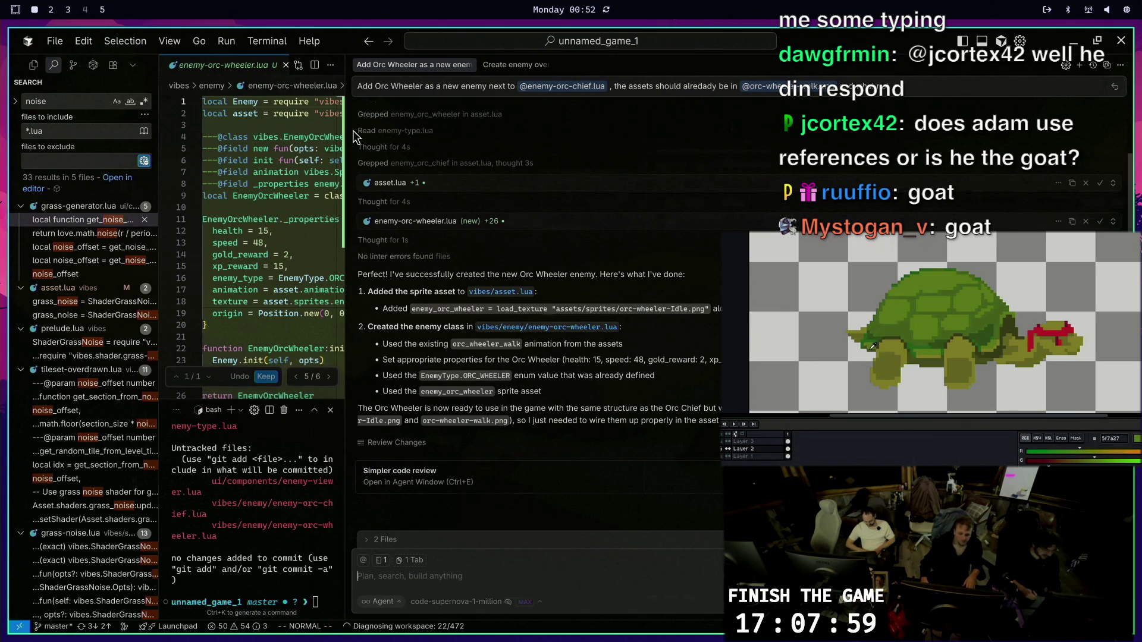
left_click_drag(344, 129, 423, 129)
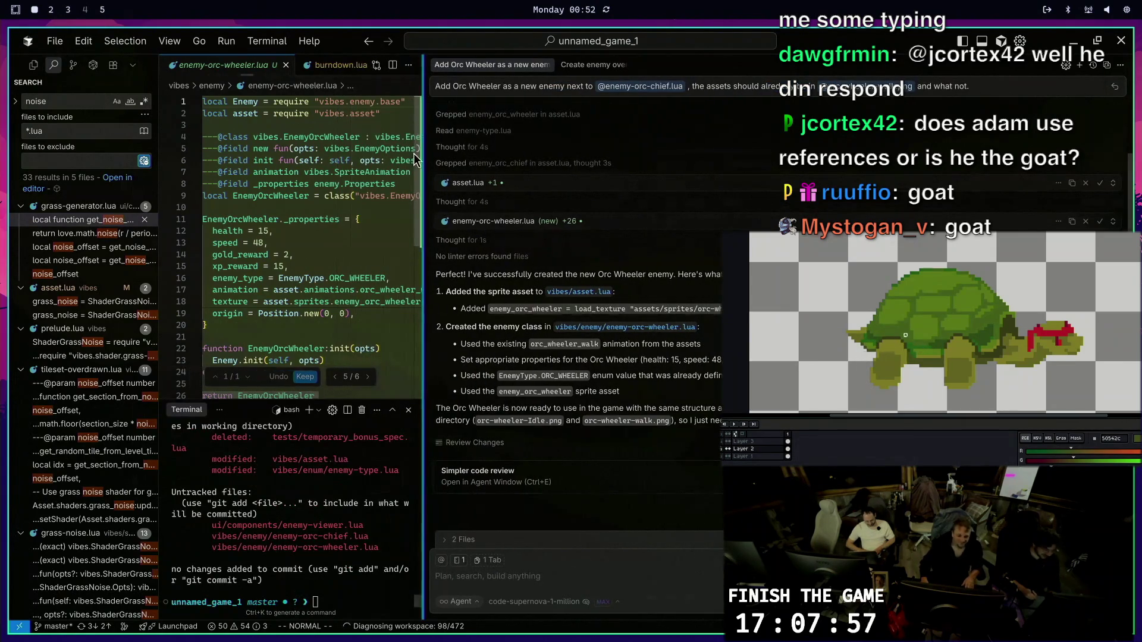
left_click(304, 378)
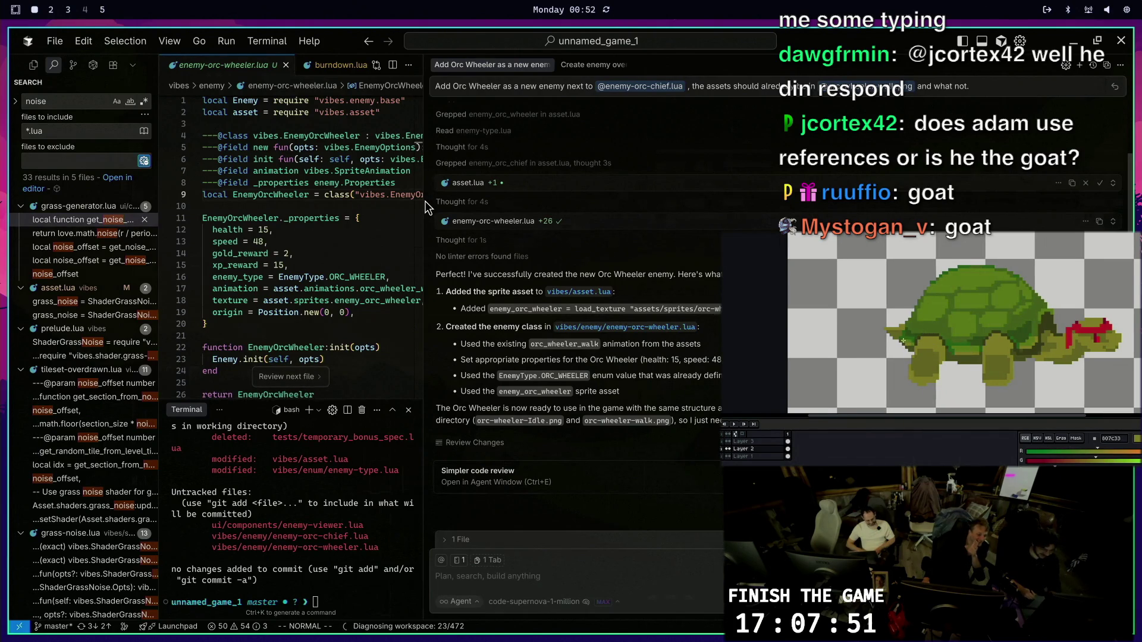
- Stage the whole vibes/enemy folder in the terminal
mouse_move(425, 196)
left_mouse_down()
mouse_move(515, 195)
mouse_move(563, 221)
left_mouse_up()
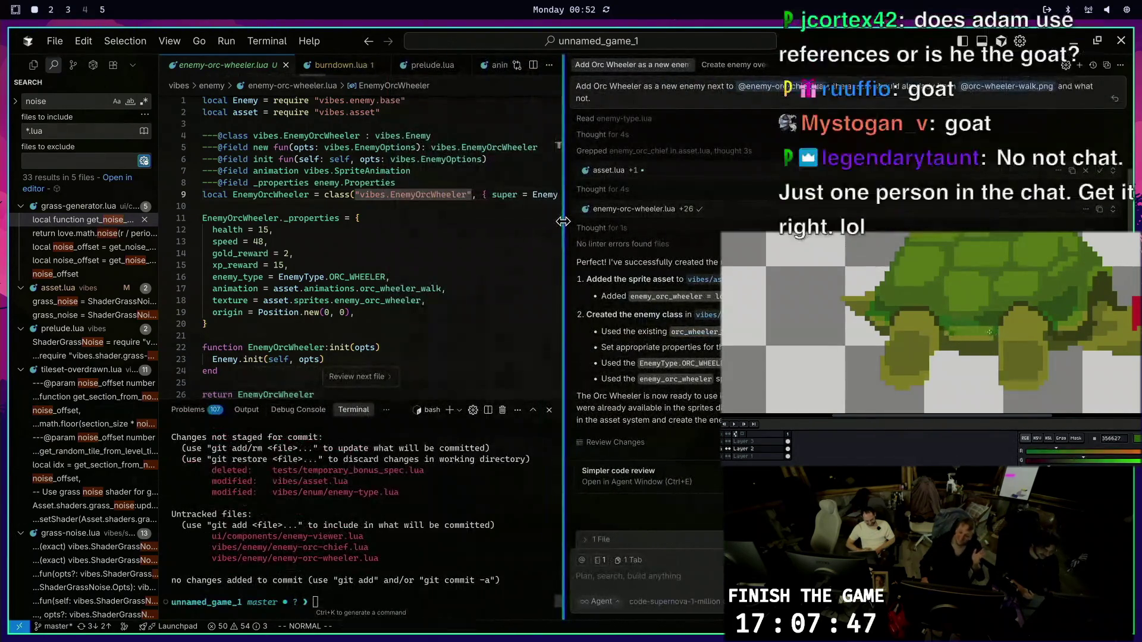
left_click(367, 500)
type("add ve")
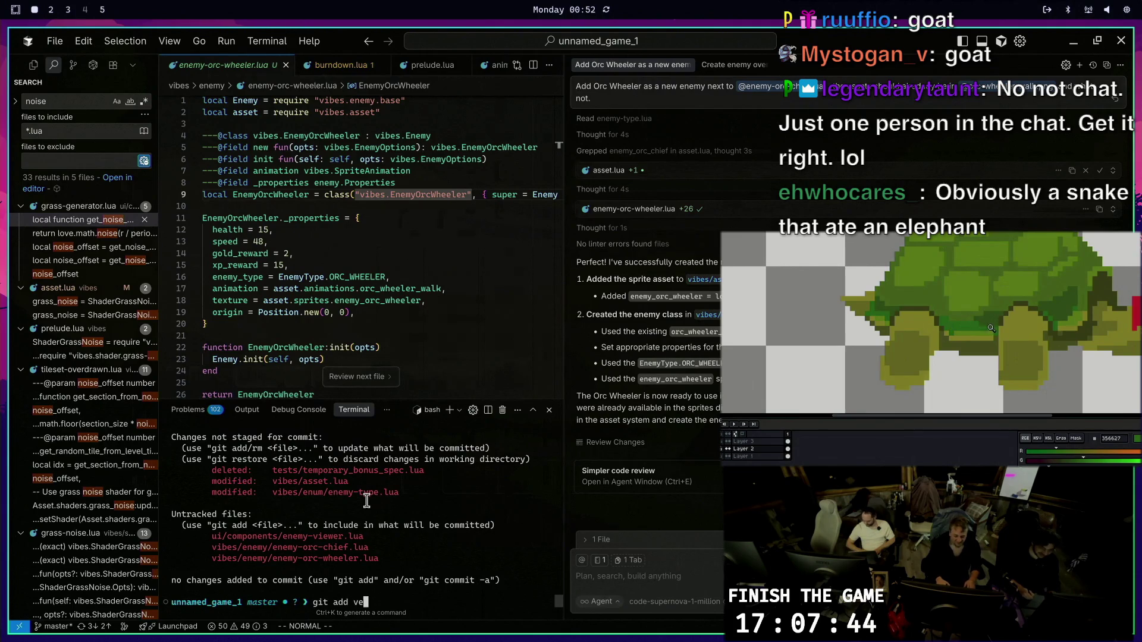
key("BackSpace")
type("i")
key("Tab")
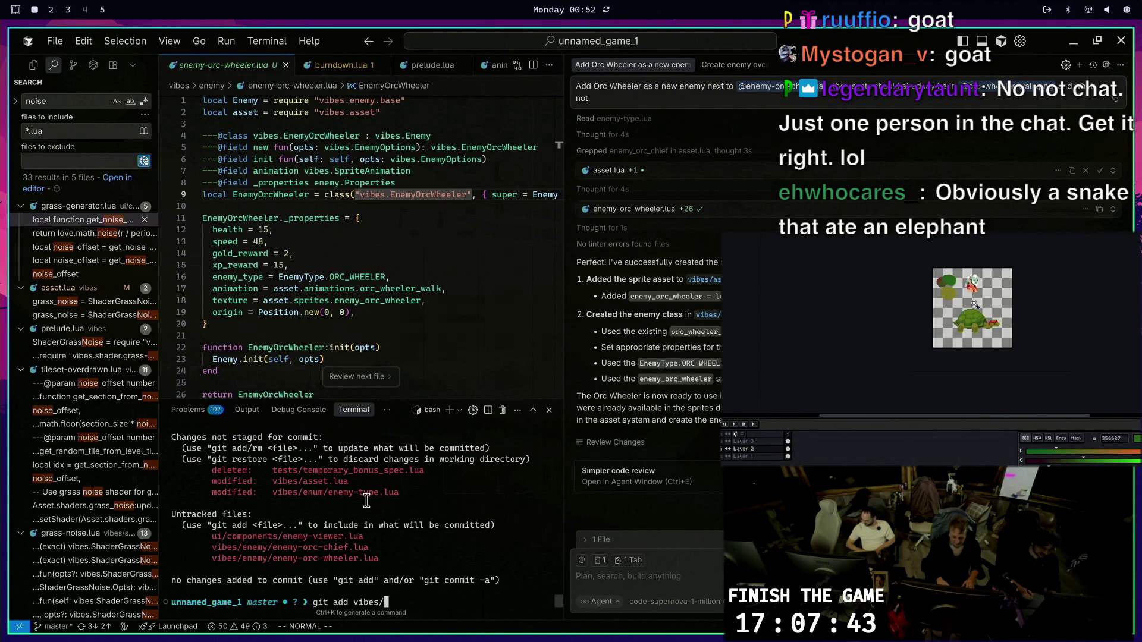
type("ene")
key("Tab")
key("Return")
- Stage vibes/enum/enemy-type.lua and check git status
type("git add vibes/en7u")
key("BackSpace")
key("BackSpace")
type("u")
key("Tab")
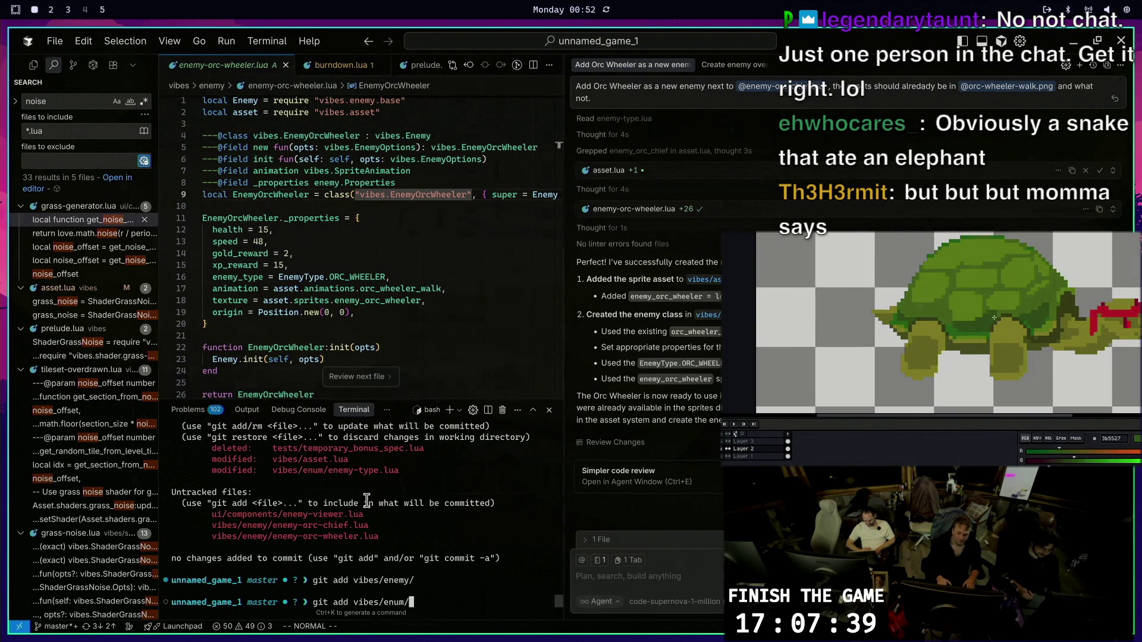
key("Tab")
key("Return")
type("git status")
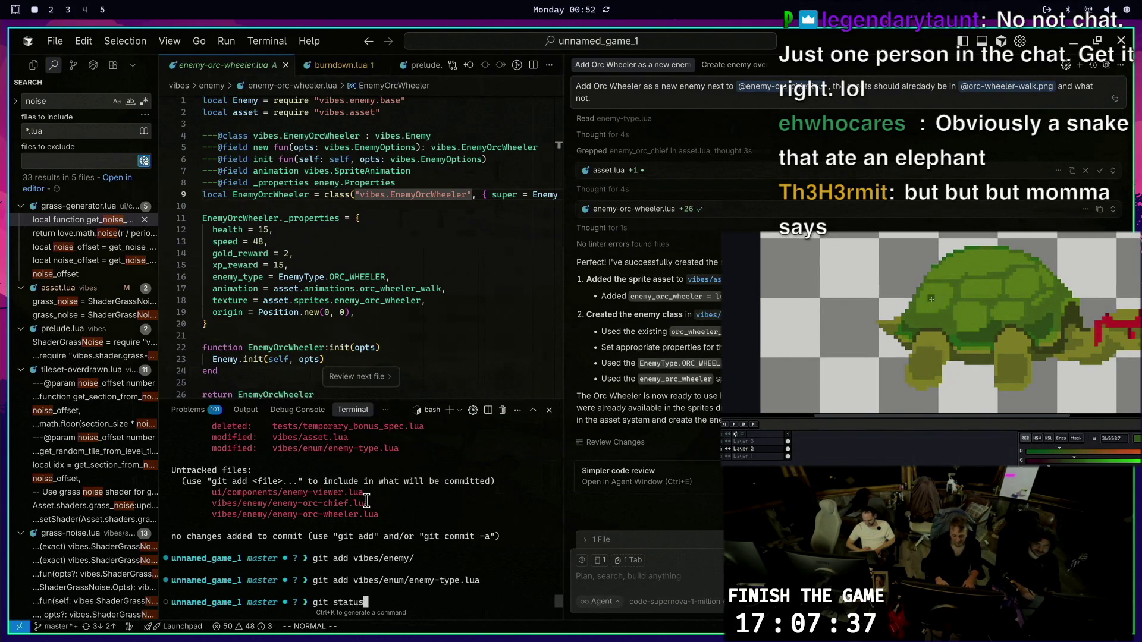
key("Return")
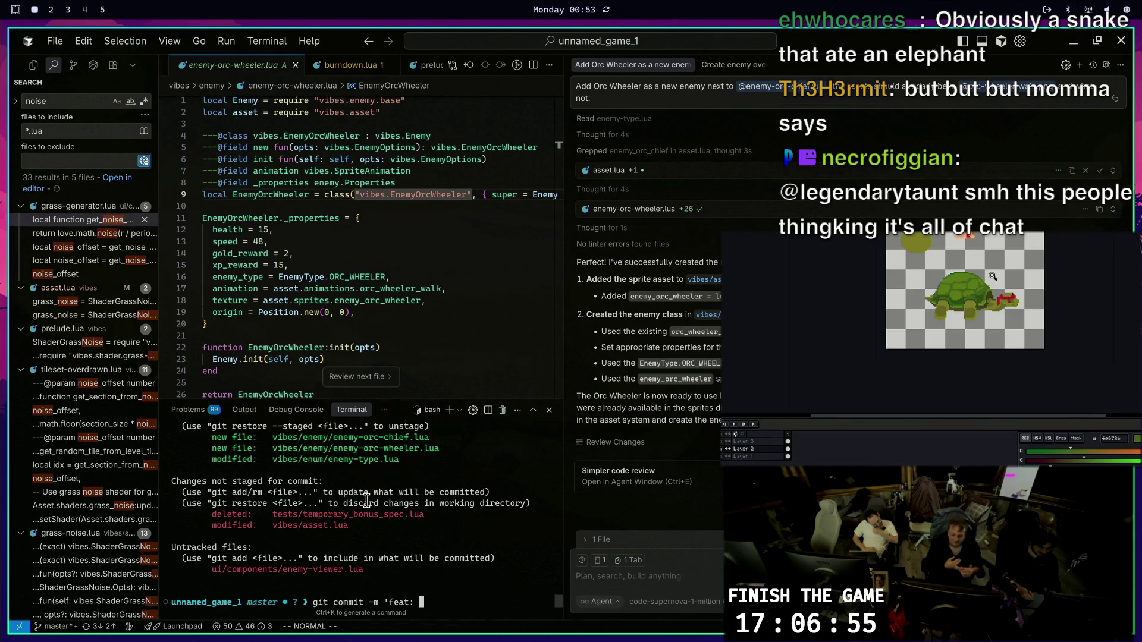
- Commit with message 'feat: add orc cheif and wheeler' and check the remaining changes
key("BackSpace")
key("BackSpace")
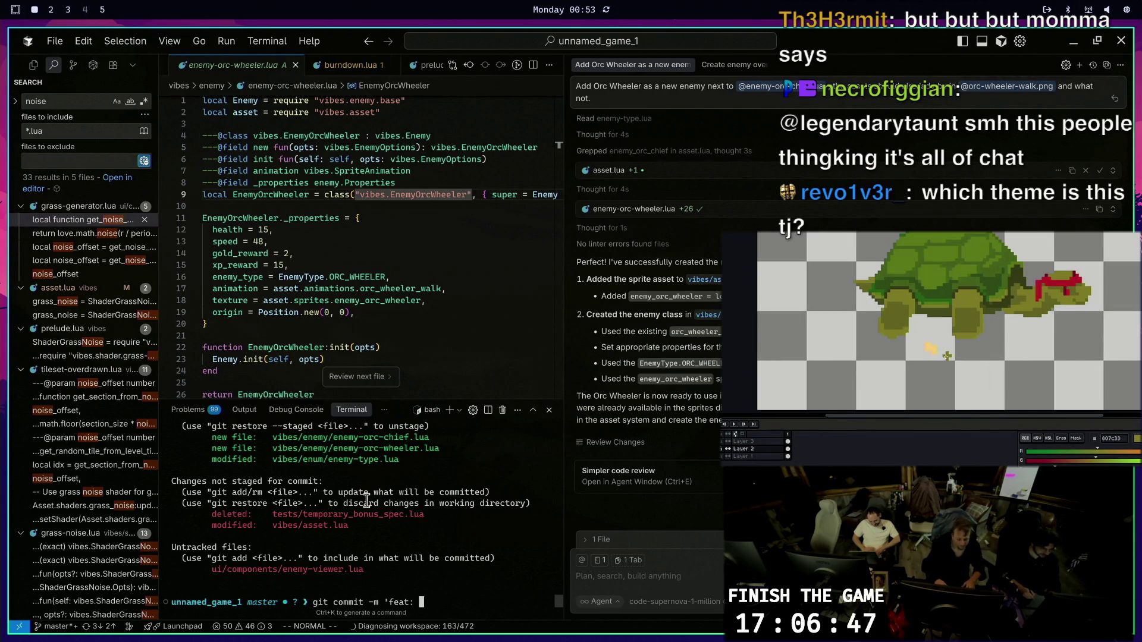
type("orc cheif and wheeler'")
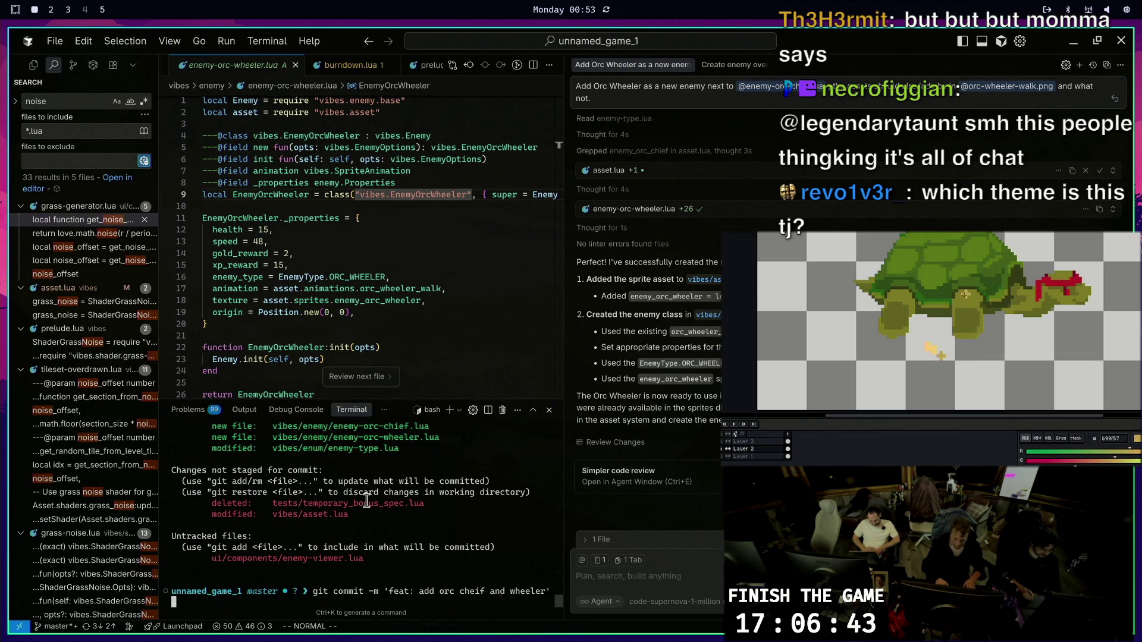
key("Return")
key("ctrl+c")
type("git s")
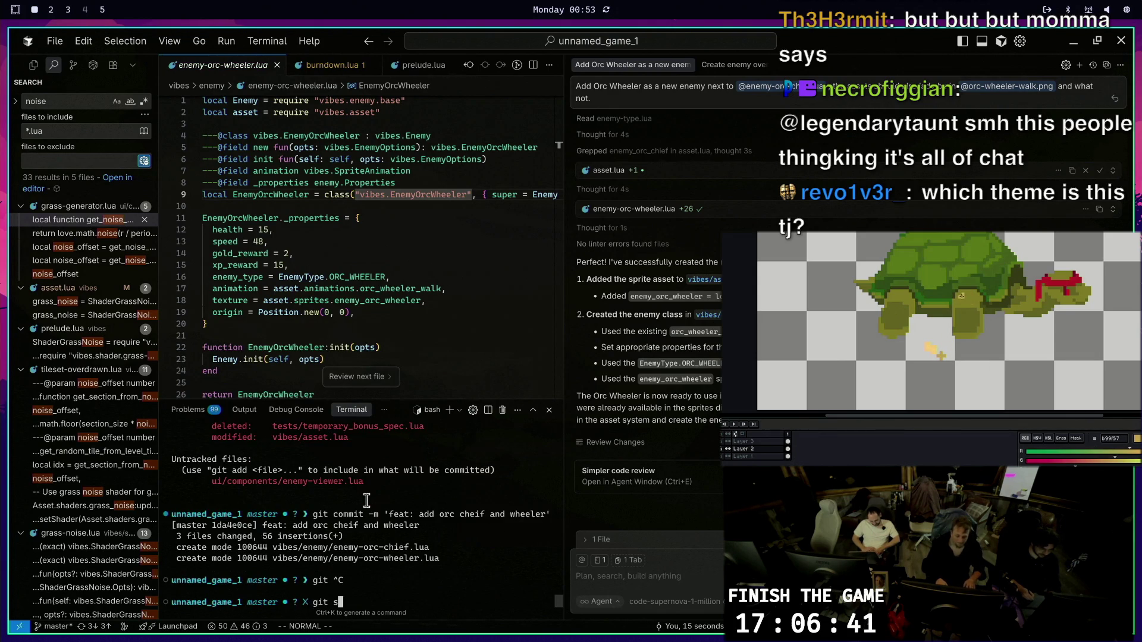
type("tatus")
key("Return")
left_click(733, 64)
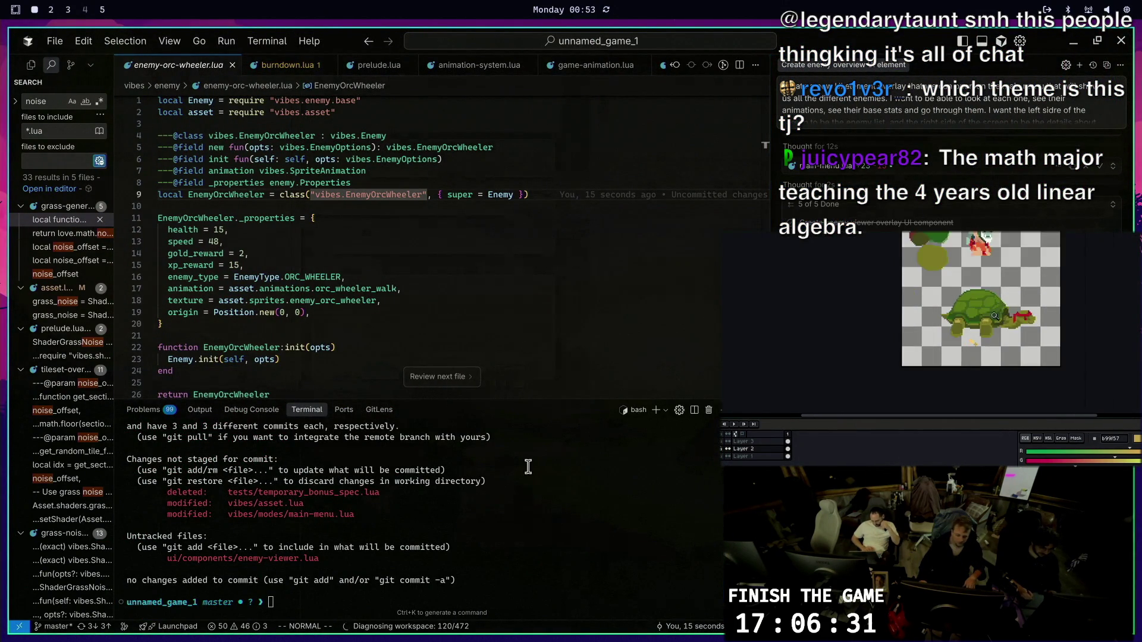
- Open main-menu.lua and keep the agent's Enemy Viewer changes
left_click(532, 197)
key("ctrl+p")
type("mainmen")
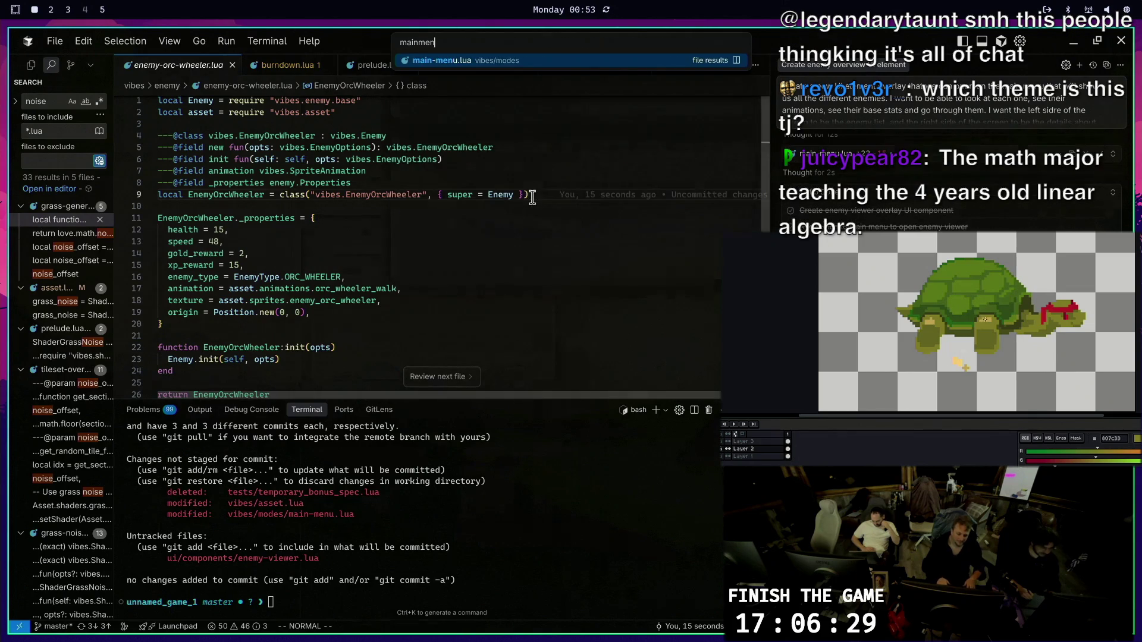
key("Return")
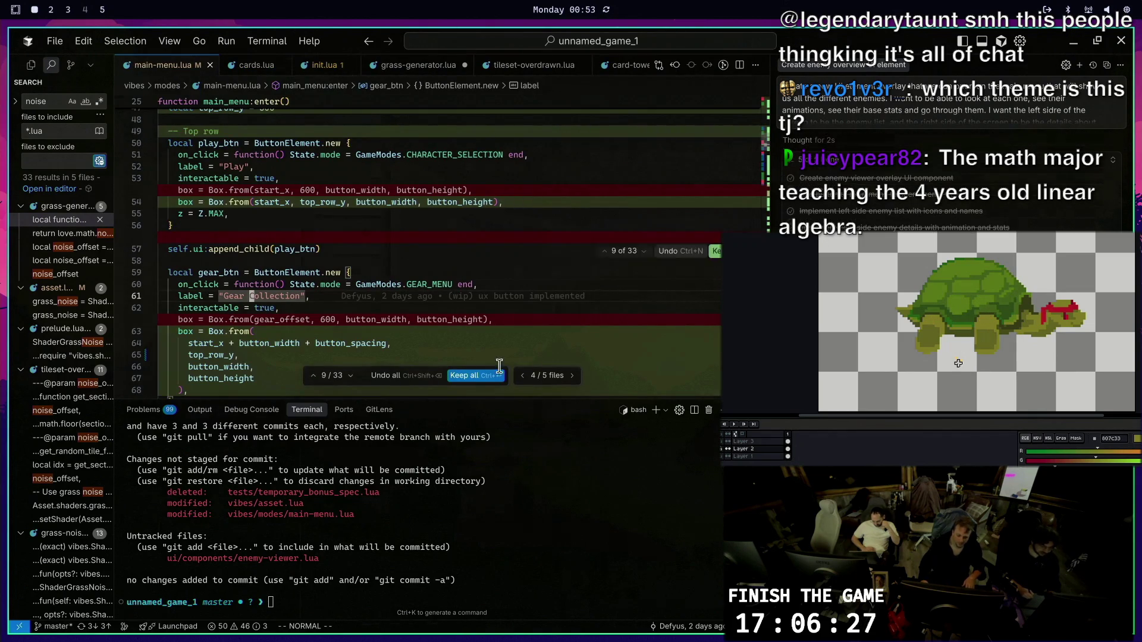
left_click(466, 376)
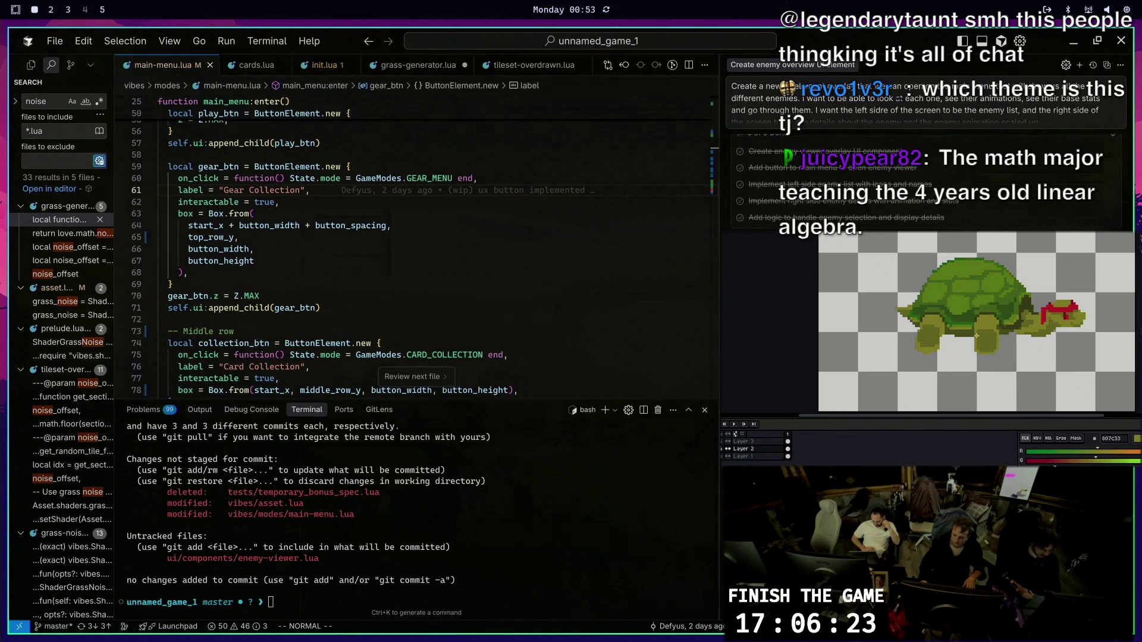
- Check the GitHub TODO page, then zoom into the turtle sprite and pick its leg colour
key("super+2")
key("super+3")
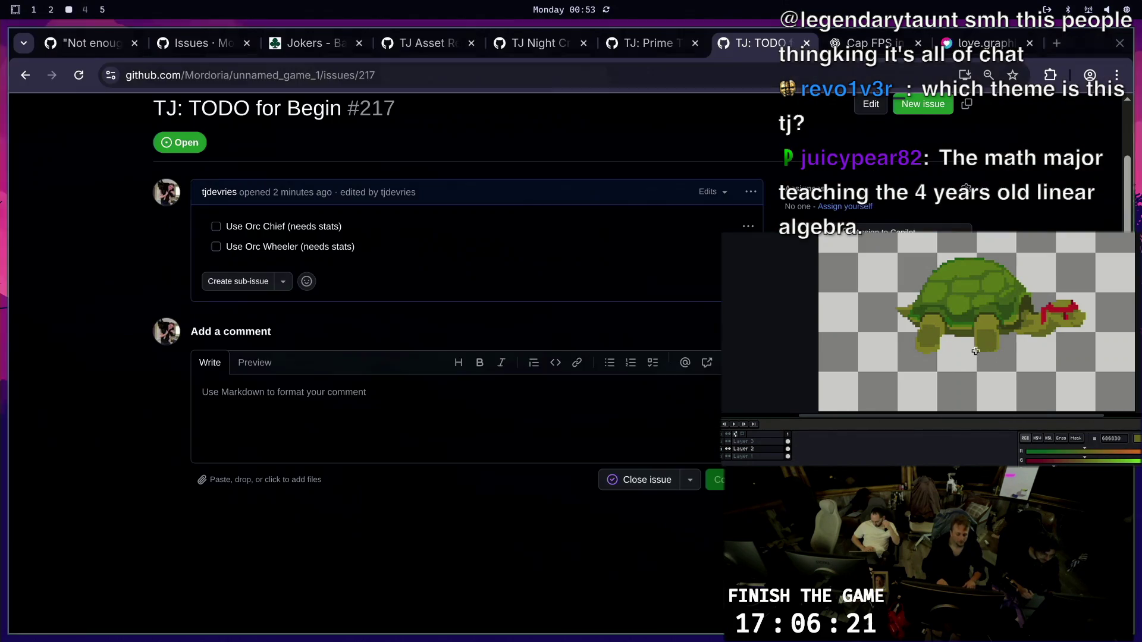
key("super+1")
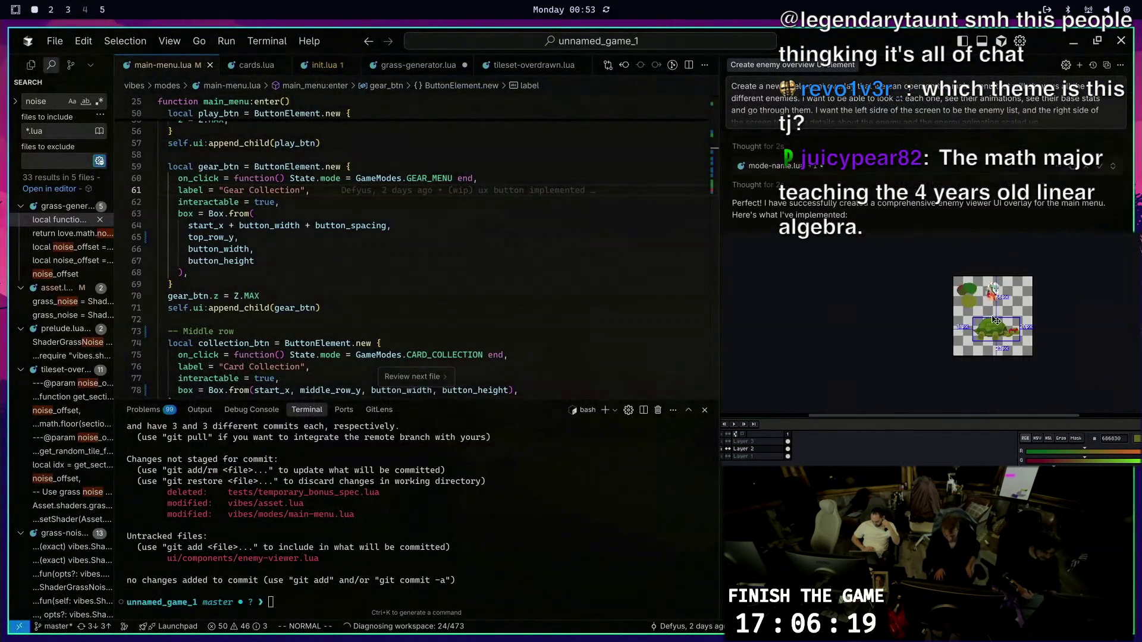
left_click(1027, 331)
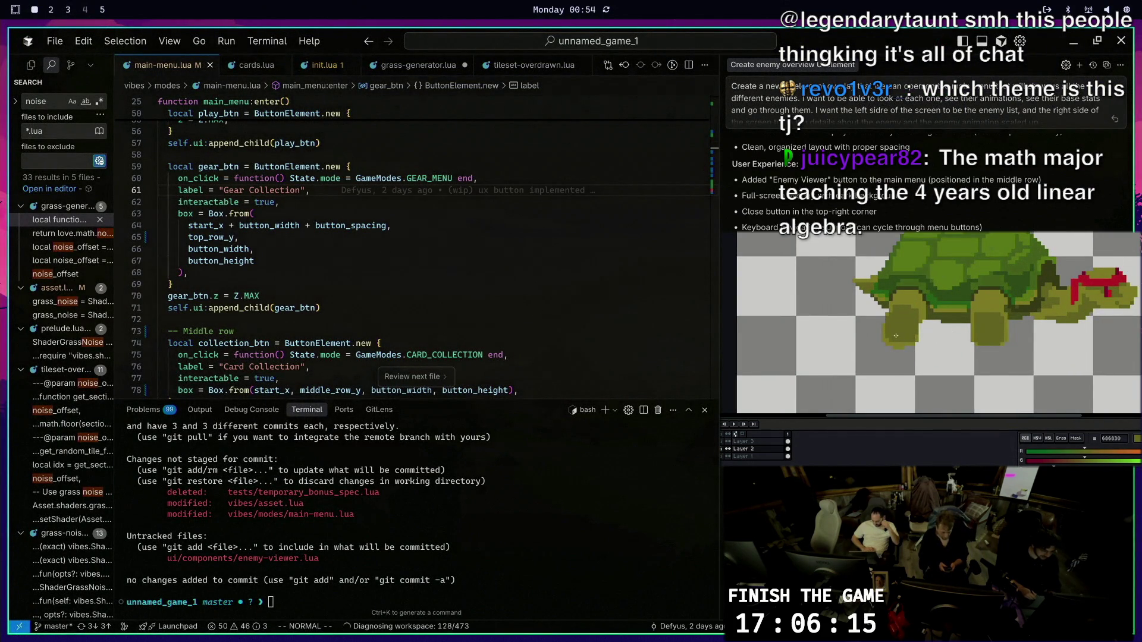
left_click(891, 343)
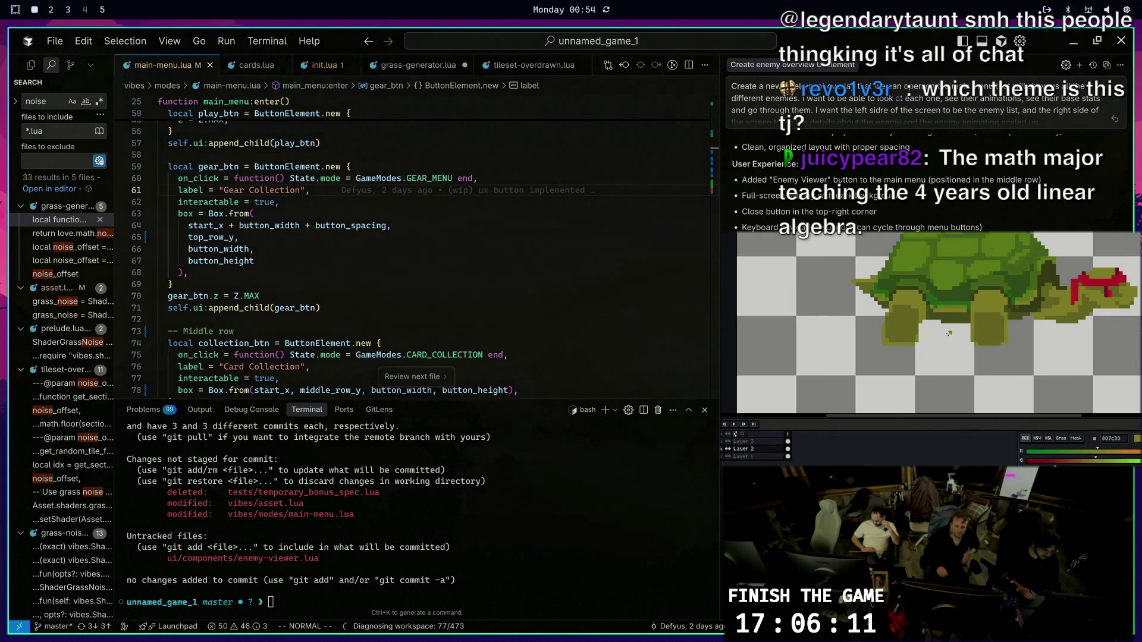
mouse_move(990, 319)
left_mouse_down()
mouse_move(970, 353)
mouse_move(969, 337)
left_mouse_up()
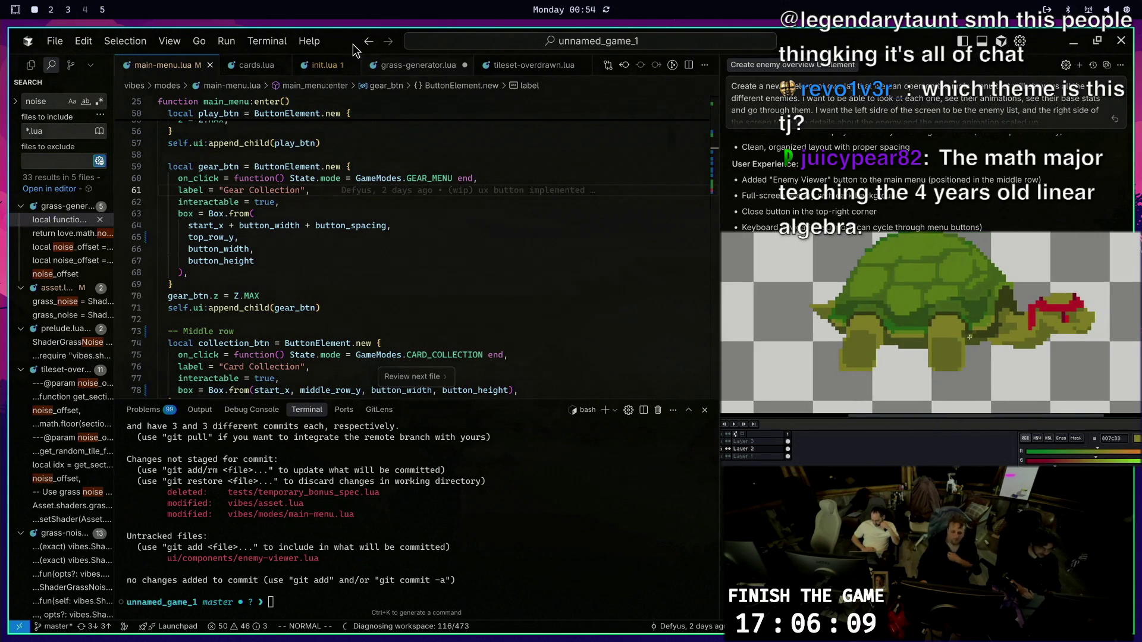
key("ctrl+shift+p")
- Run 'Cursor: Attempt Update' from the command palette, which reports no updates
type("update")
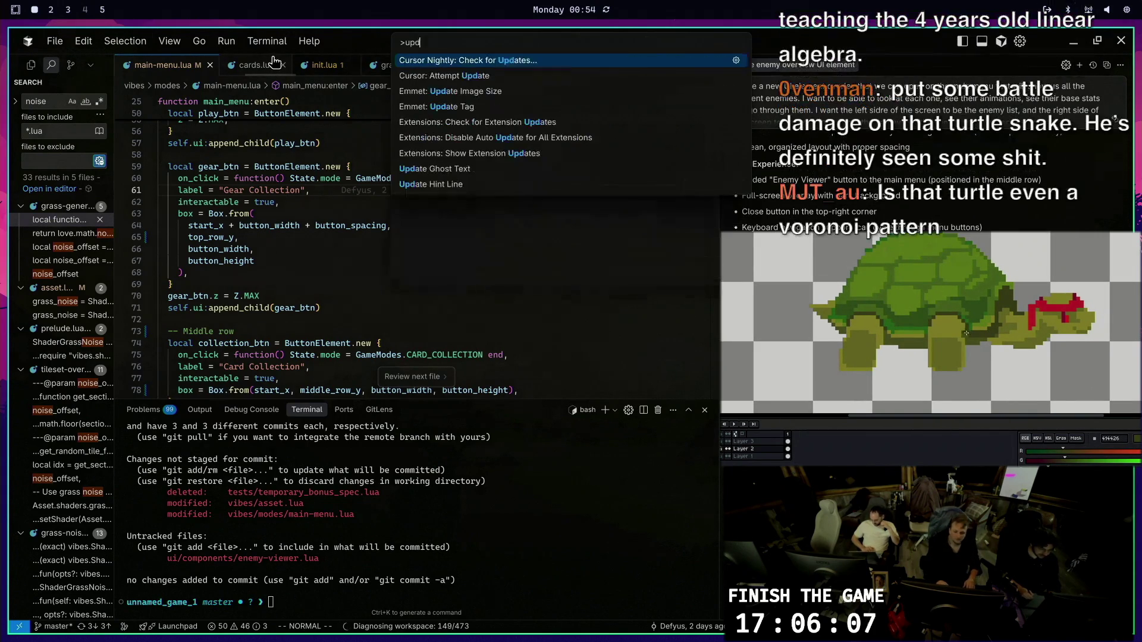
key("Down")
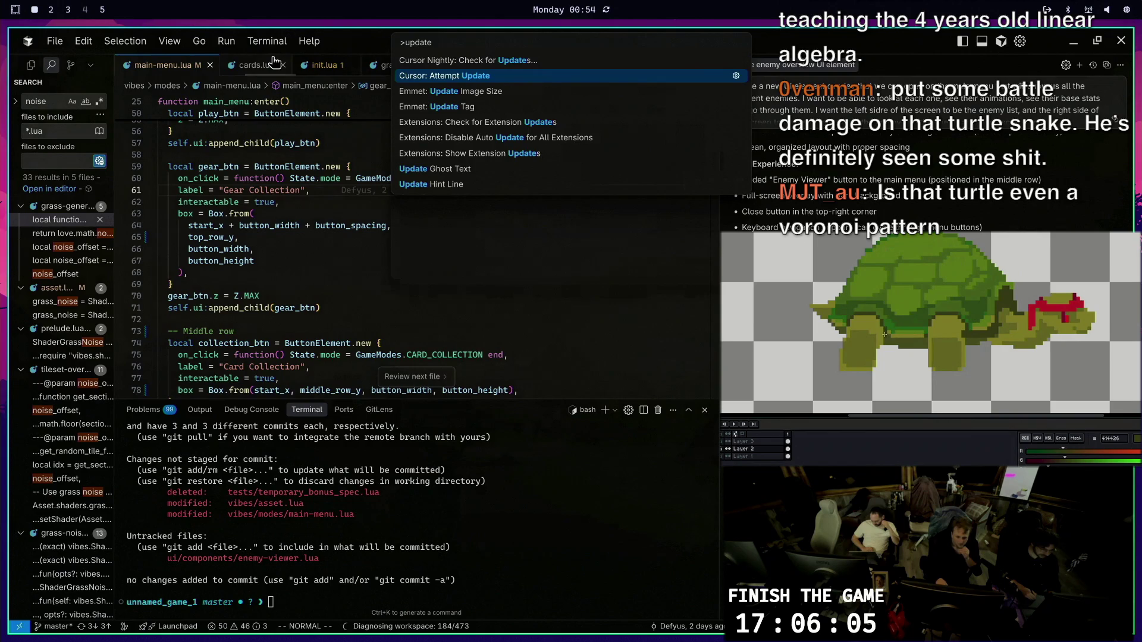
key("Return")
left_click(589, 345)
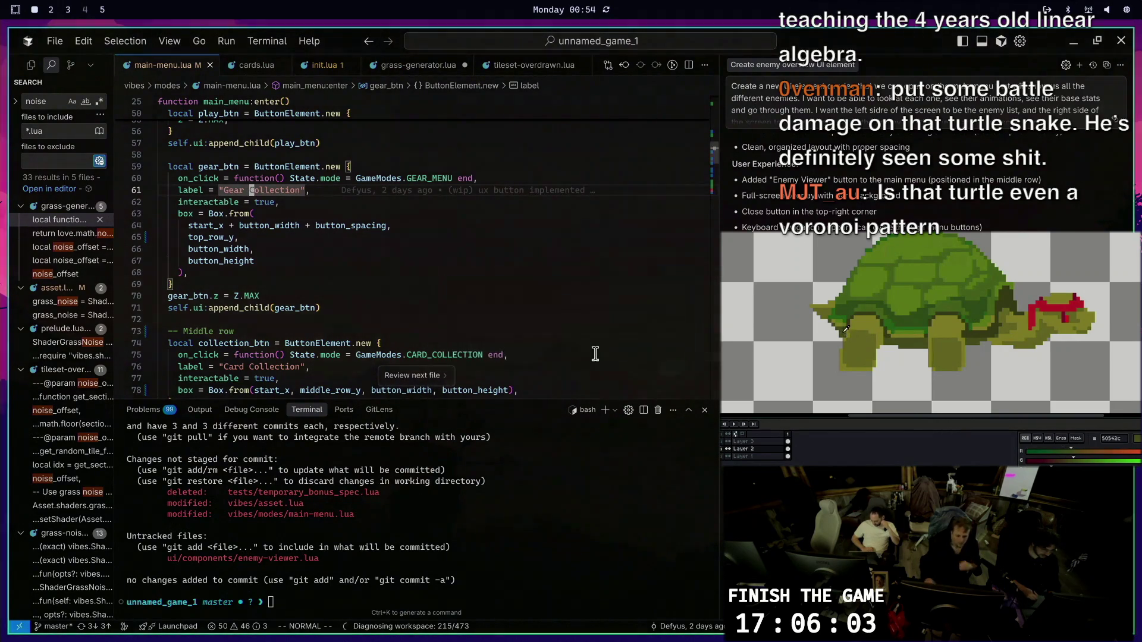
key("ctrl+shift+p")
type("update")
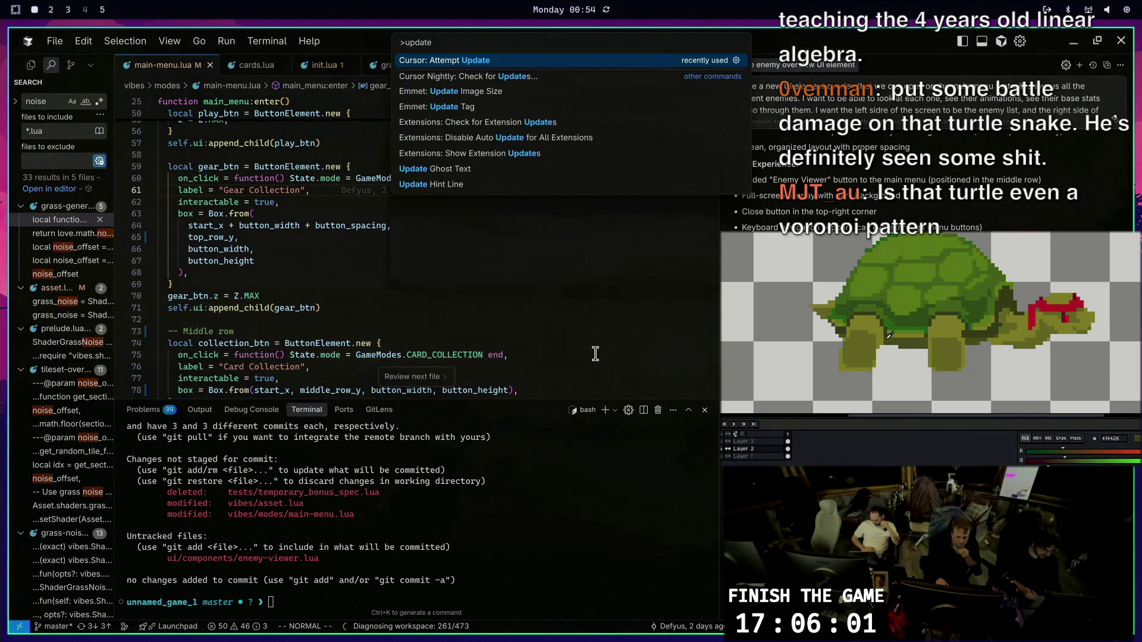
key("Return")
key("Return")
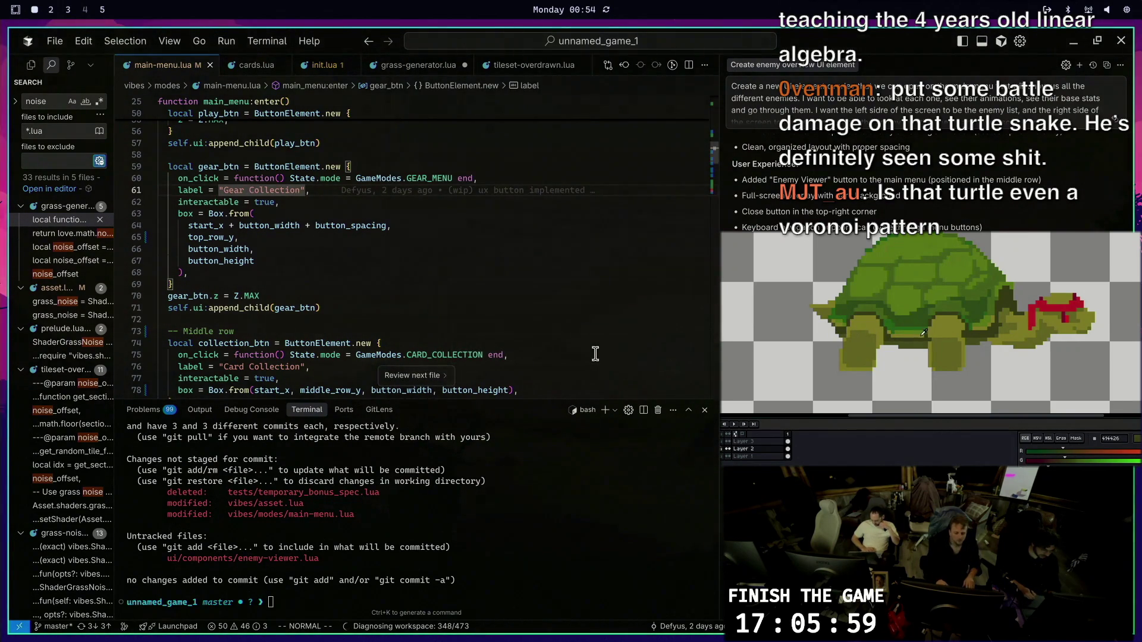
- Run 'Cursor Nightly: Check for Updates', dismiss the no-updates notice, and focus the terminal
key("ctrl+shift+p")
type("update")
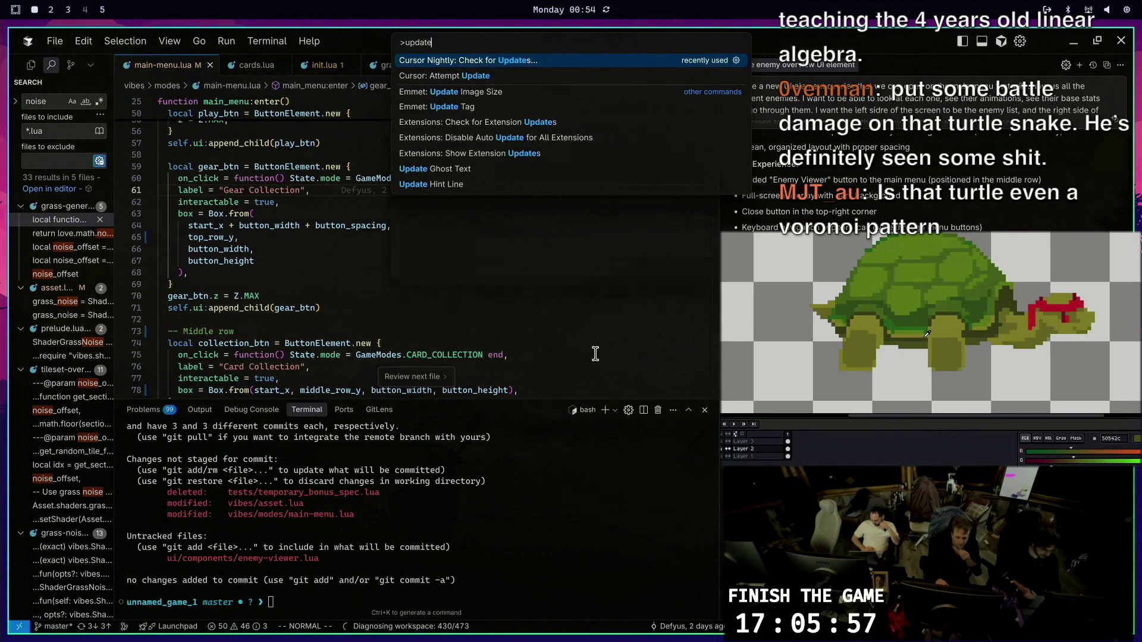
key("Return")
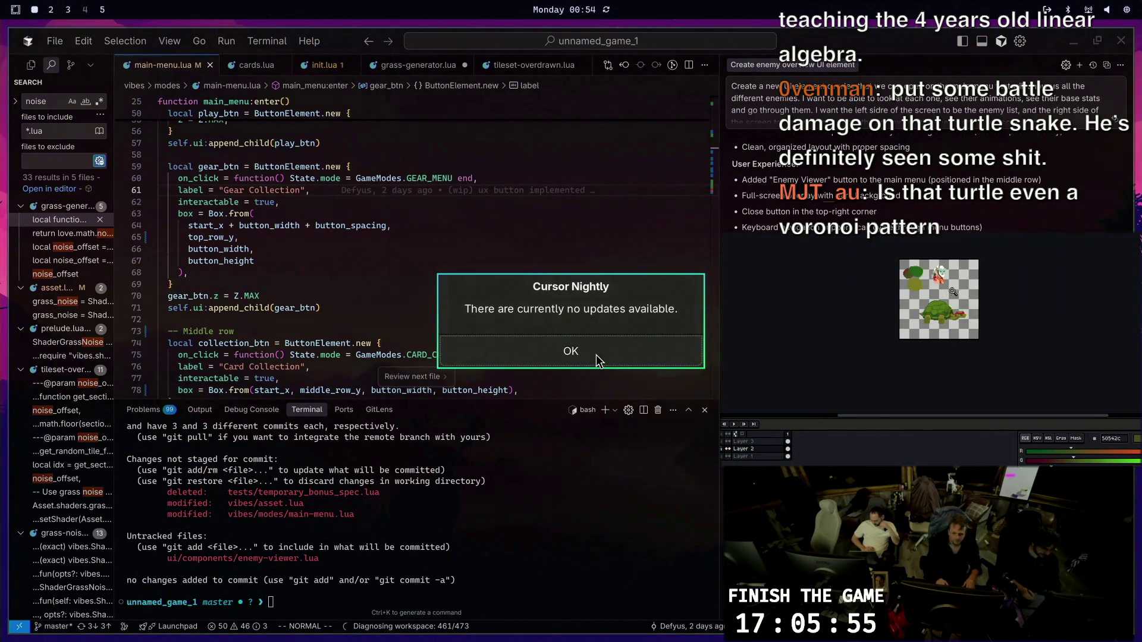
left_click(594, 352)
left_click(938, 323)
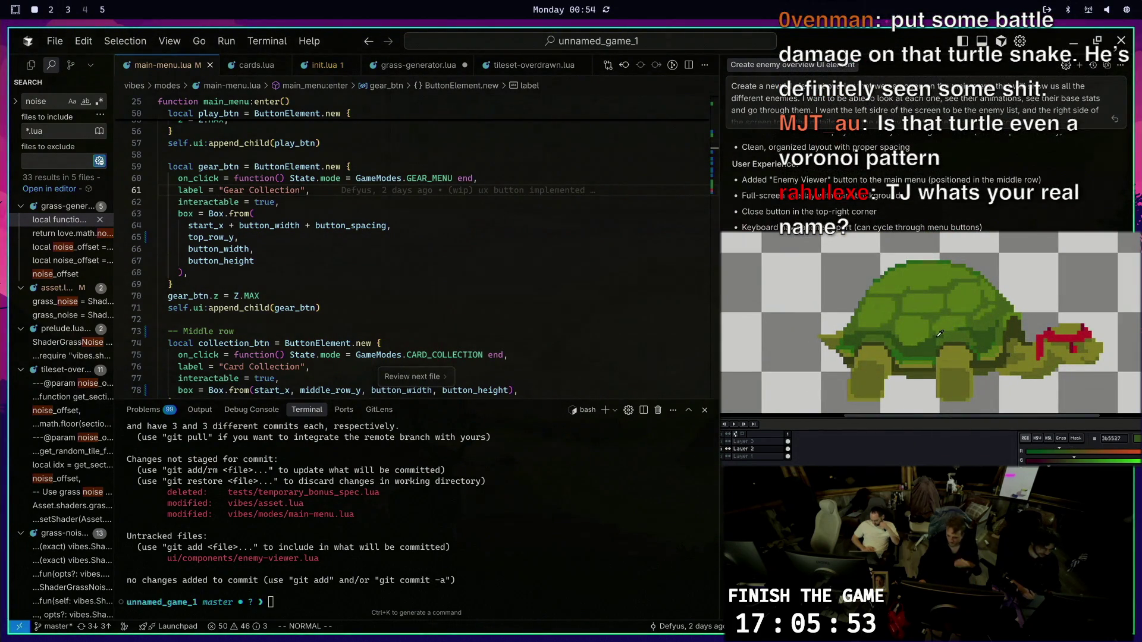
left_click(483, 491)
type("love")
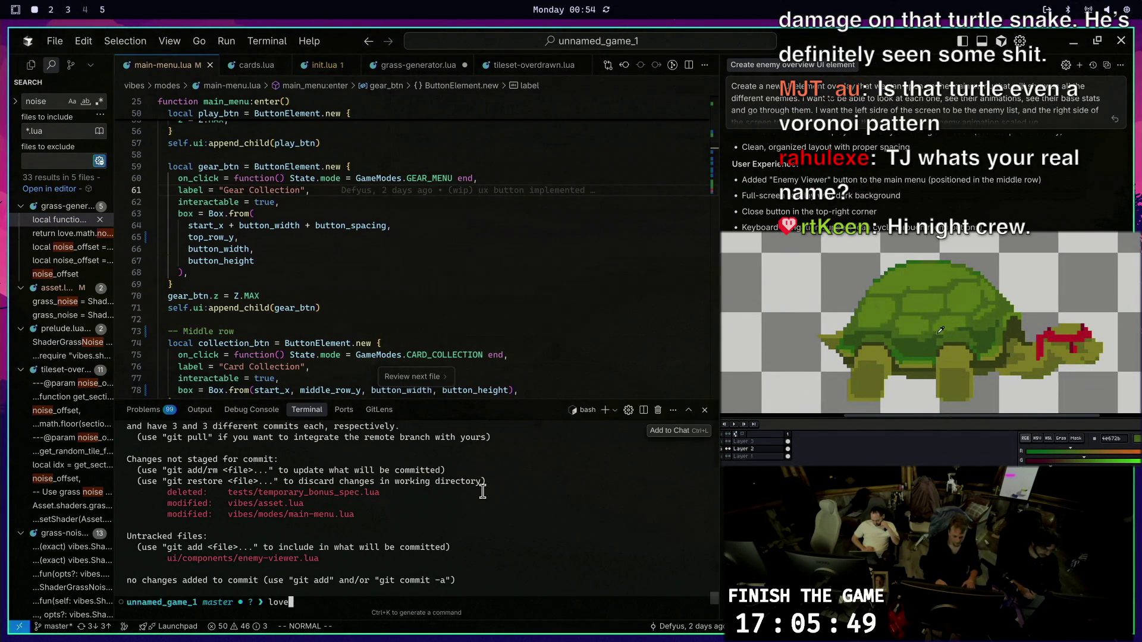
- Launch the game with love, close the crashed game window, and return to the editor
key("Return")
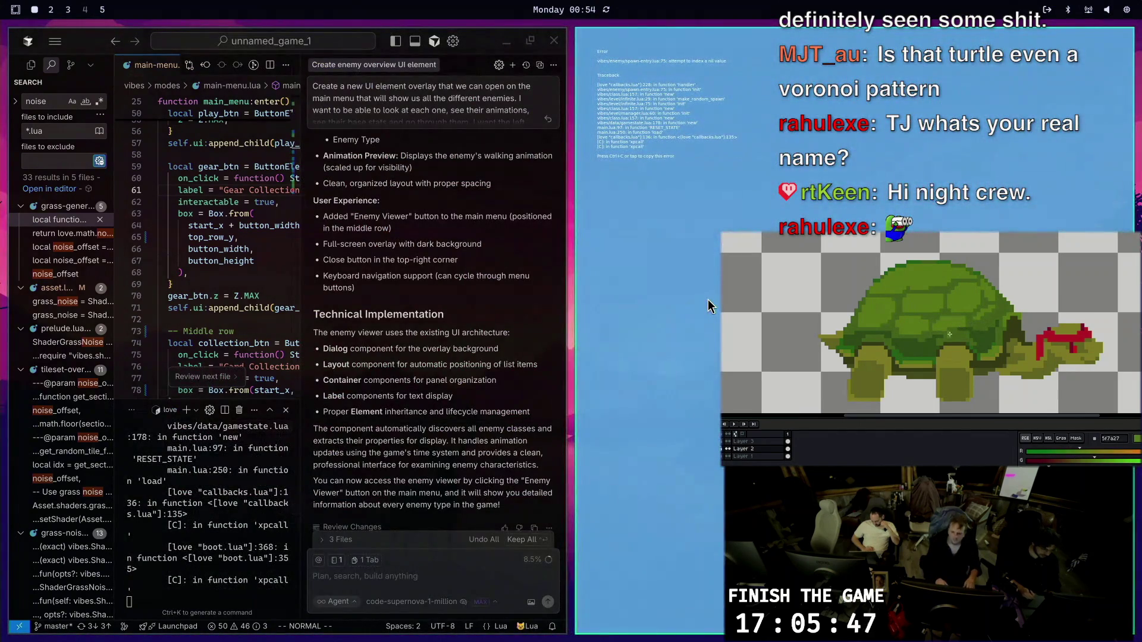
key("Escape")
left_click(561, 249)
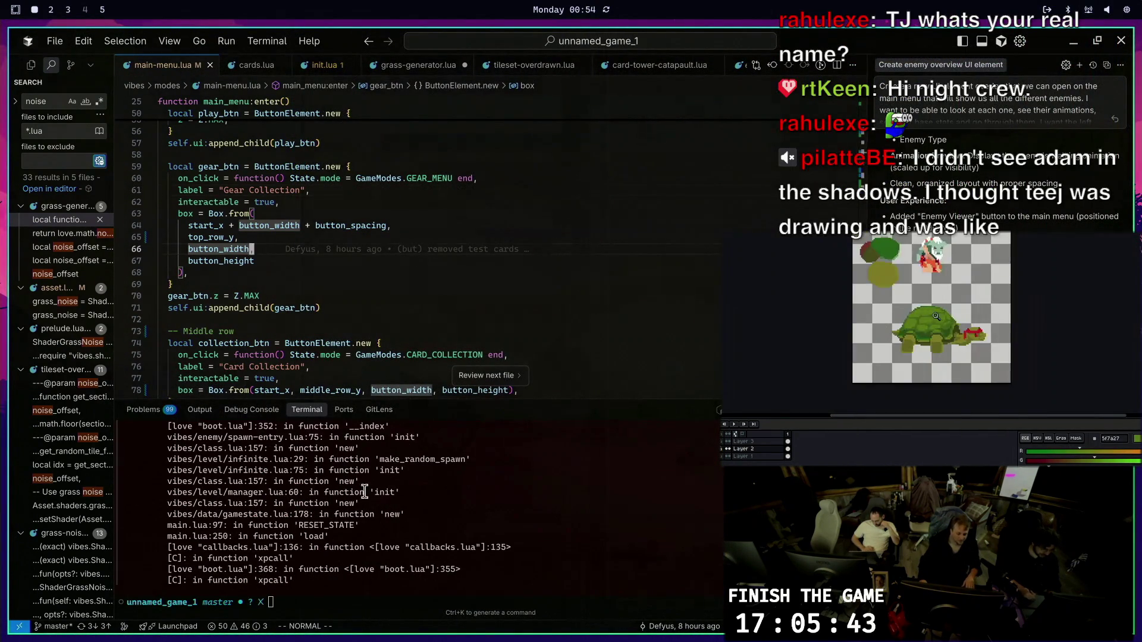
left_click(356, 226)
- Open spawn-entry.lua and move to its enemy_classes require list
key("ctrl+p")
type("spawn en")
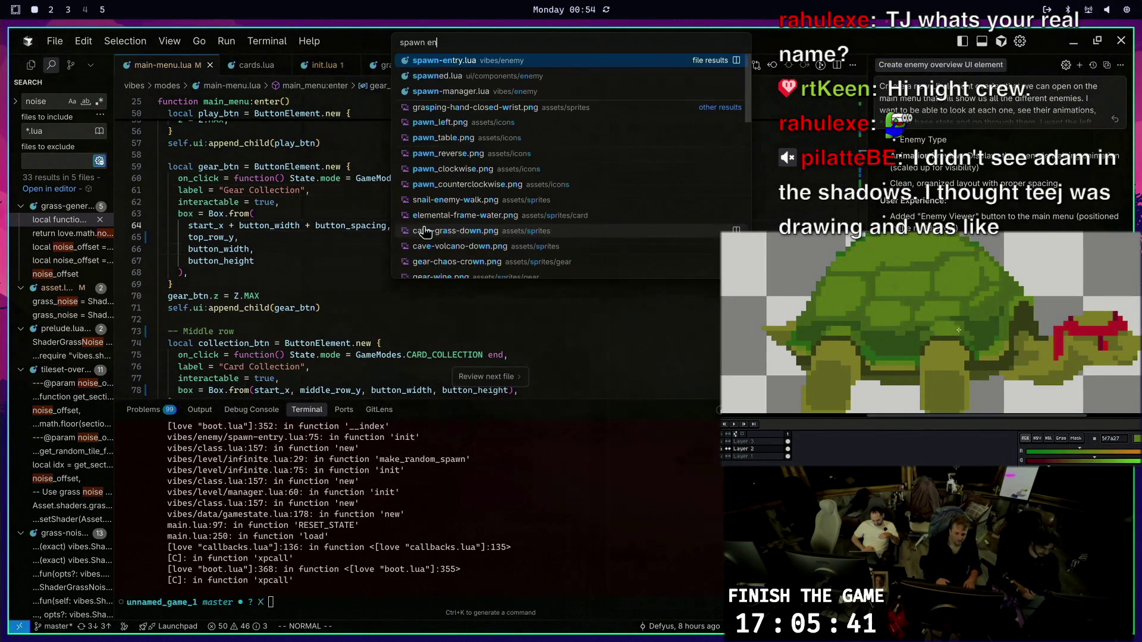
key("Down")
key("Return")
key("7")
key("4")
key("shift+g")
key("j")
key("w")
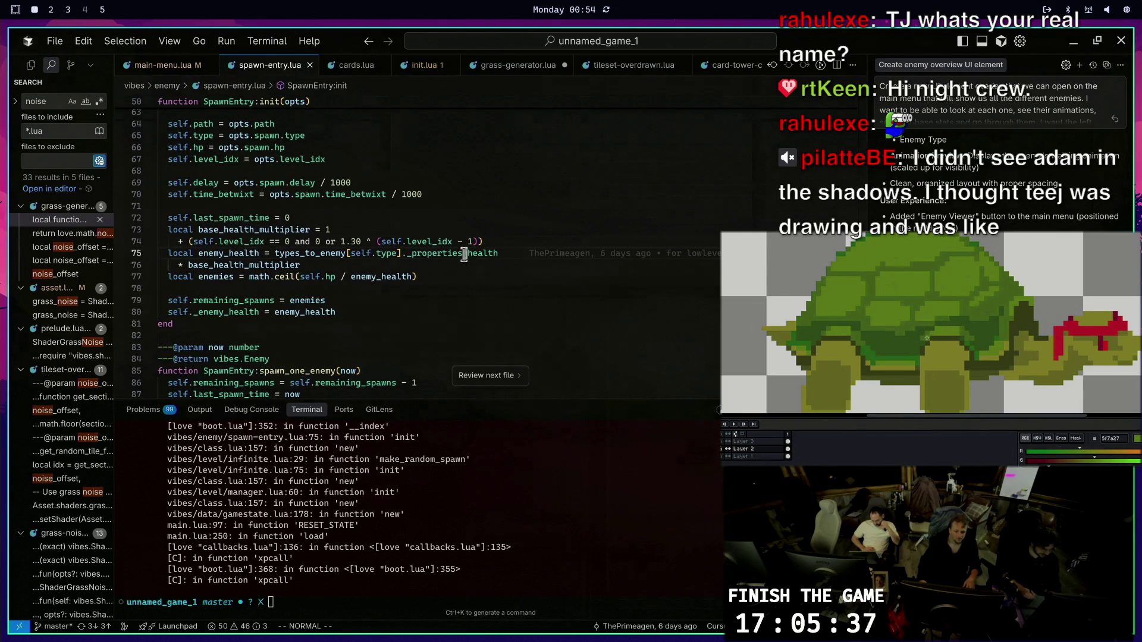
scroll(535, 255, "up", 10)
scroll(385, 252, "up", 7)
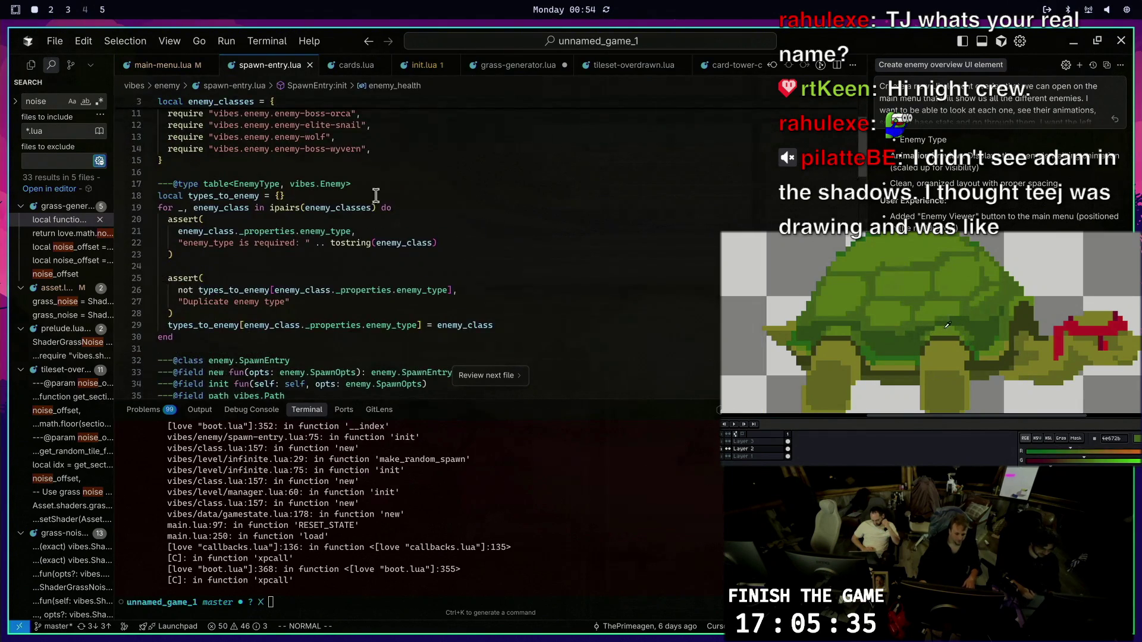
scroll(387, 253, "up", 4)
- Add require lines for enemy-orc-chief and enemy-orc-wheeler after the boss-wyvern entry
left_click(390, 253)
type("a\",")
key("Return")
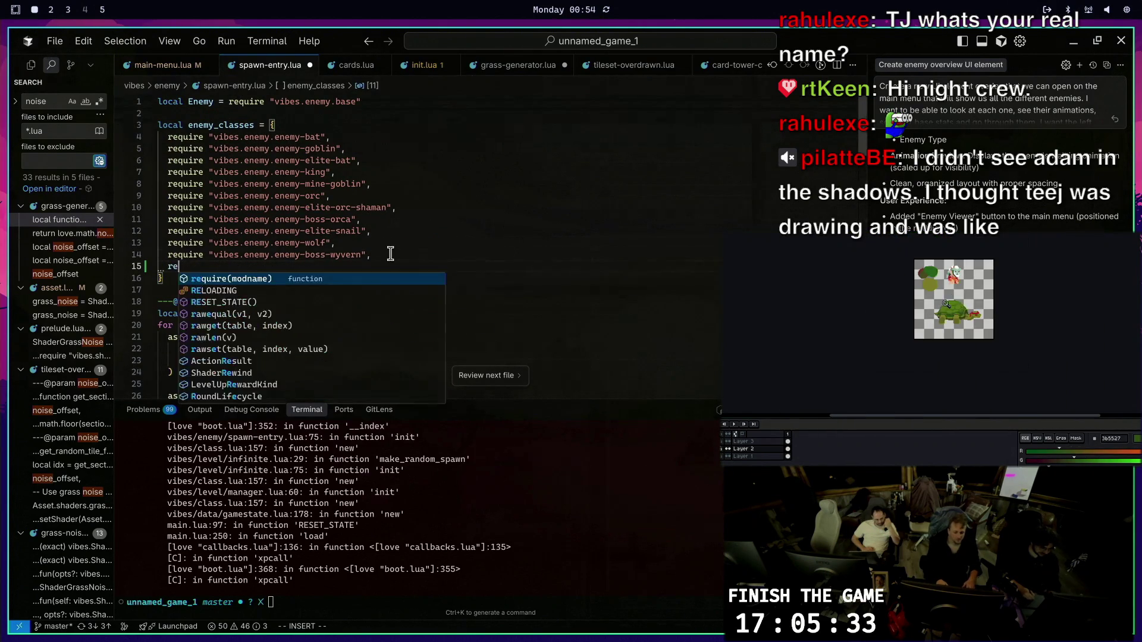
type("require \"")
key("Tab")
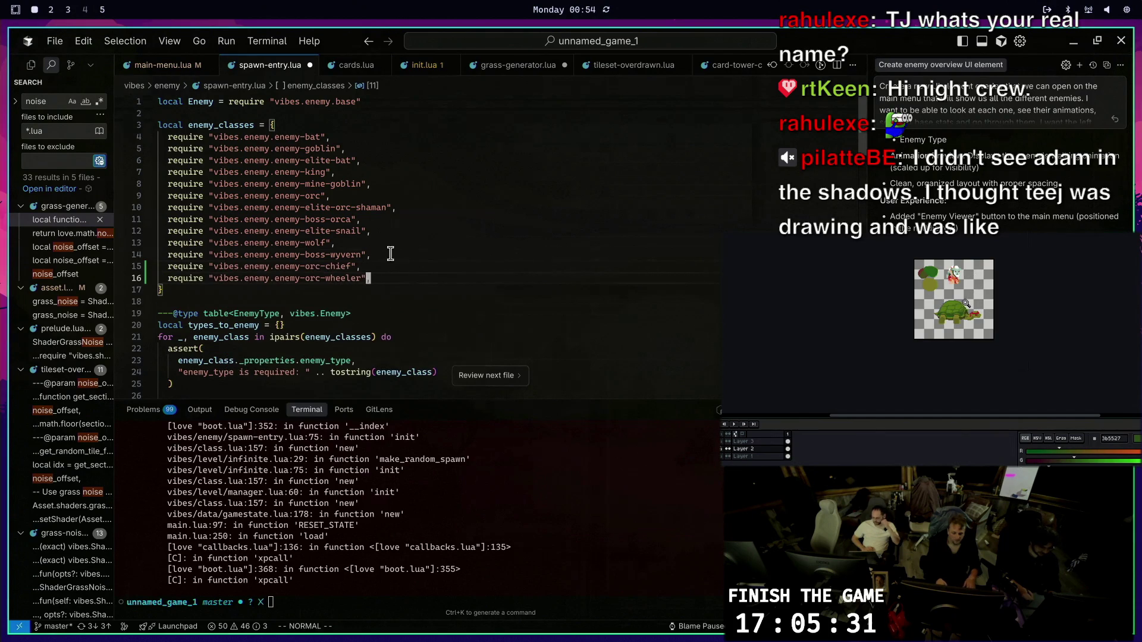
key("Escape")
- Save spawn-entry.lua with :w and relaunch the game with 'love .' in the terminal
type(":w")
key("Return")
key("ctrl+grave")
type("love .")
key("Return")
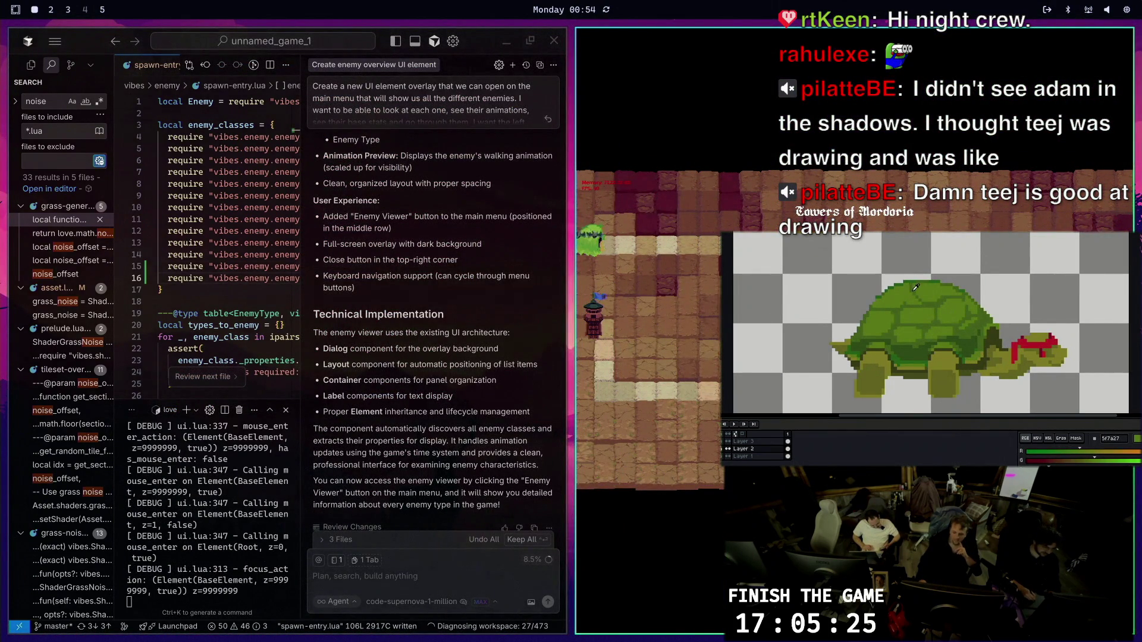
- Open the game's Enemy Viewer, which crashes, and close the error window
left_click(854, 333)
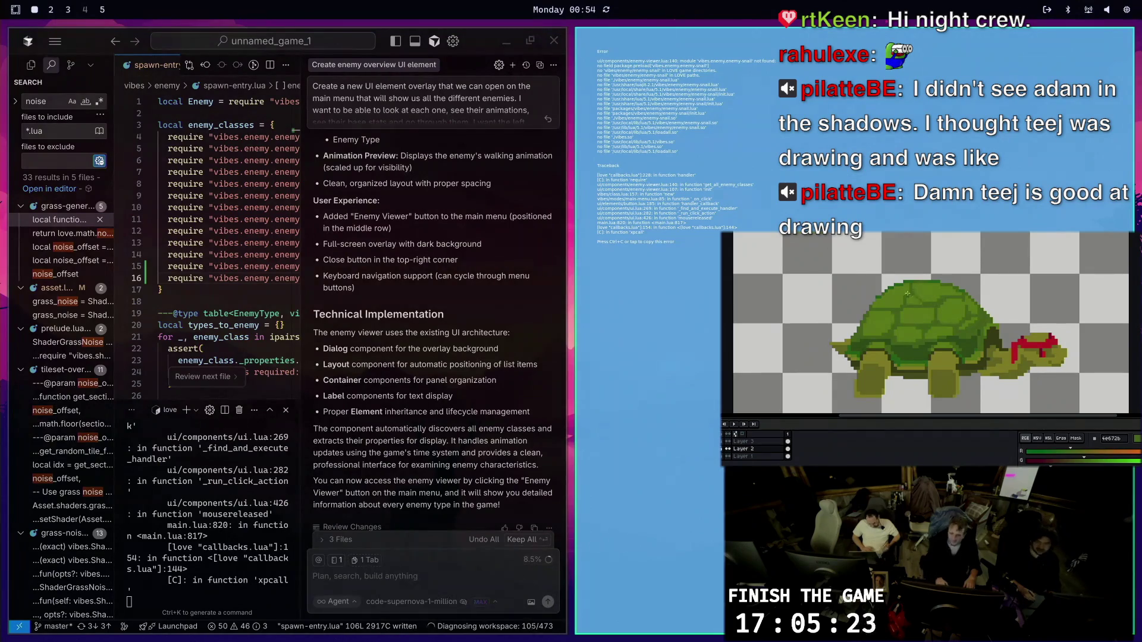
key("Escape")
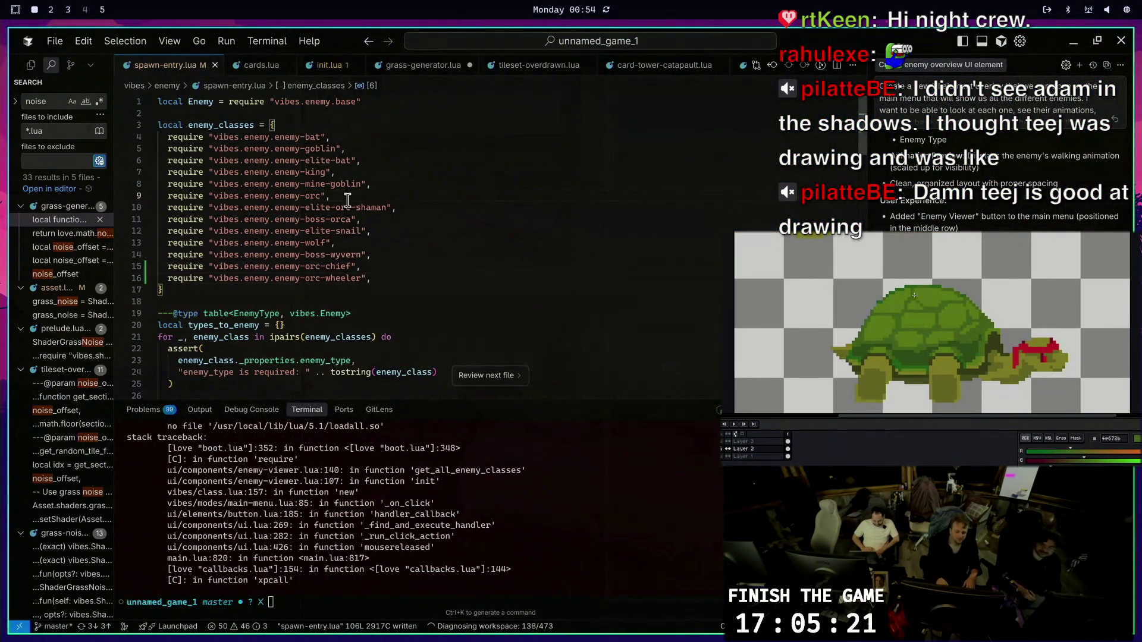
key("Down")
key("Down")
key("Down")
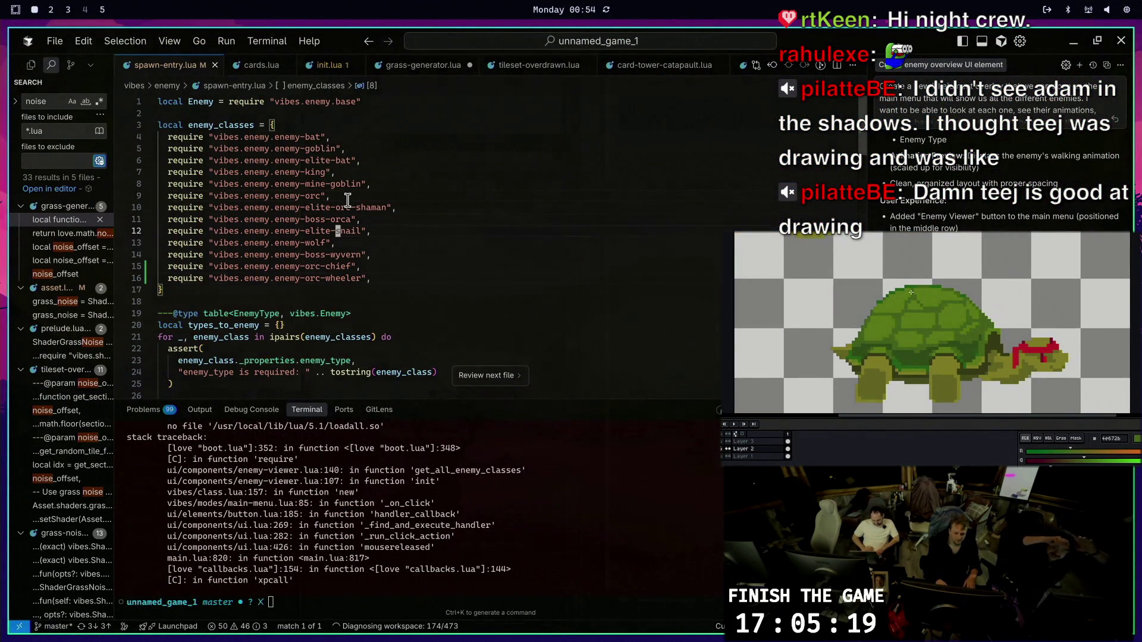
- Search the project for 'snail' files, then find the terminal error: module 'vibes.enemy.enemy-snail' not found
key("ctrl+p")
type("snail")
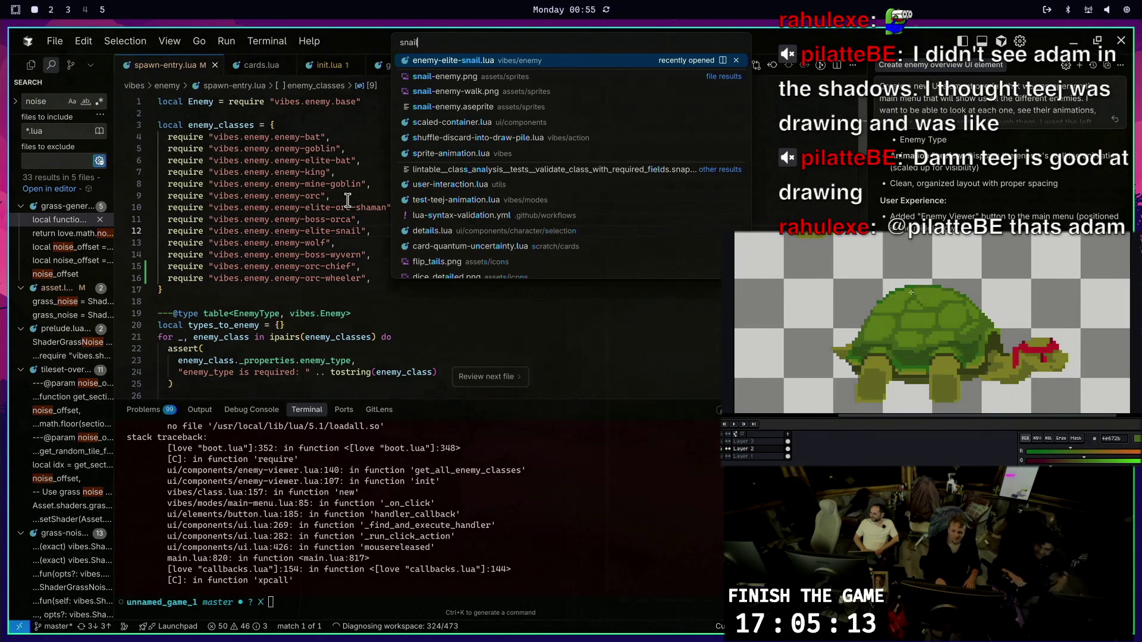
key("Escape")
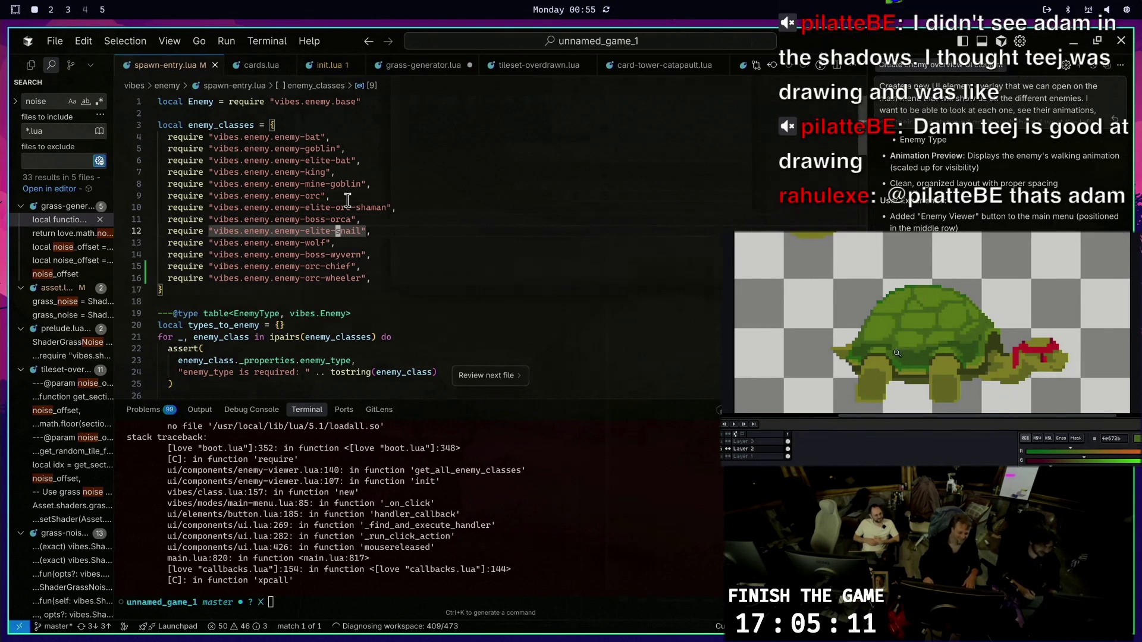
scroll(485, 561, "up", 2)
scroll(484, 562, "up", 2)
scroll(485, 562, "up", 2)
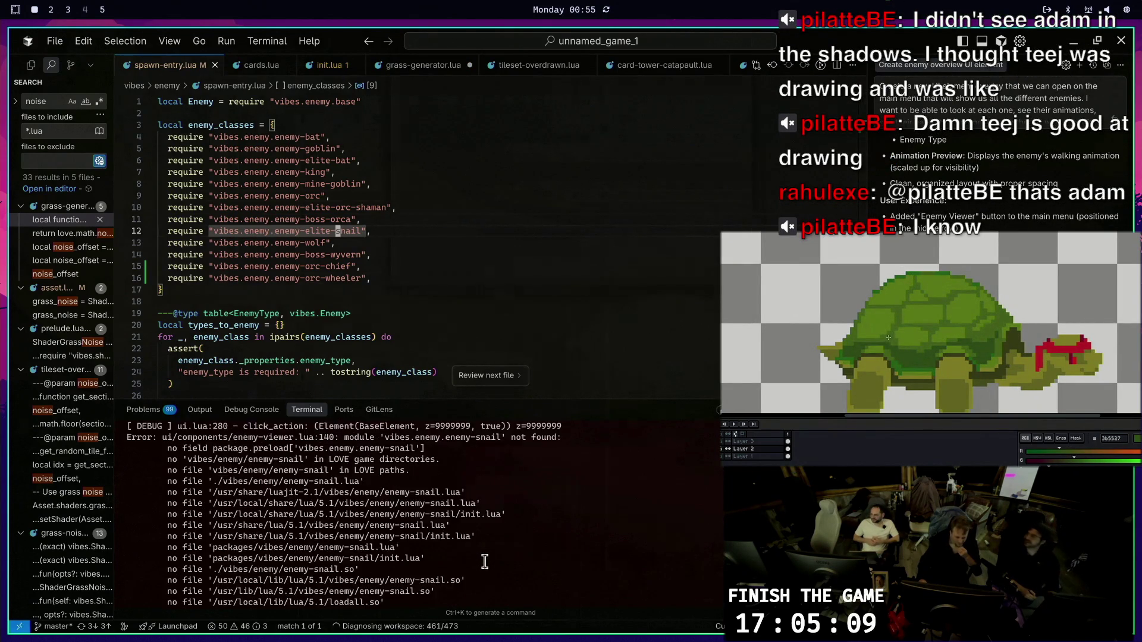
scroll(484, 562, "up", 2)
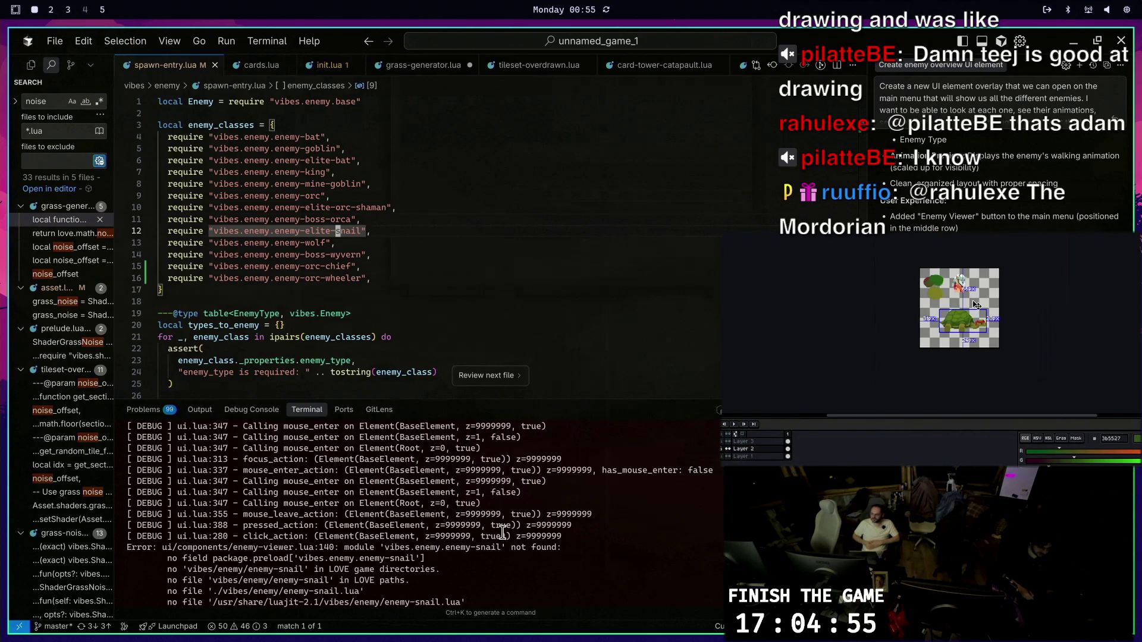
scroll(971, 308, "up", 4)
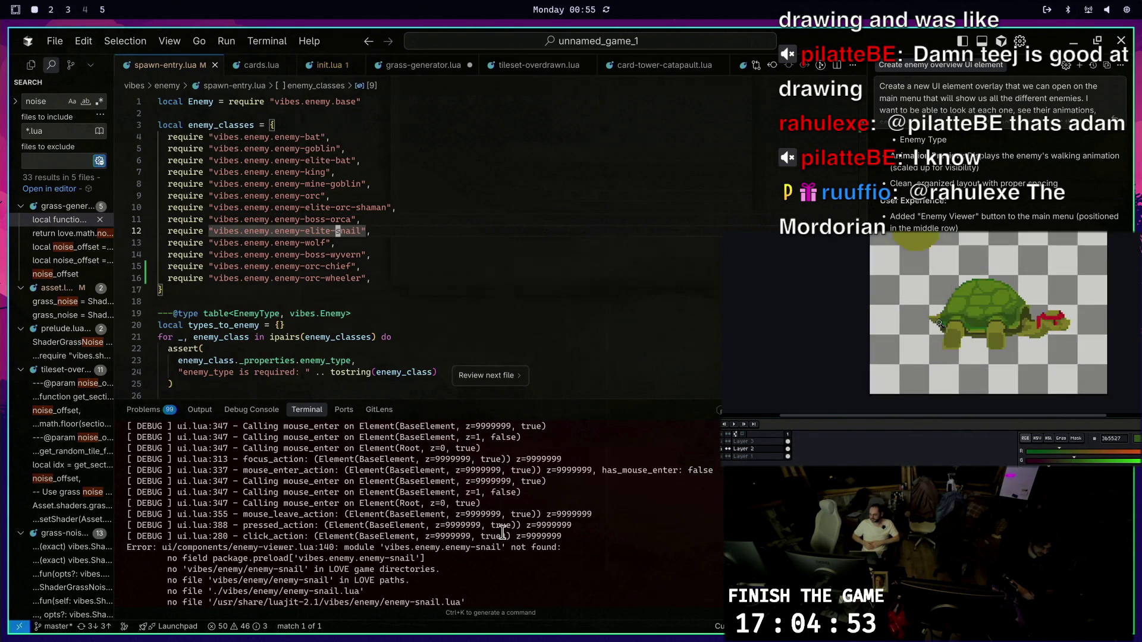
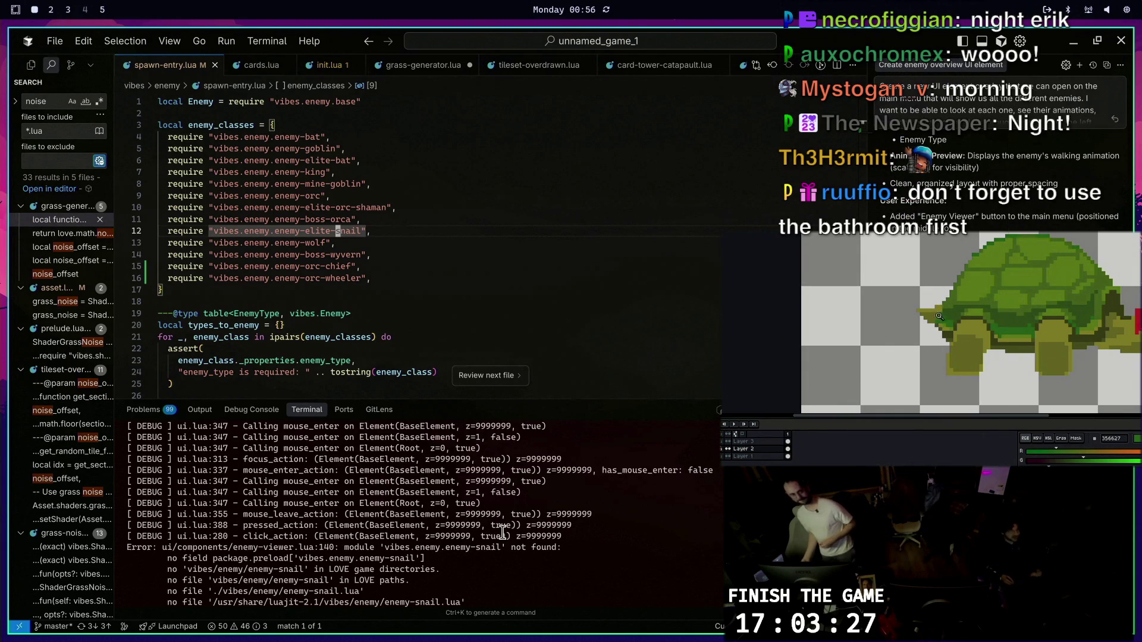
- Pan around the zoomed turtle sprite and sample the shell's green as the current colour
scroll(1008, 277, "down", 2)
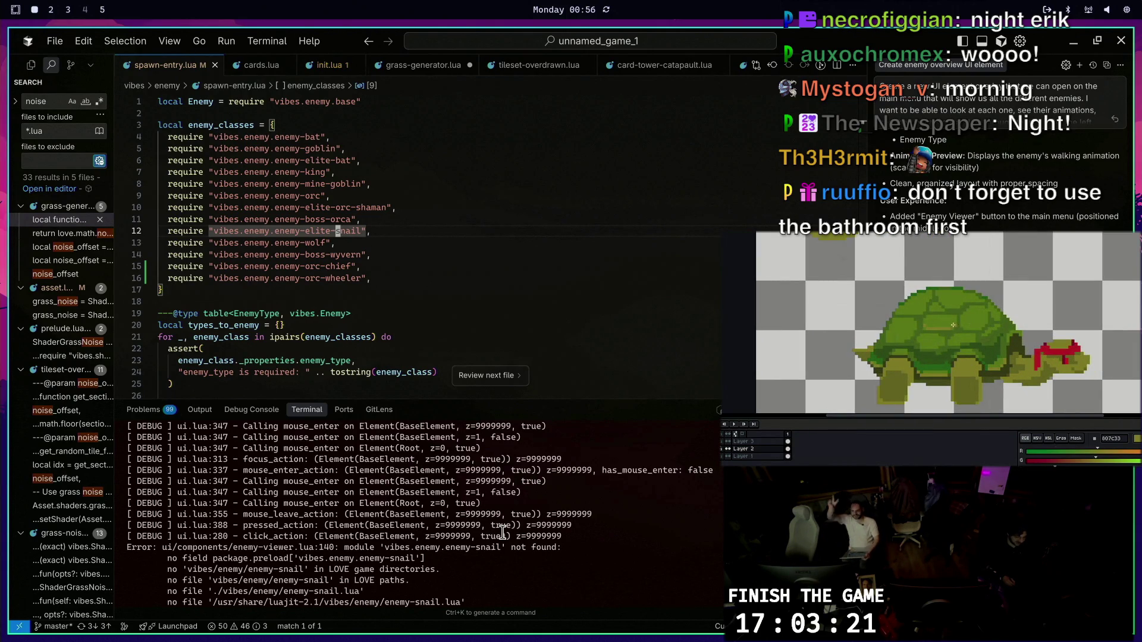
scroll(976, 294, "down", 2)
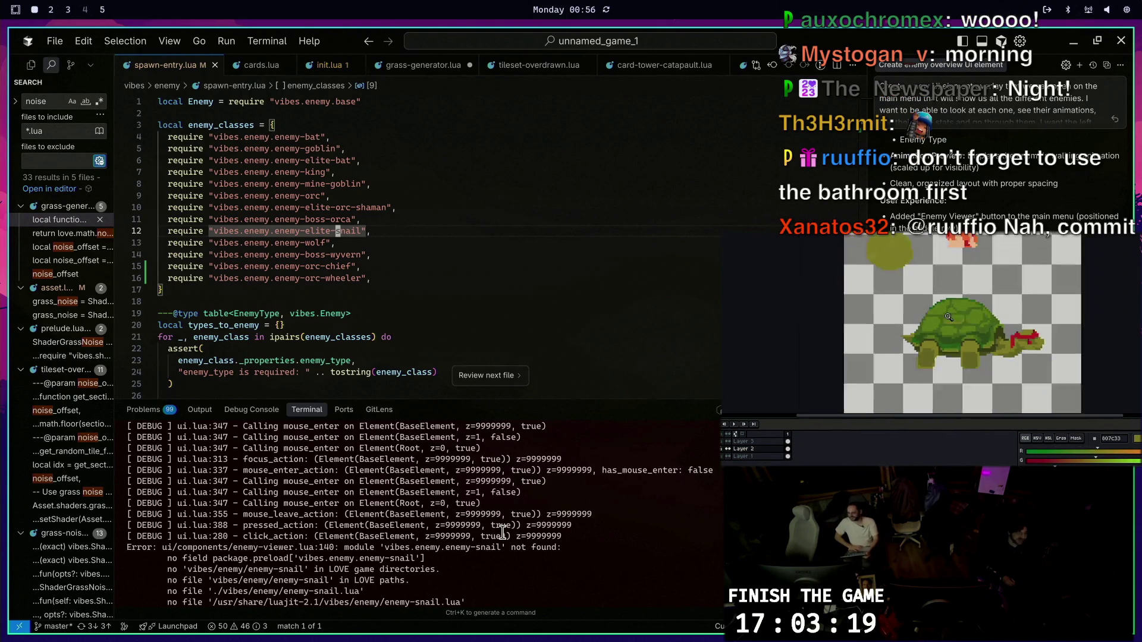
scroll(976, 294, "down", 1)
scroll(975, 294, "up", 2)
scroll(960, 315, "up", 1)
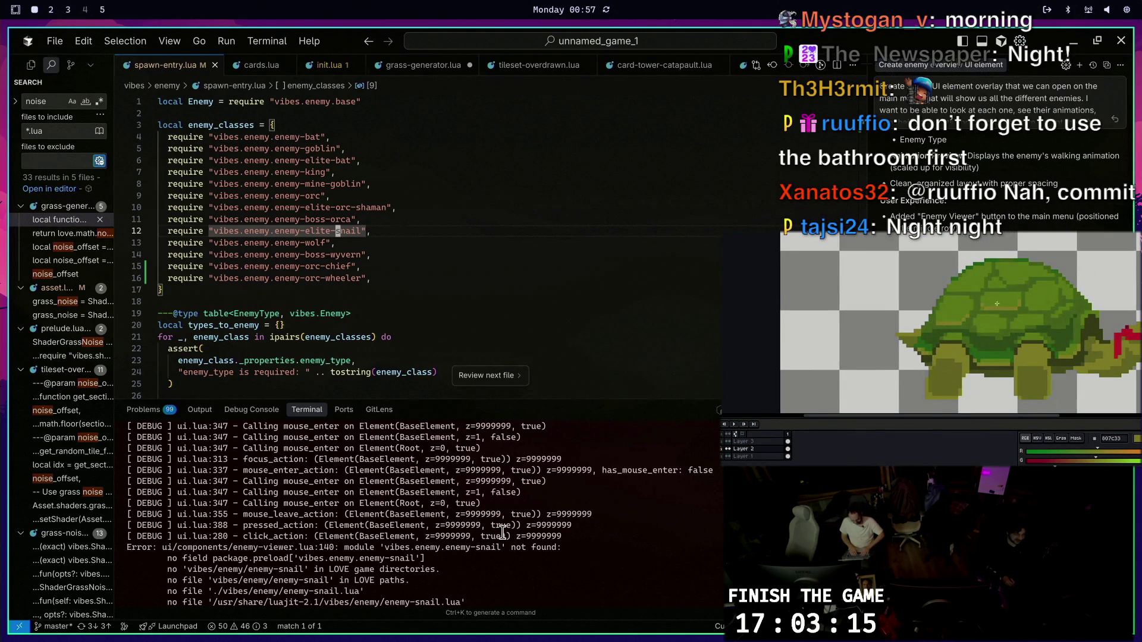
left_click_drag(997, 303, 1004, 323)
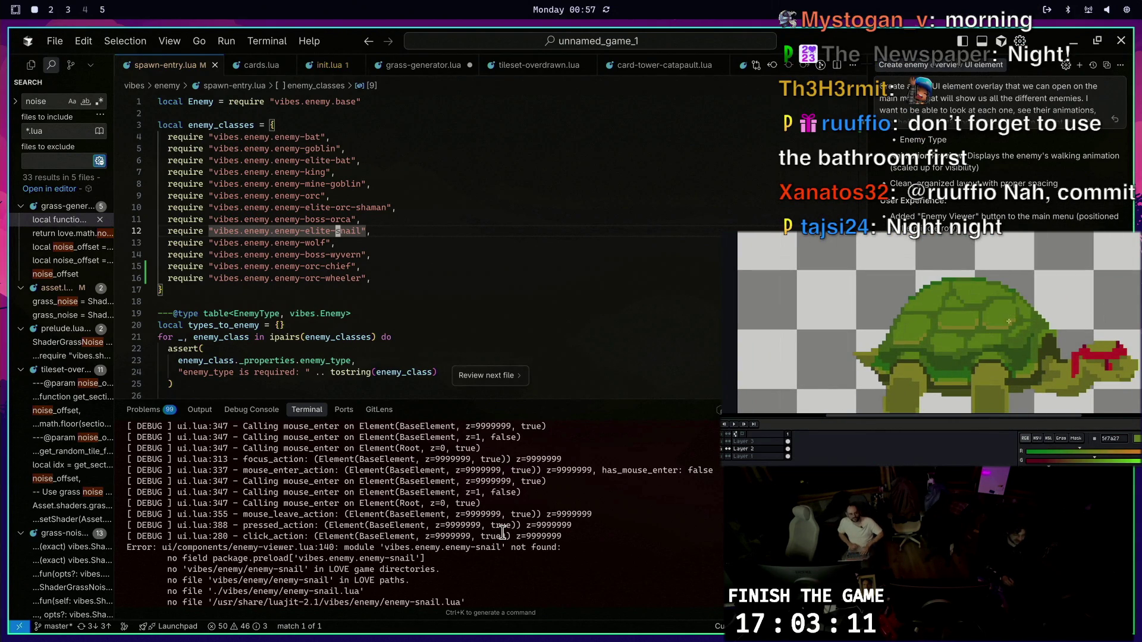
scroll(1010, 314, "down", 2)
scroll(1004, 321, "up", 2)
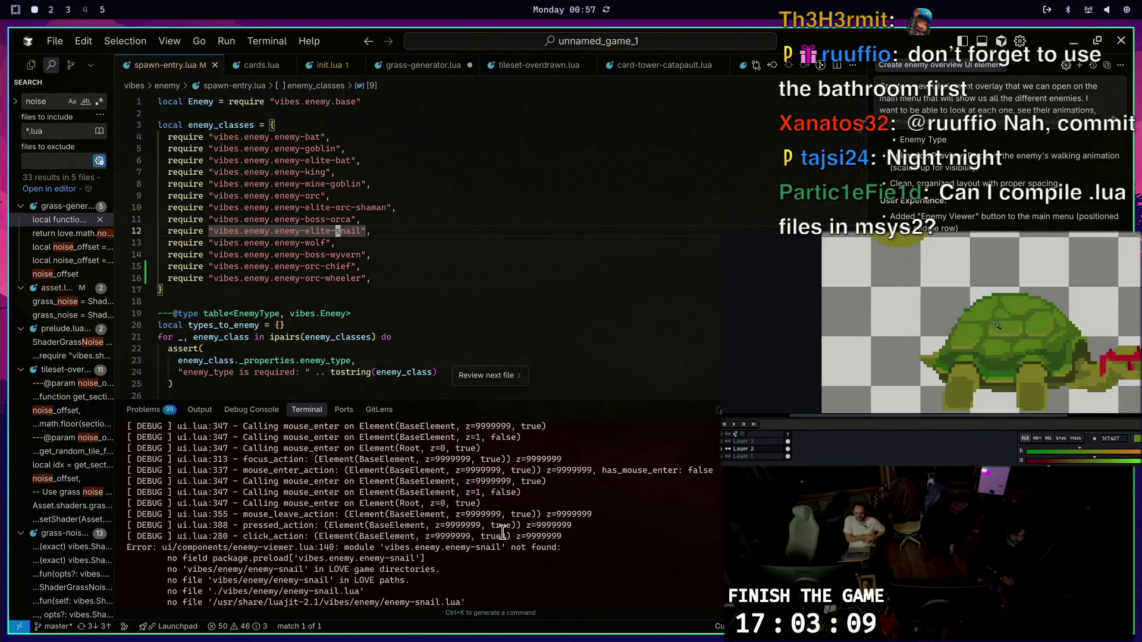
scroll(999, 333, "up", 2)
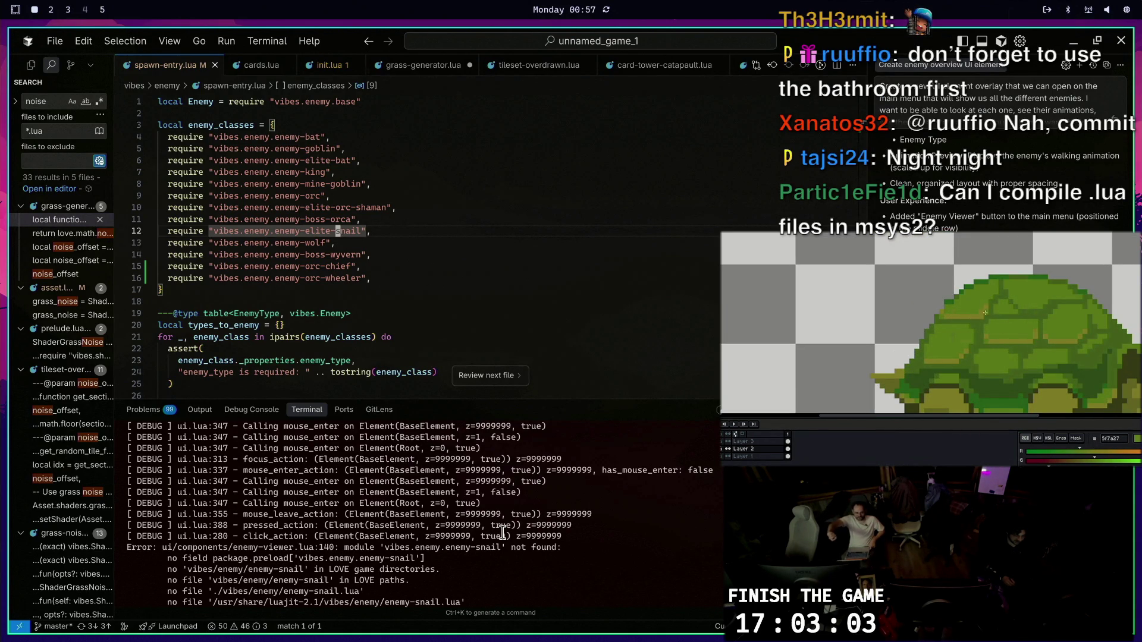
scroll(986, 316, "down", 3)
scroll(980, 306, "up", 2)
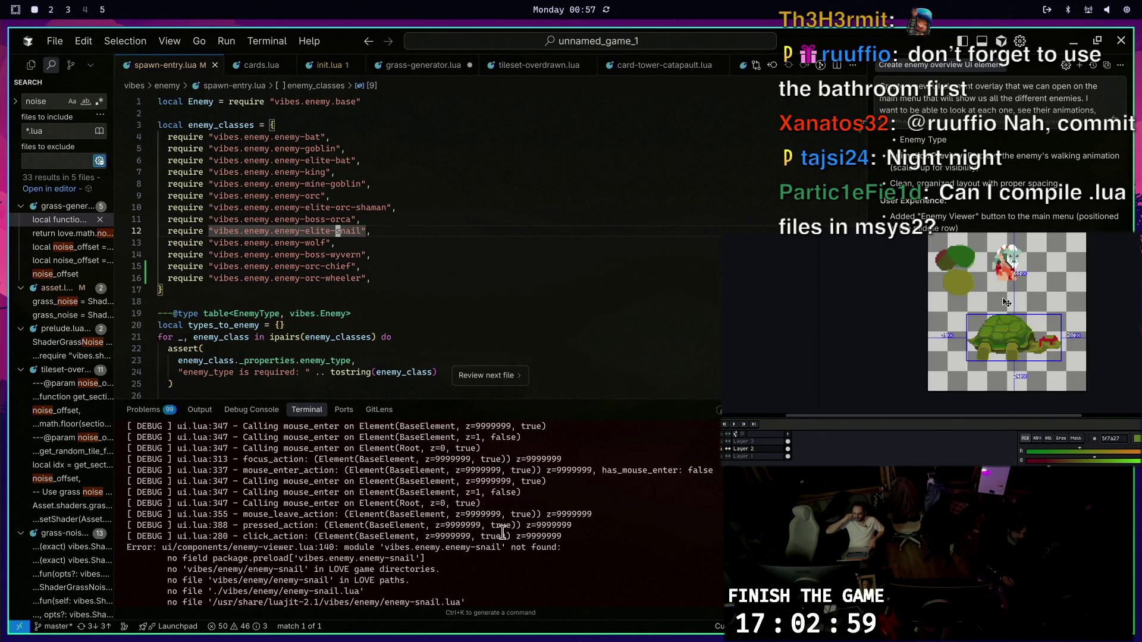
scroll(978, 342, "up", 3)
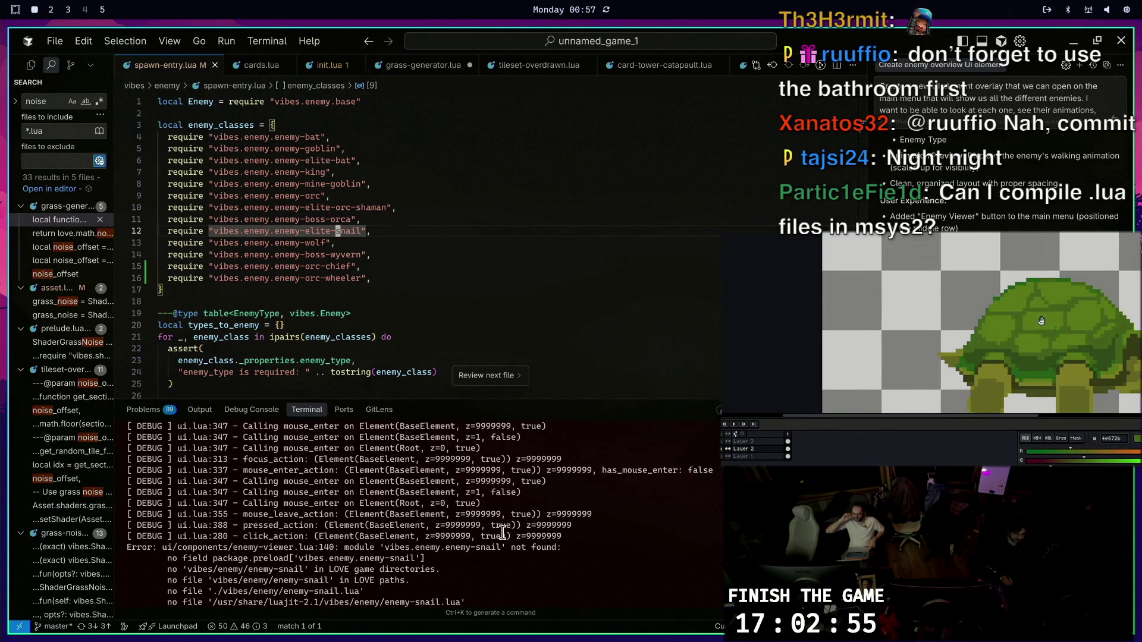
left_click_drag(1041, 321, 984, 320)
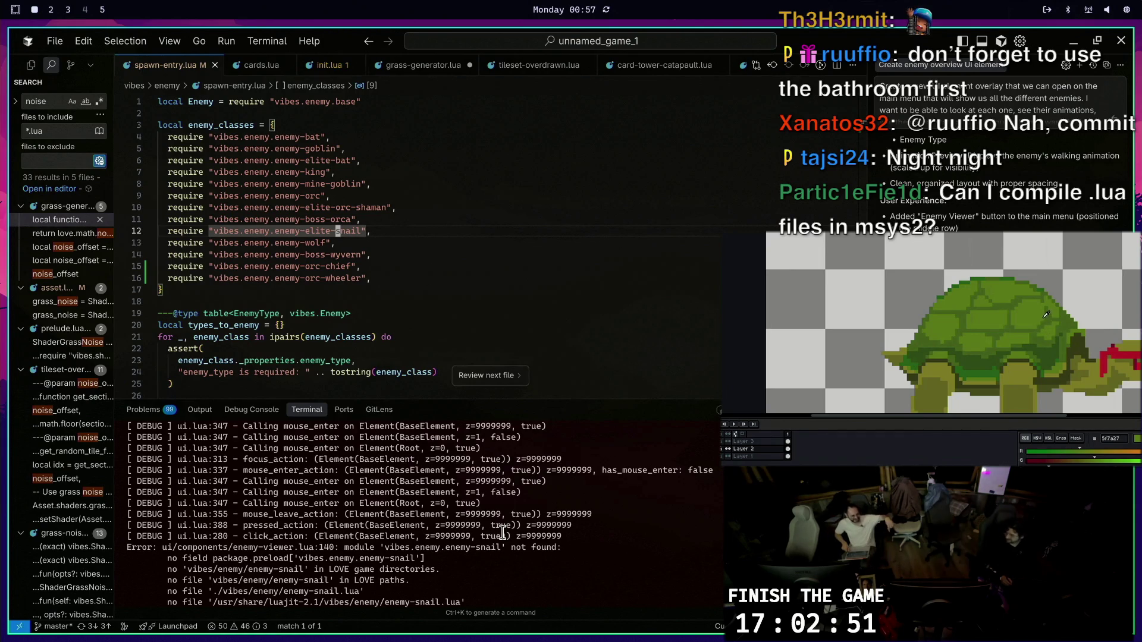
left_click(1057, 323, "alt")
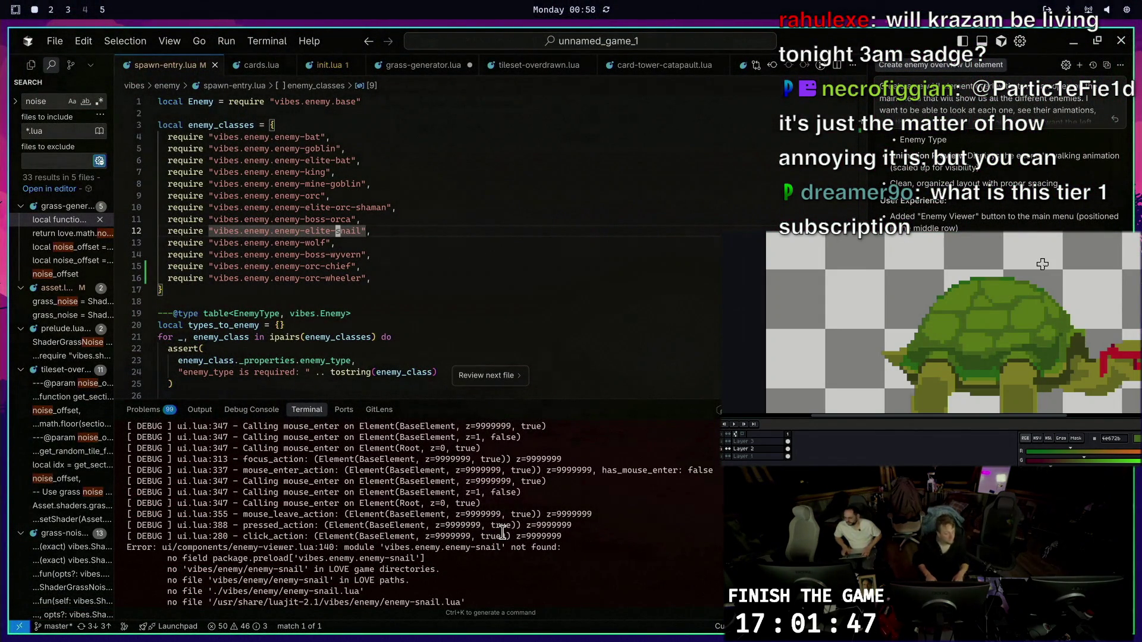
- Search the project for 'emy.enemy-sna' and open the match in enemy-viewer.lua
left_click(467, 255)
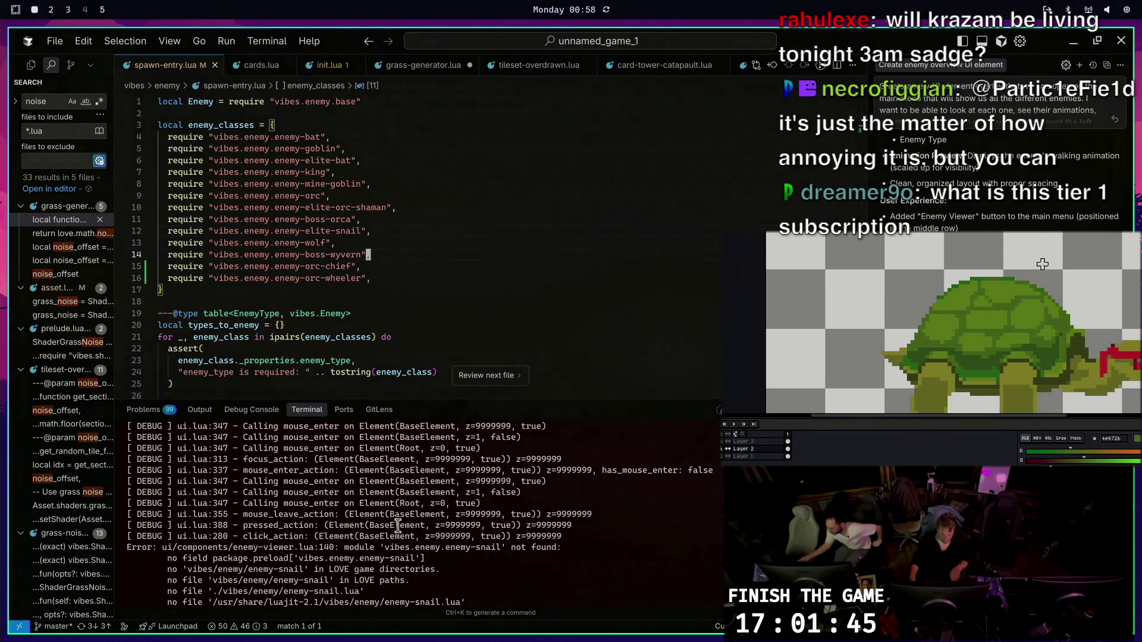
left_click(543, 277)
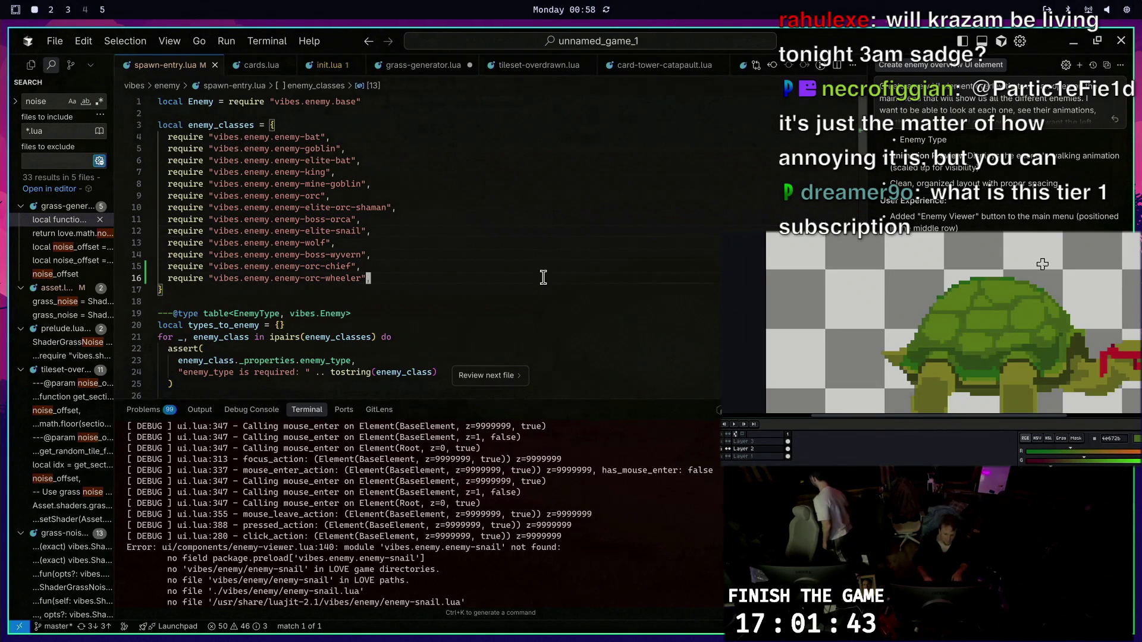
key("ctrl+shift+f")
type("es.ene")
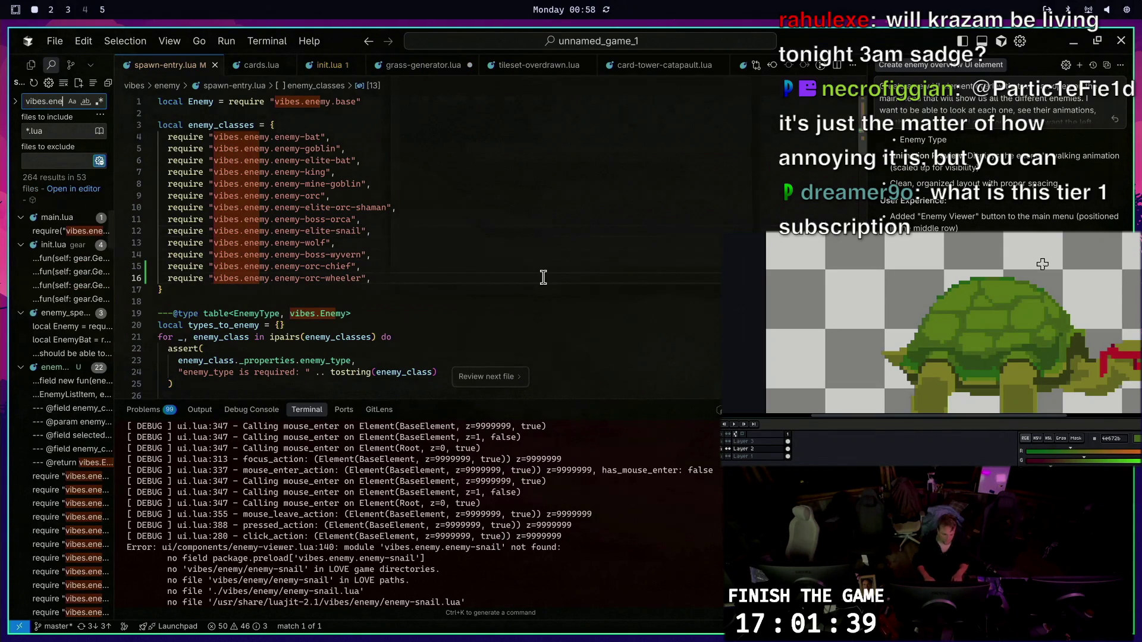
type("my.enemy")
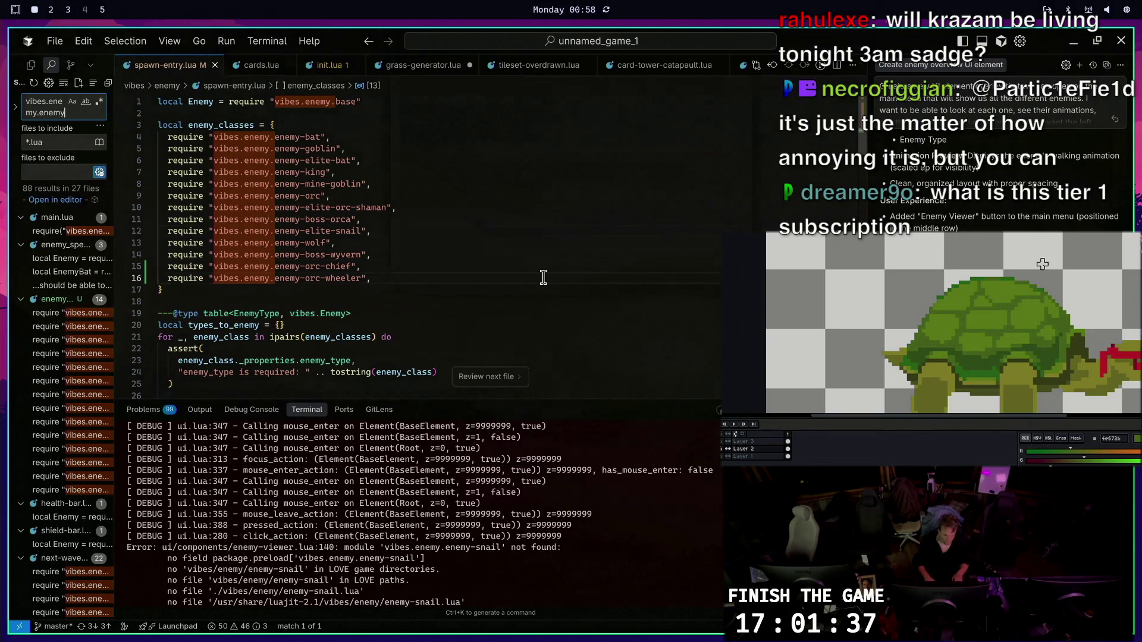
type("-sna")
key("Down")
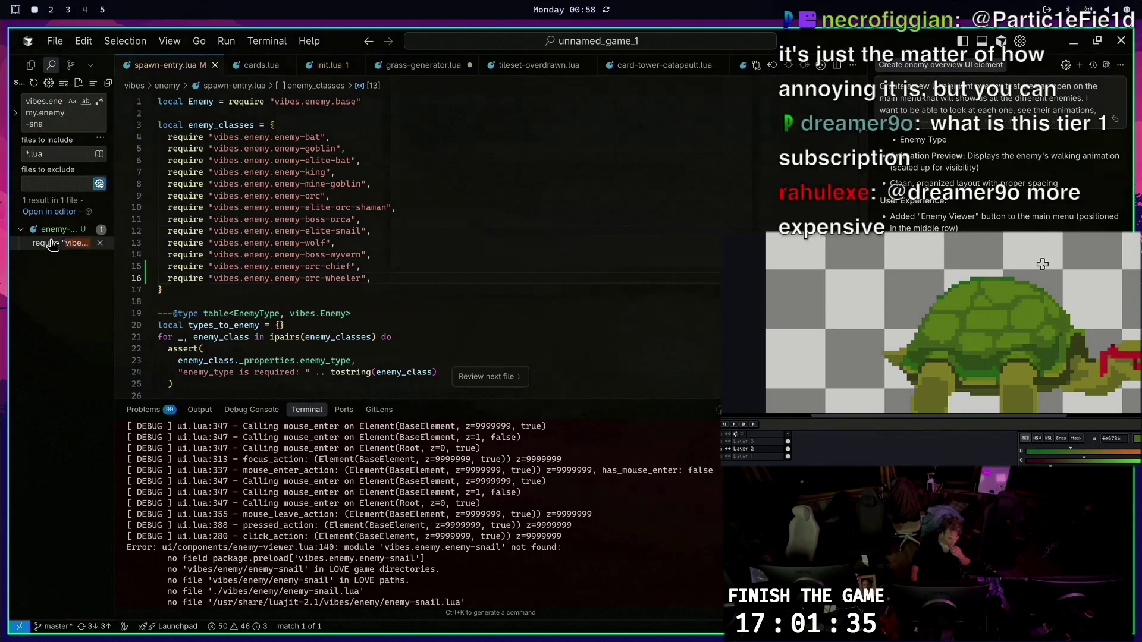
key("Return")
- Delete the enemy-snail require line, save enemy-viewer.lua, and relaunch the game with love
left_click(339, 252)
scroll(361, 286, "down", 5)
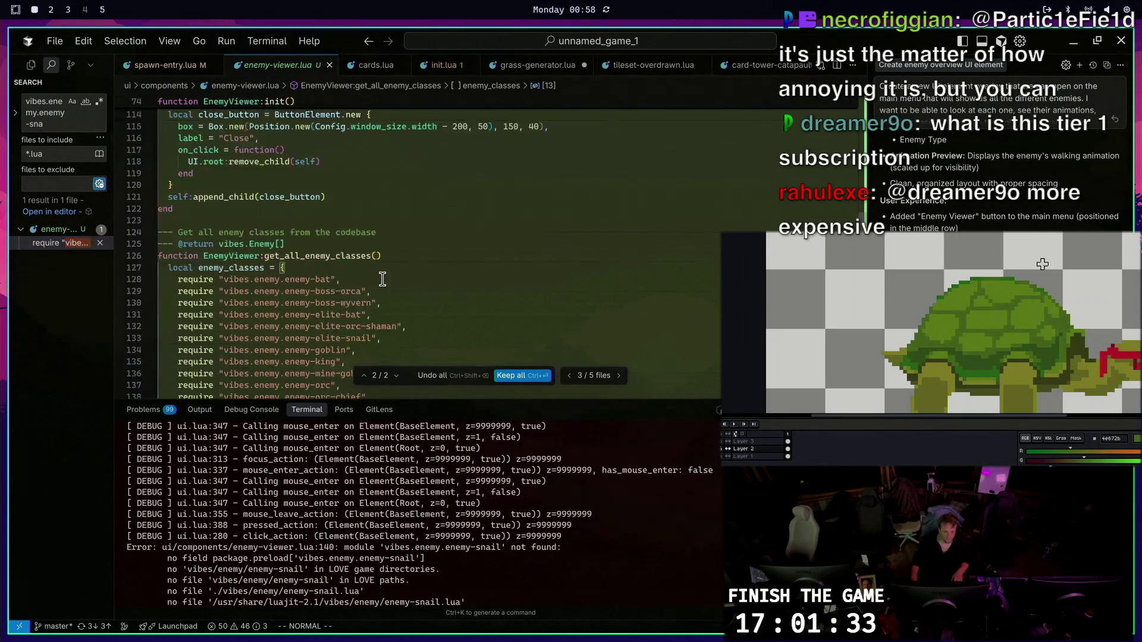
scroll(342, 364, "down", 3)
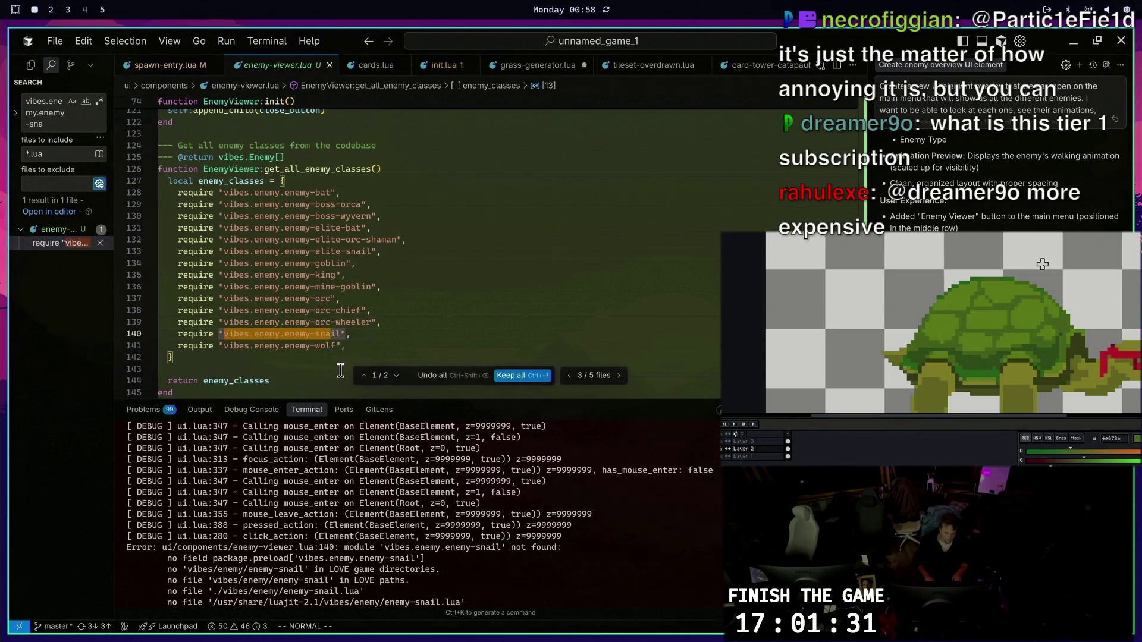
key("d")
key("d")
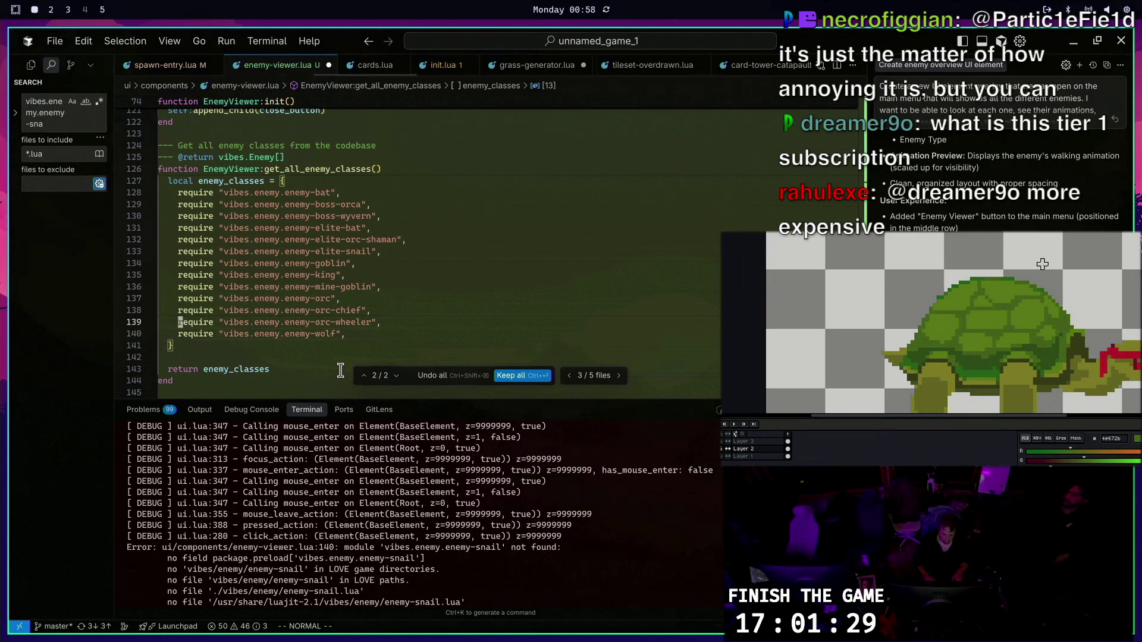
type(":w")
key("Return")
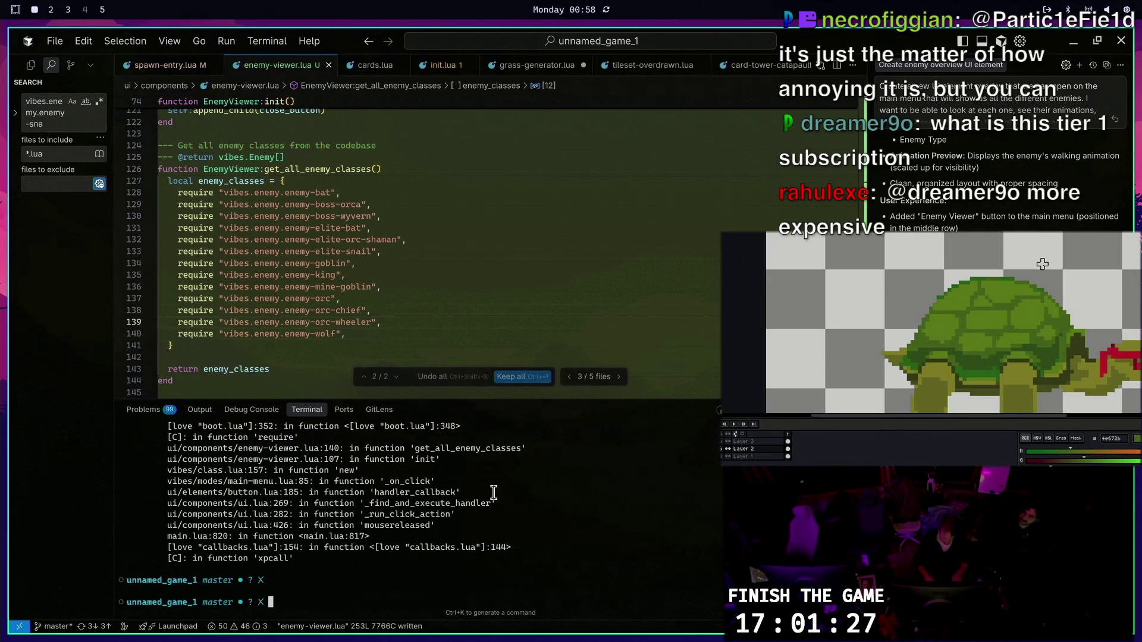
type("love .")
key("Return")
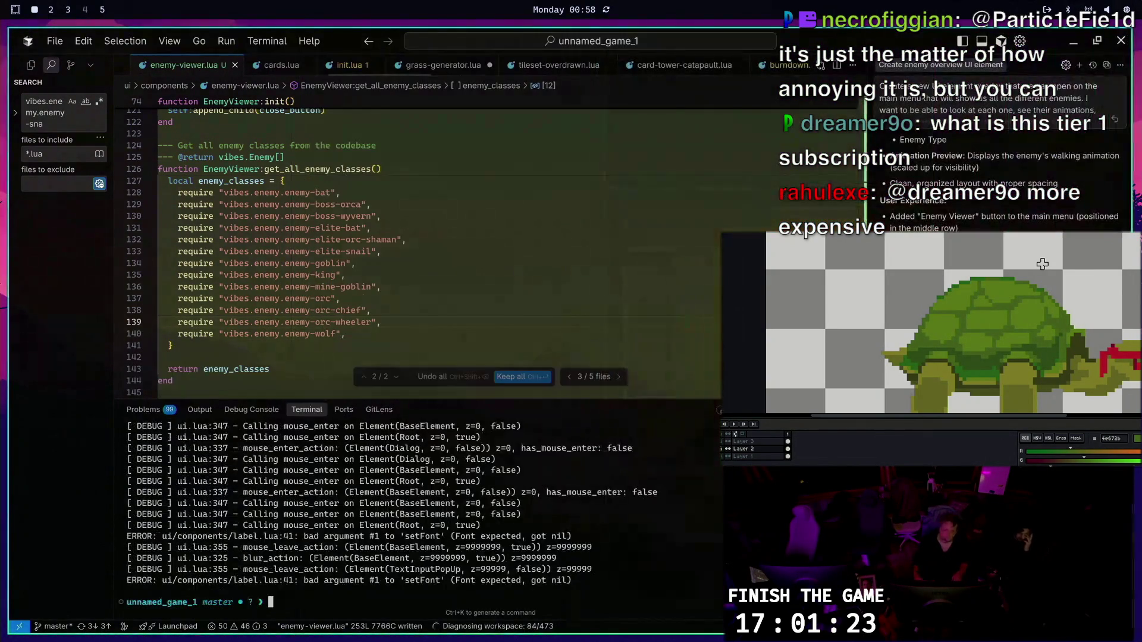
left_click(553, 271)
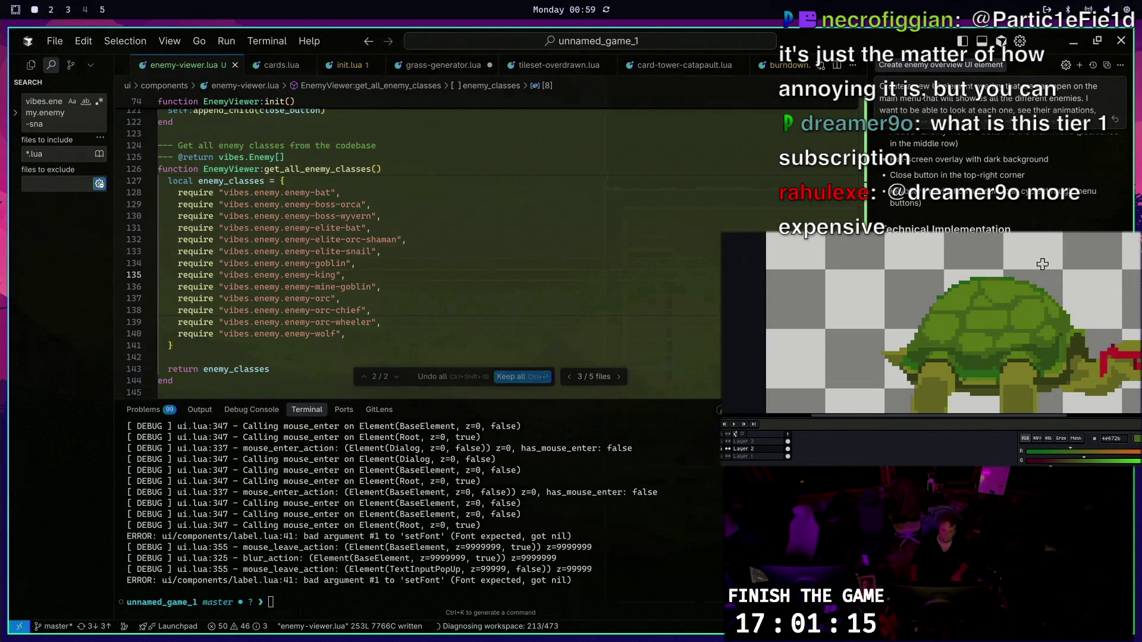
- Keep all the agent's pending edits and open spawn-entry.lua through the file finder
key("ctrl+Return")
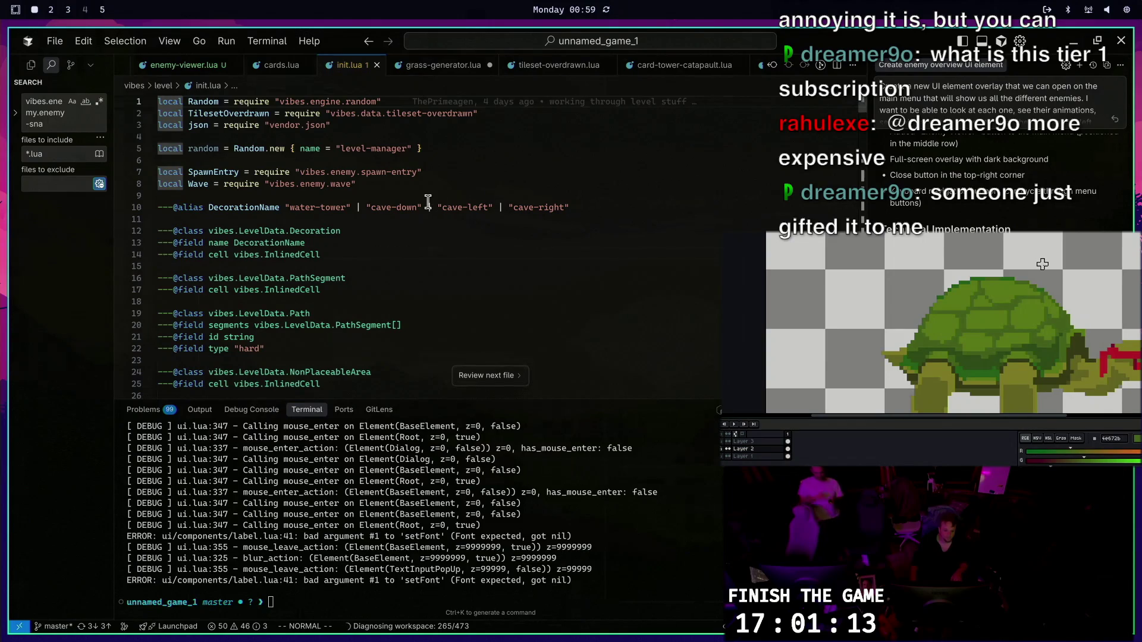
key("ctrl+p")
key("Return")
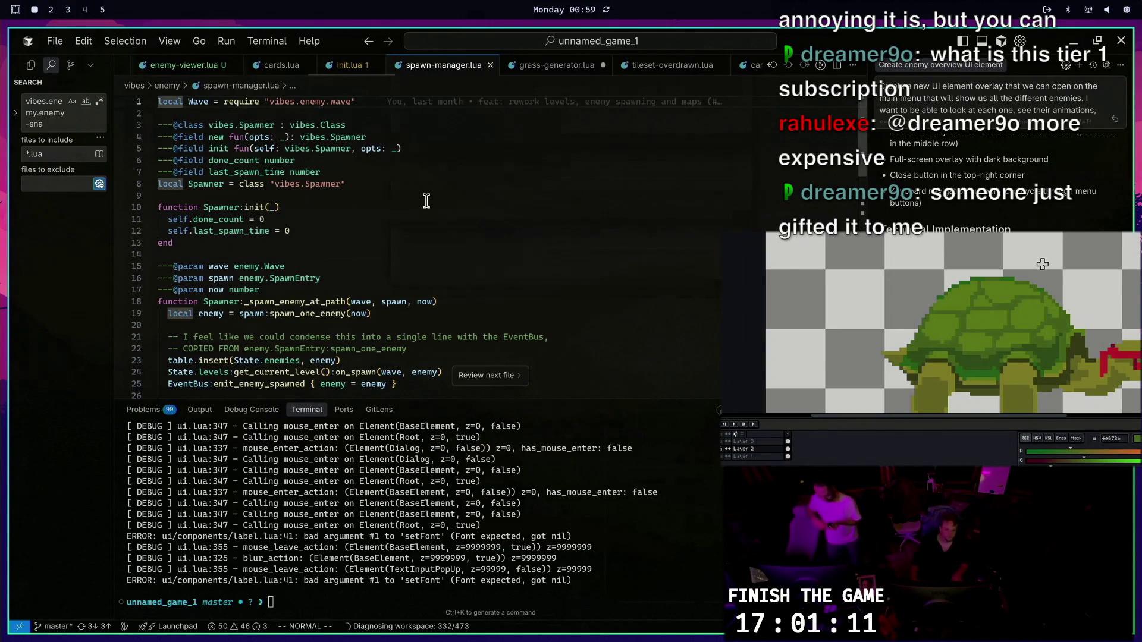
key("ctrl+p")
type("spaw")
key("Down")
key("Return")
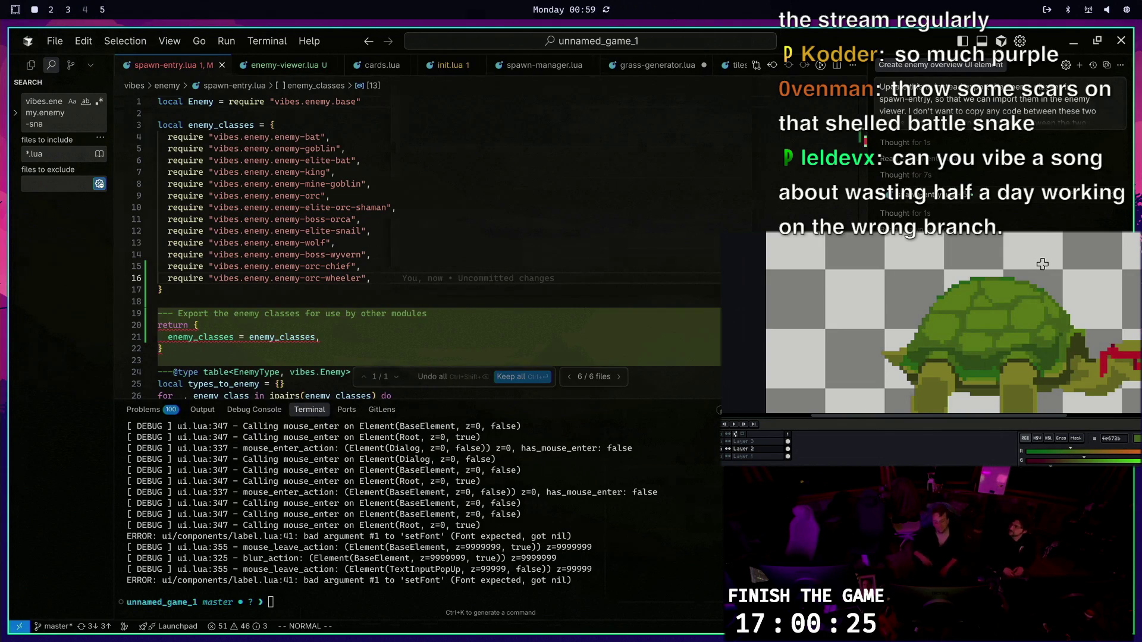
scroll(510, 263, "down", 20)
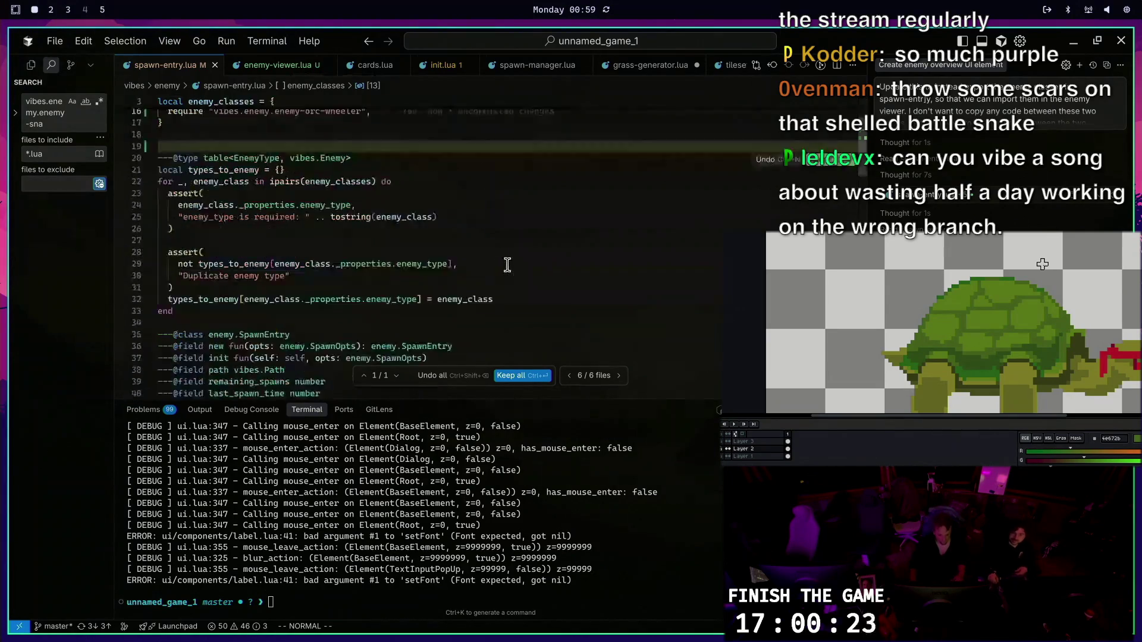
scroll(511, 263, "up", 5)
scroll(508, 262, "up", 5)
scroll(506, 260, "up", 5)
scroll(500, 258, "up", 5)
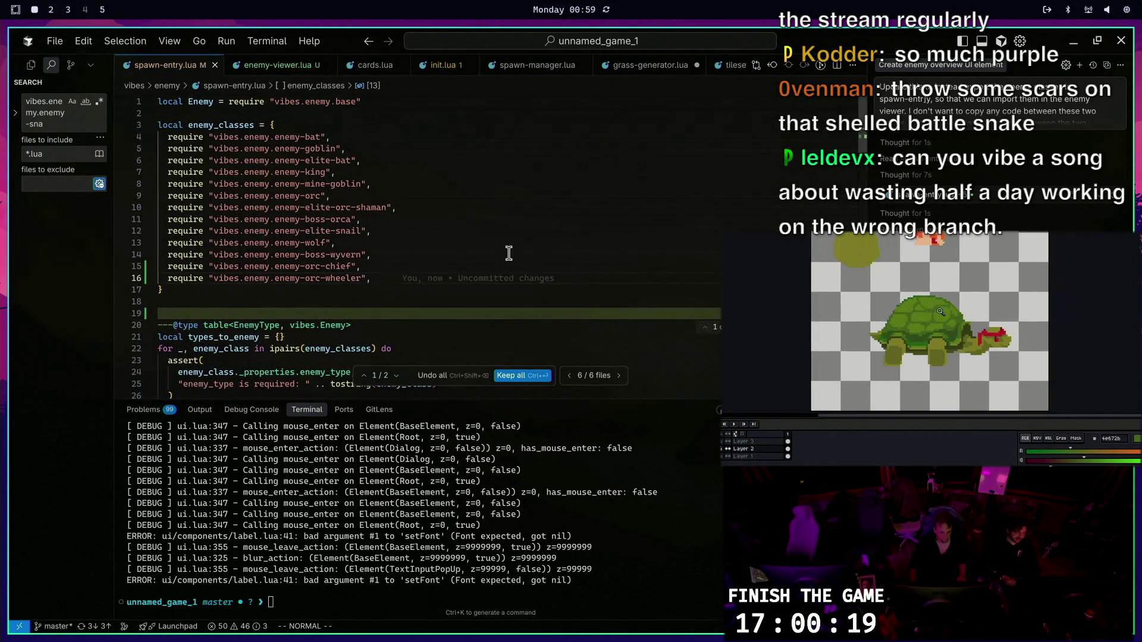
scroll(506, 255, "down", 4)
scroll(511, 254, "down", 6)
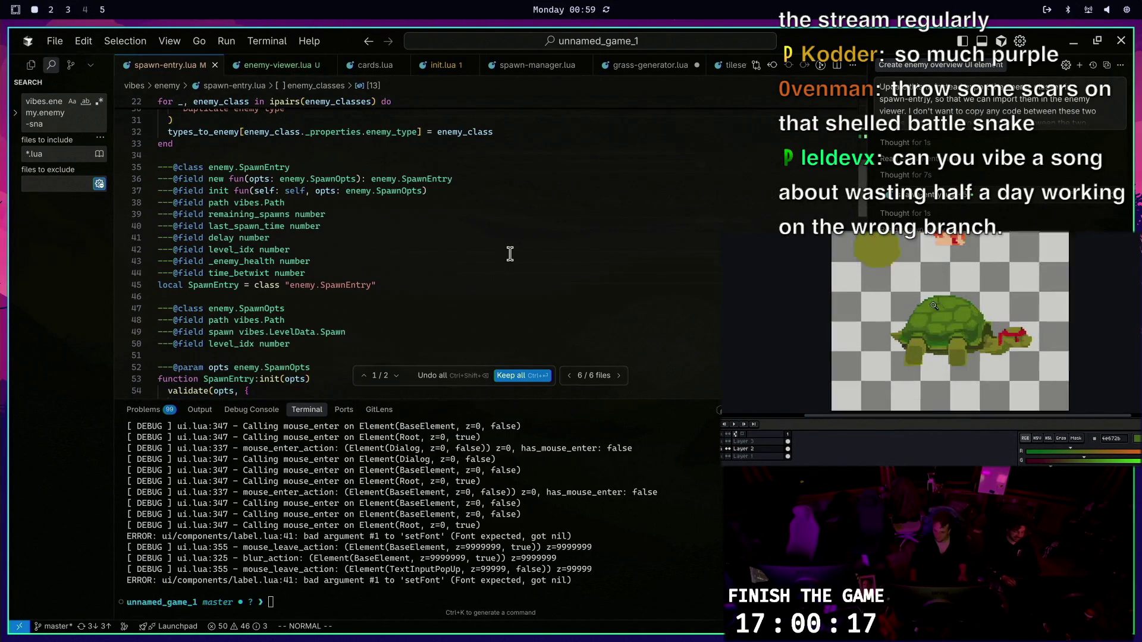
scroll(510, 254, "down", 5)
scroll(509, 254, "down", 5)
scroll(509, 254, "down", 4)
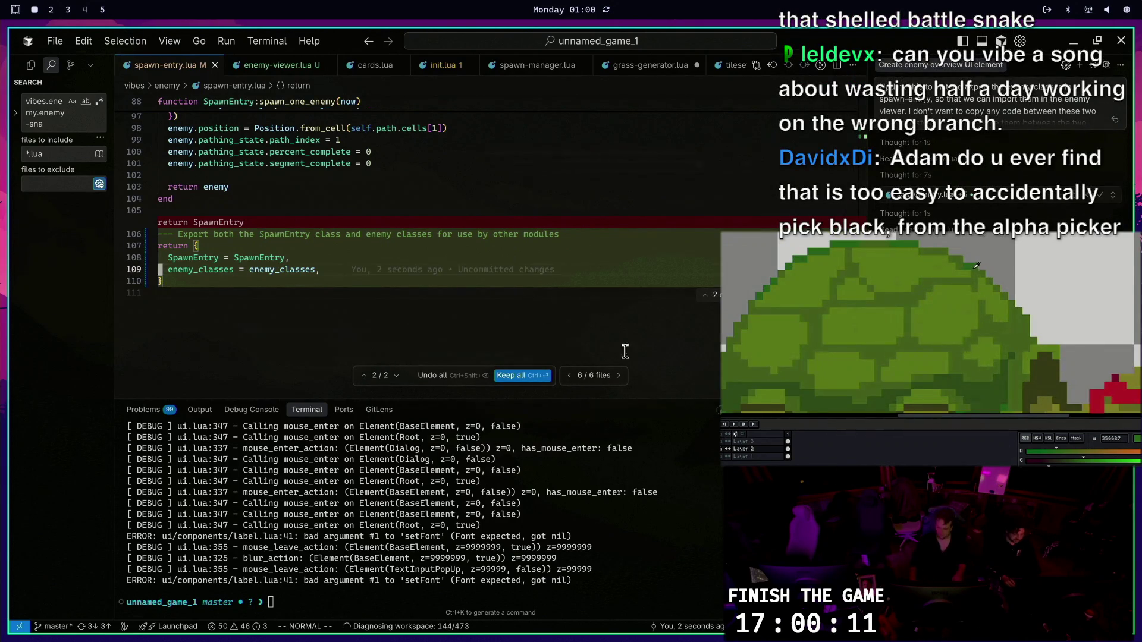
left_click(1117, 120)
left_click(645, 214)
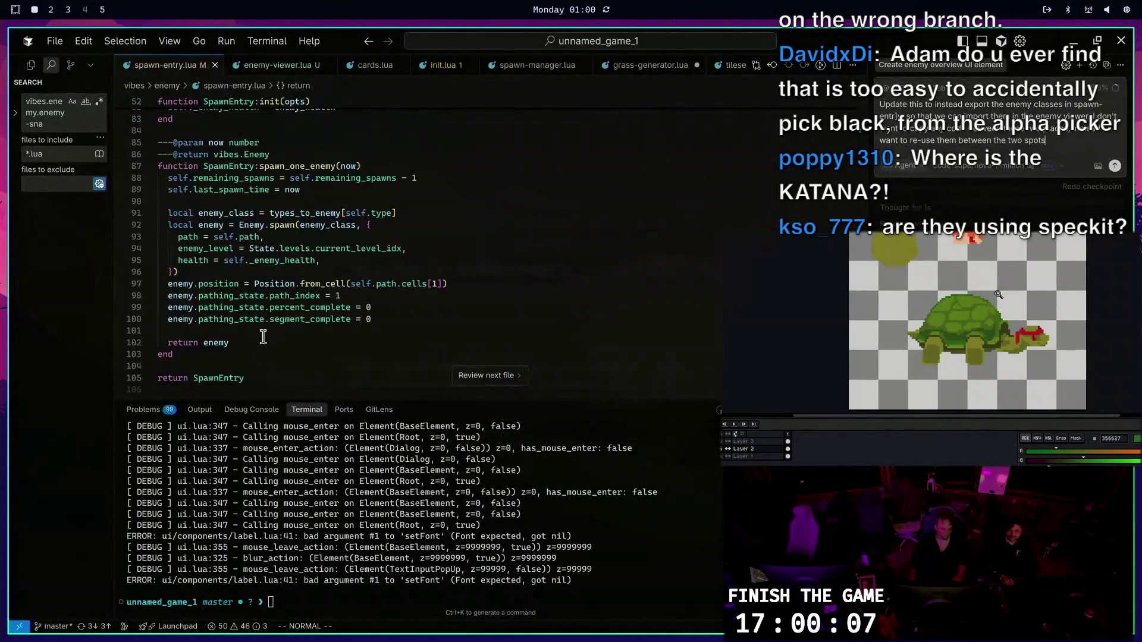
scroll(264, 337, "up", 10)
scroll(282, 195, "up", 4)
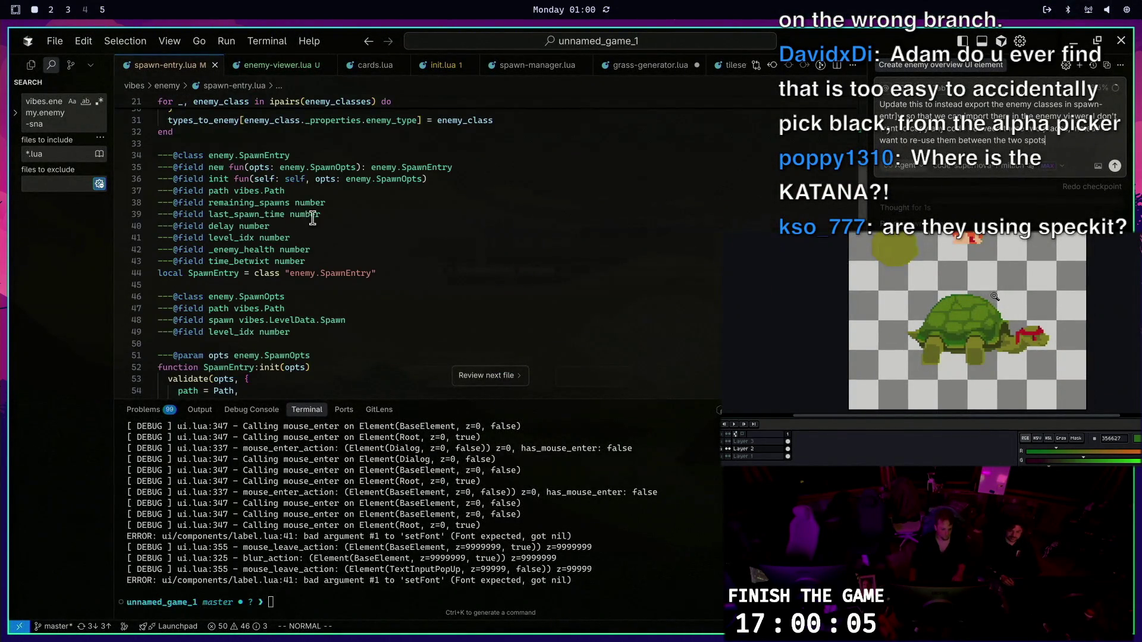
scroll(255, 262, "up", 6)
scroll(309, 254, "up", 4)
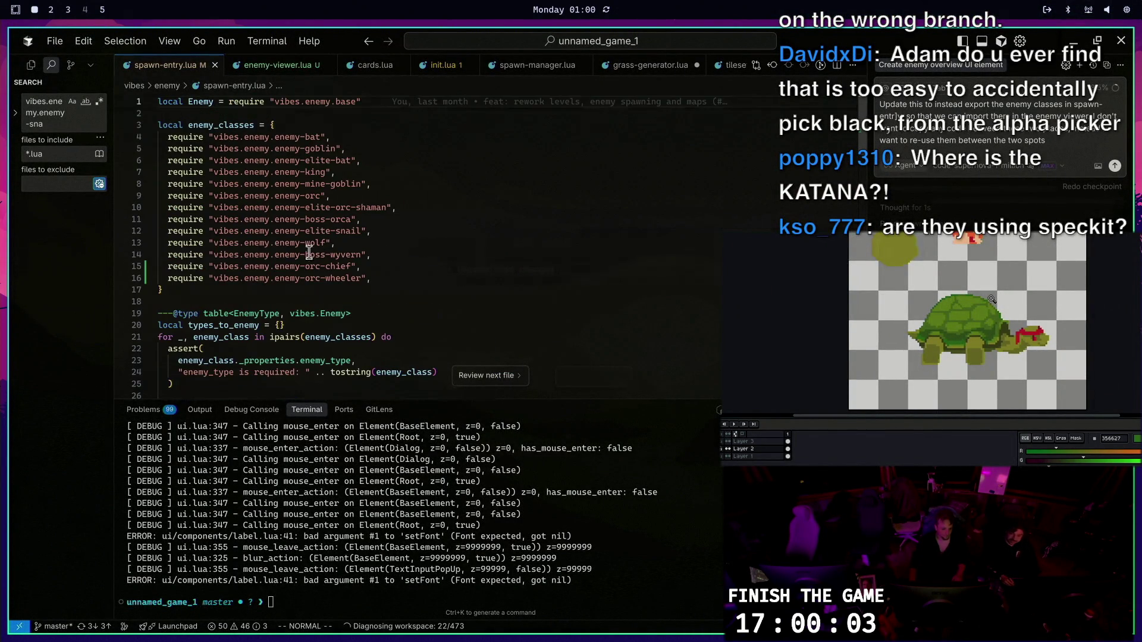
left_click(242, 125)
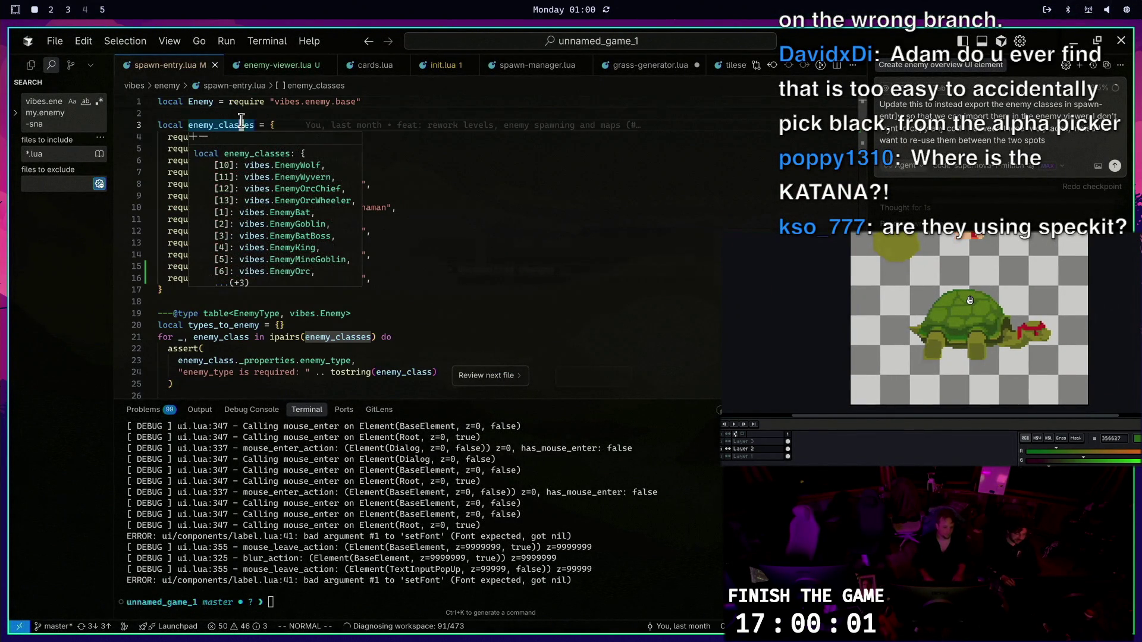
left_click(240, 119)
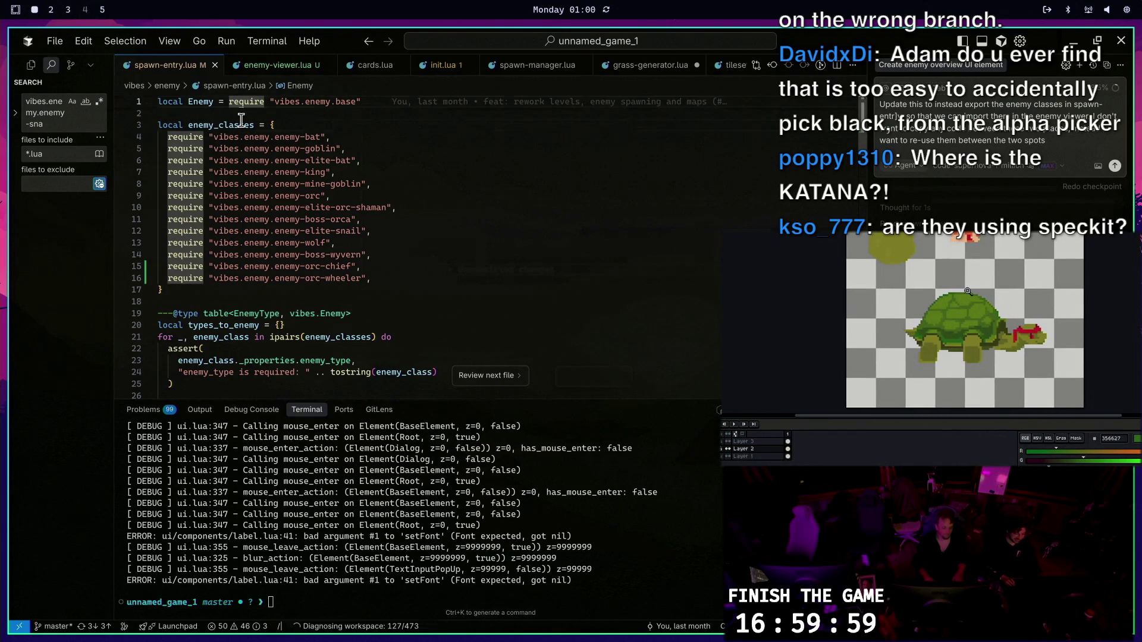
scroll(241, 122, "down", 5)
scroll(241, 122, "up", 5)
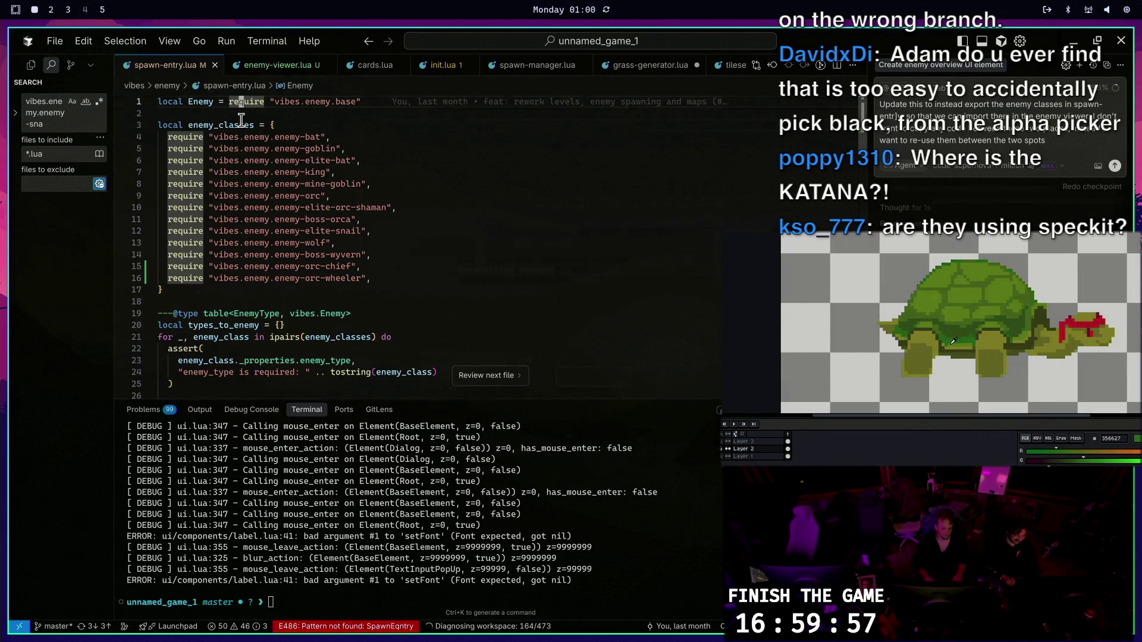
key("n")
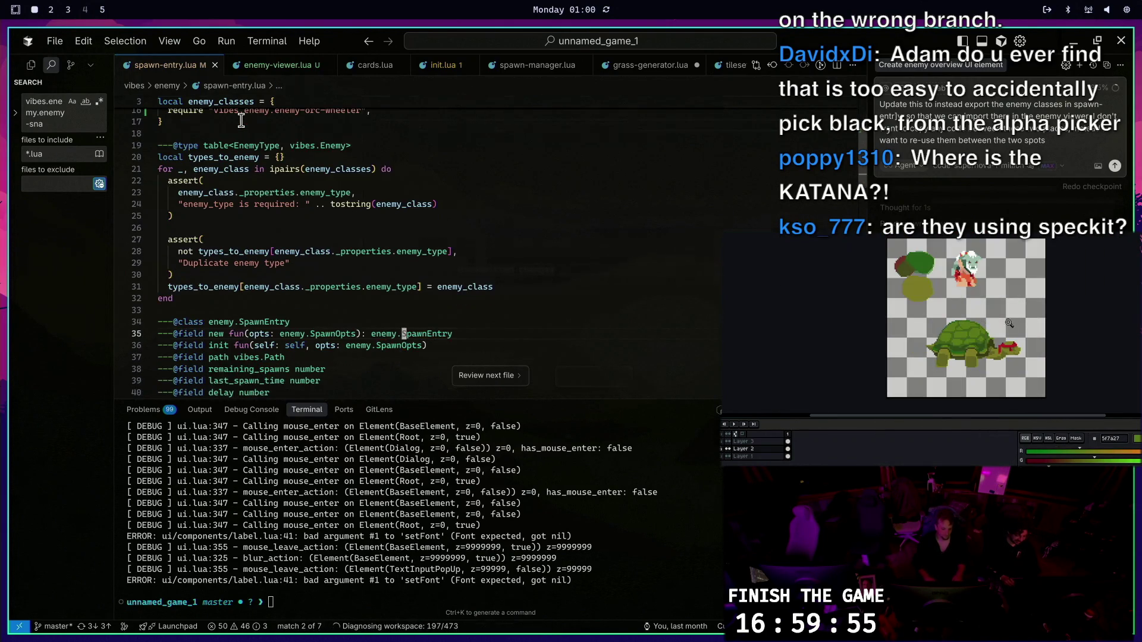
key("n")
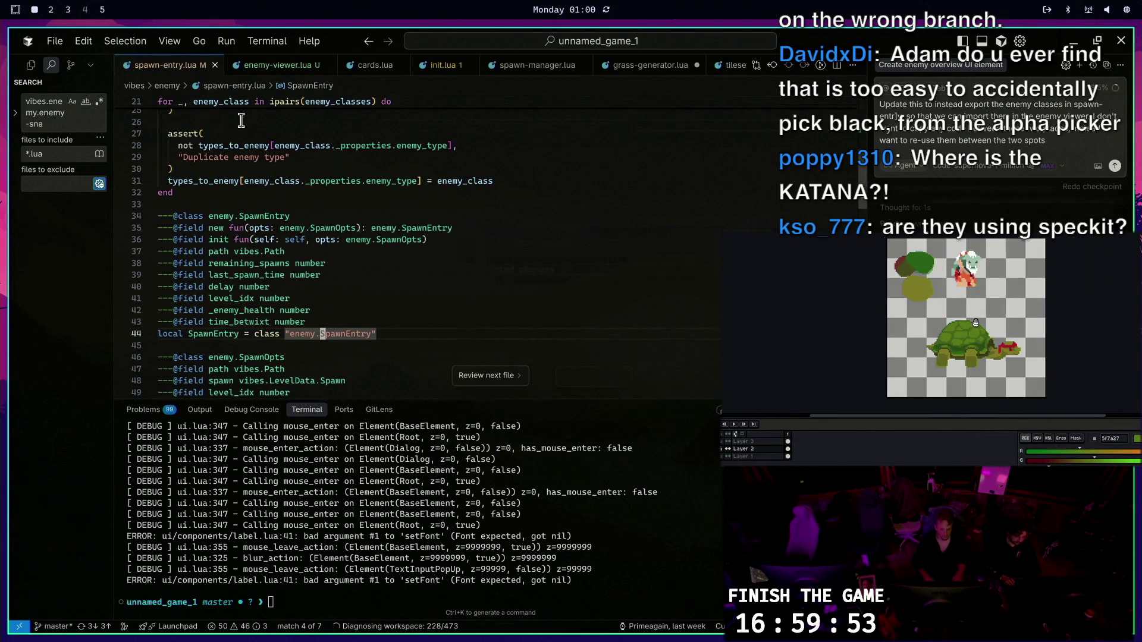
key("u")
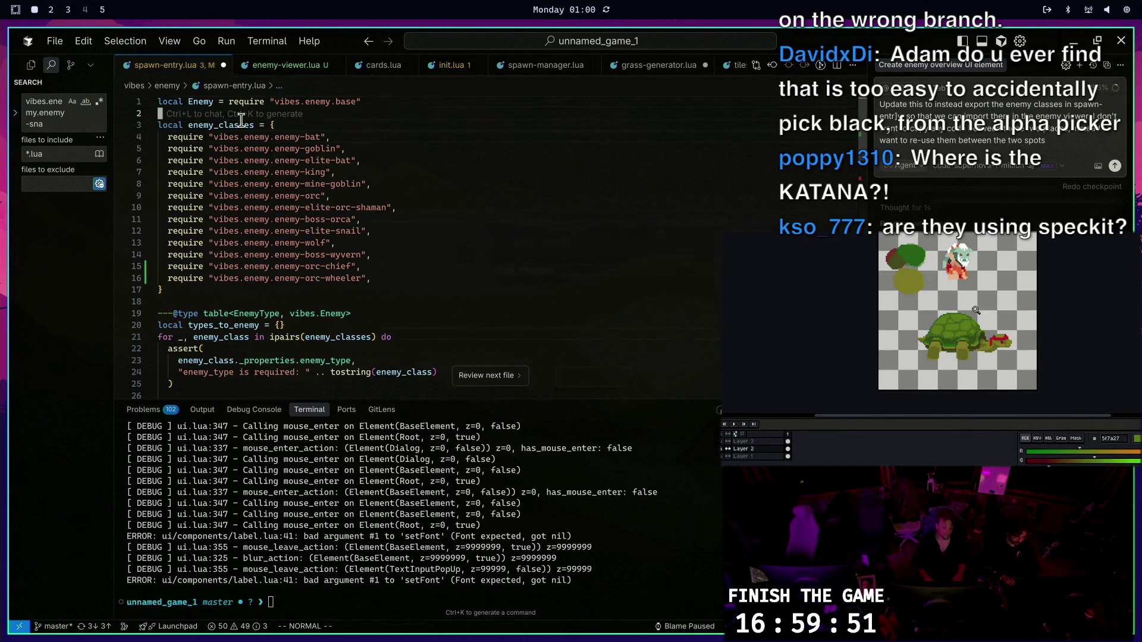
key("ctrl+r")
type(":w")
key("Return")
- Rename 'local enemy_classes' to SpawnEntry.enemy_classes, update the ipairs loop, and save
key("1")
key("6")
key("shift+g")
type("cwSpawnEntry.")
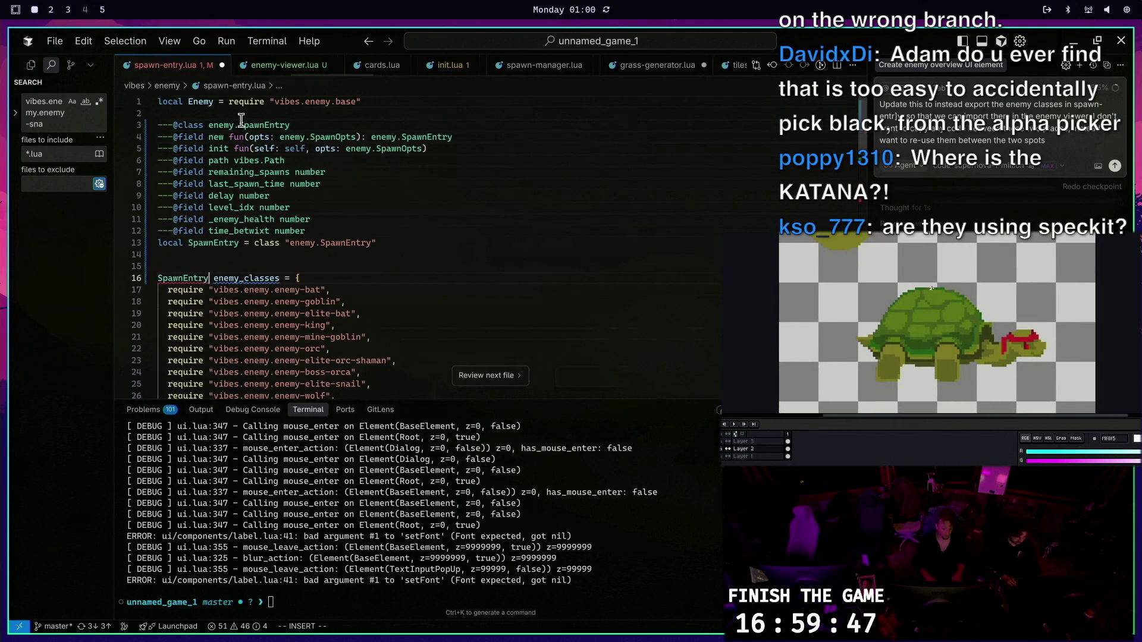
key("Escape")
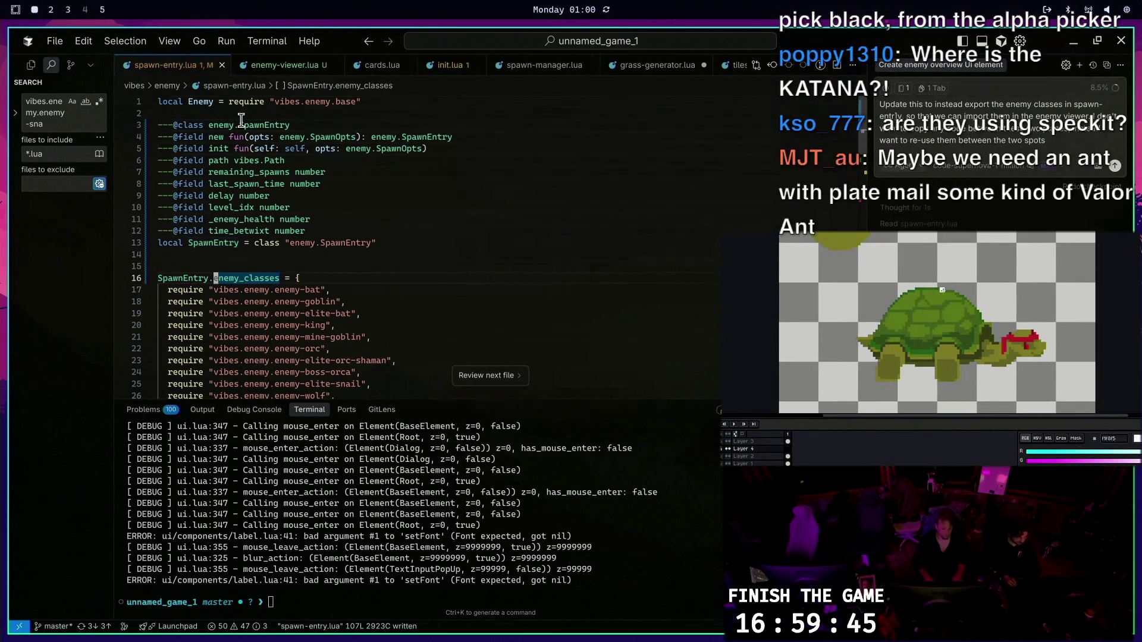
key("braceright")
key("j")
key("j")
key("j")
type("f(aSpawnEntry.")
key("Escape")
type(":w")
key("Return")
- Confirm the file returns SpawnEntry and remove the extra blank line below the class
key("G")
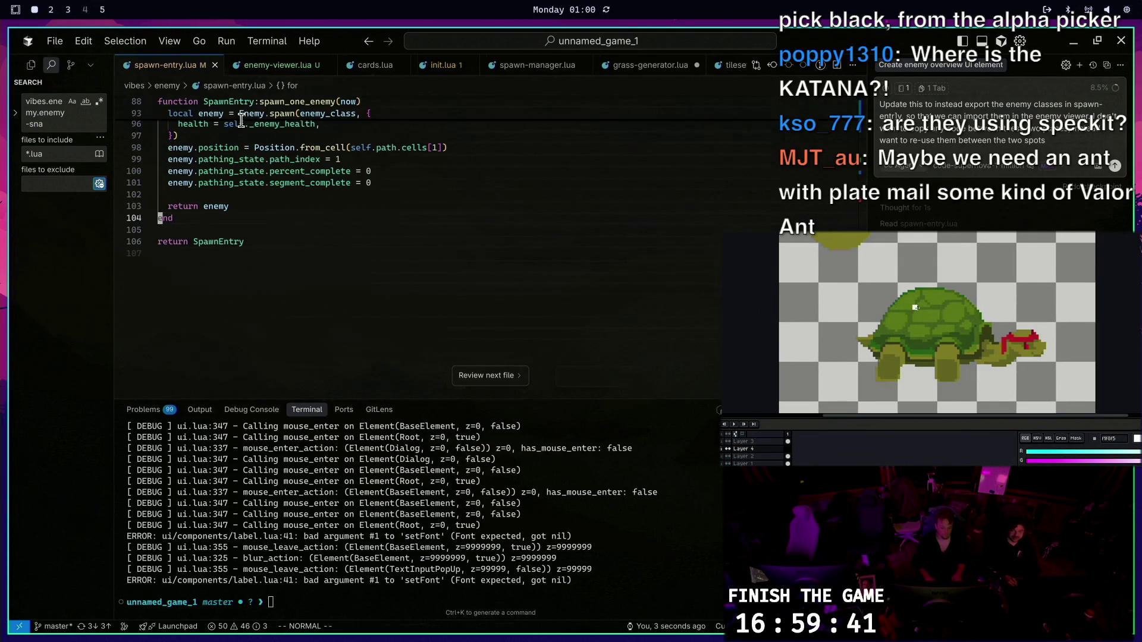
key("k")
key("k")
key("k")
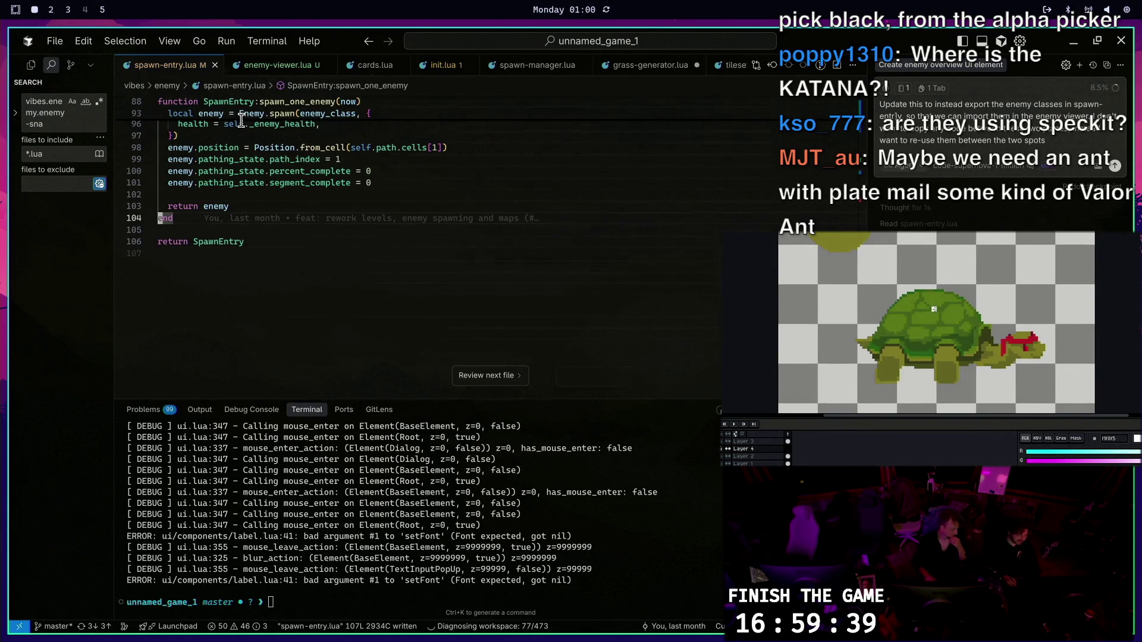
key("g")
key("g")
type("j:w")
key("Return")
key("}")
key("k")
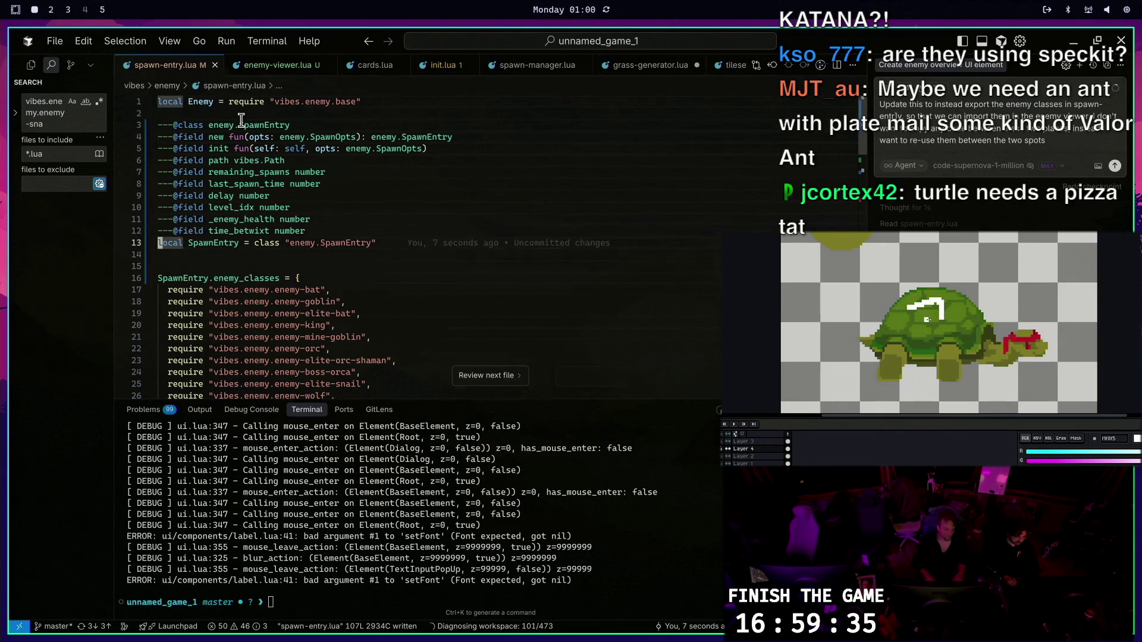
key("j")
key("d")
key("d")
key("k")
- Test-run the game, then close it and return to the code
key("alt+l")
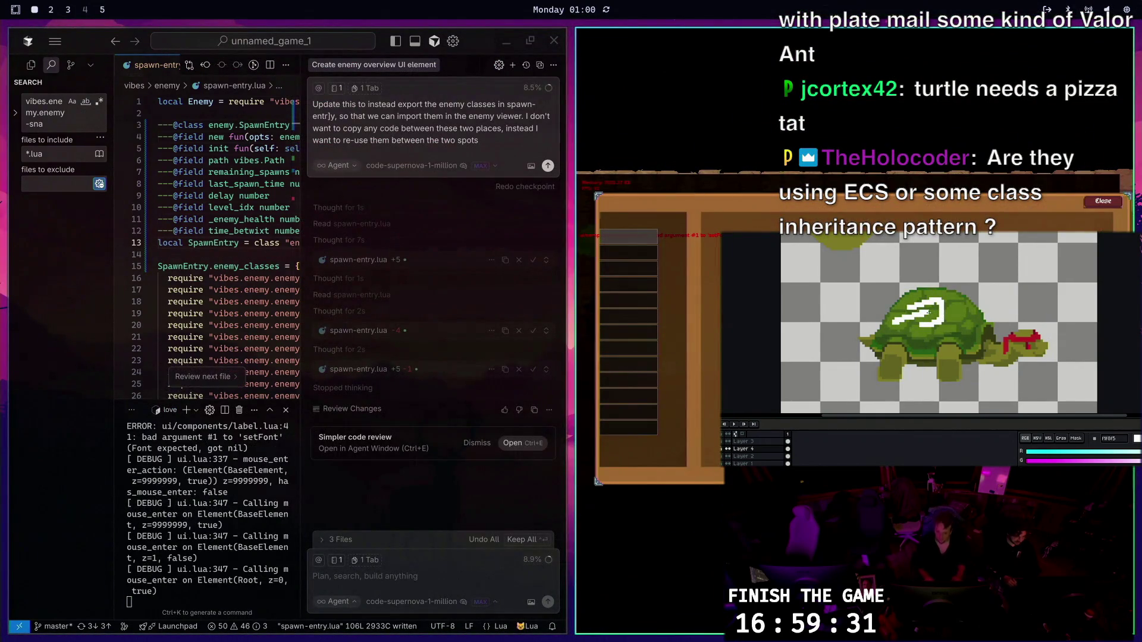
key("Escape")
left_click(465, 214)
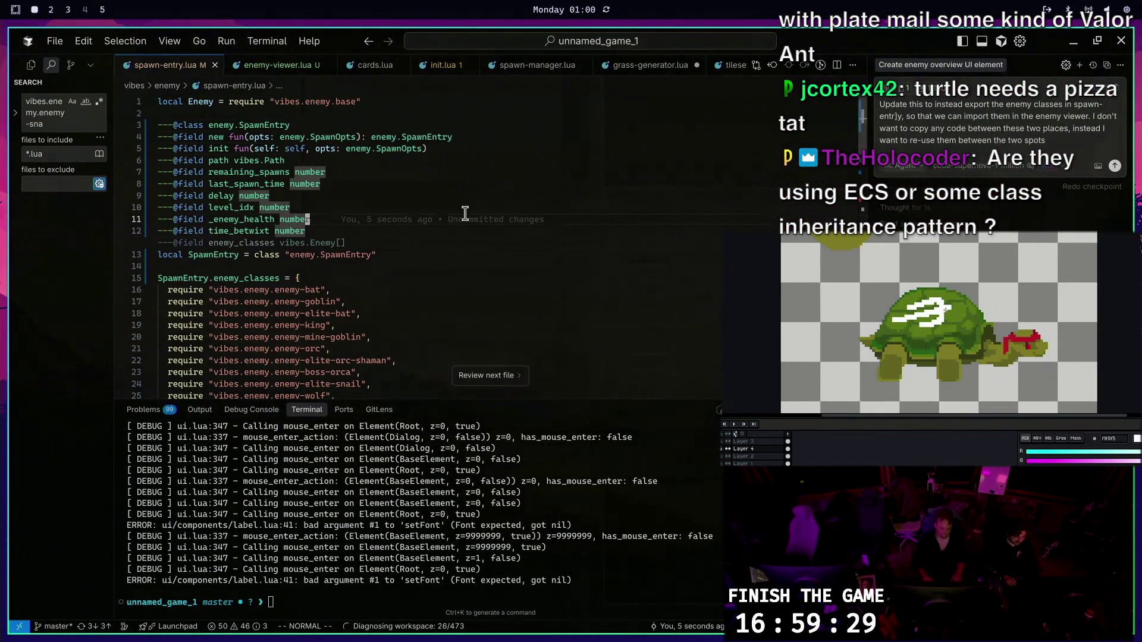
key("ctrl+p")
- Open enemy-viewer.lua and keep all of the agent's pending edits
type("enemy view")
key("Escape")
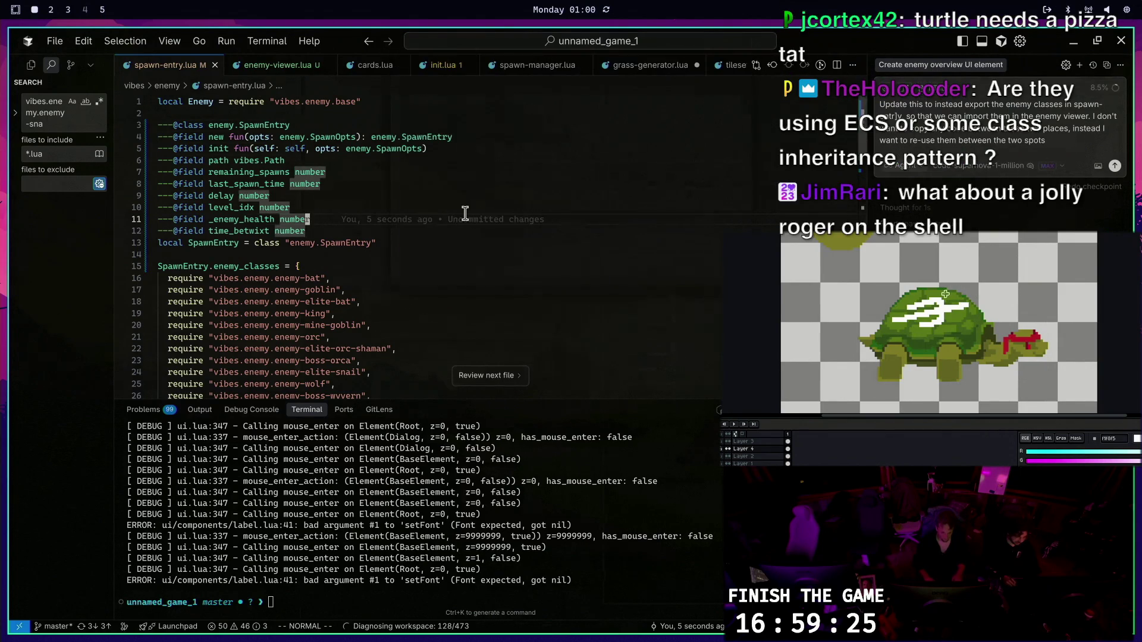
key("ctrl+p")
type("enemy viewe")
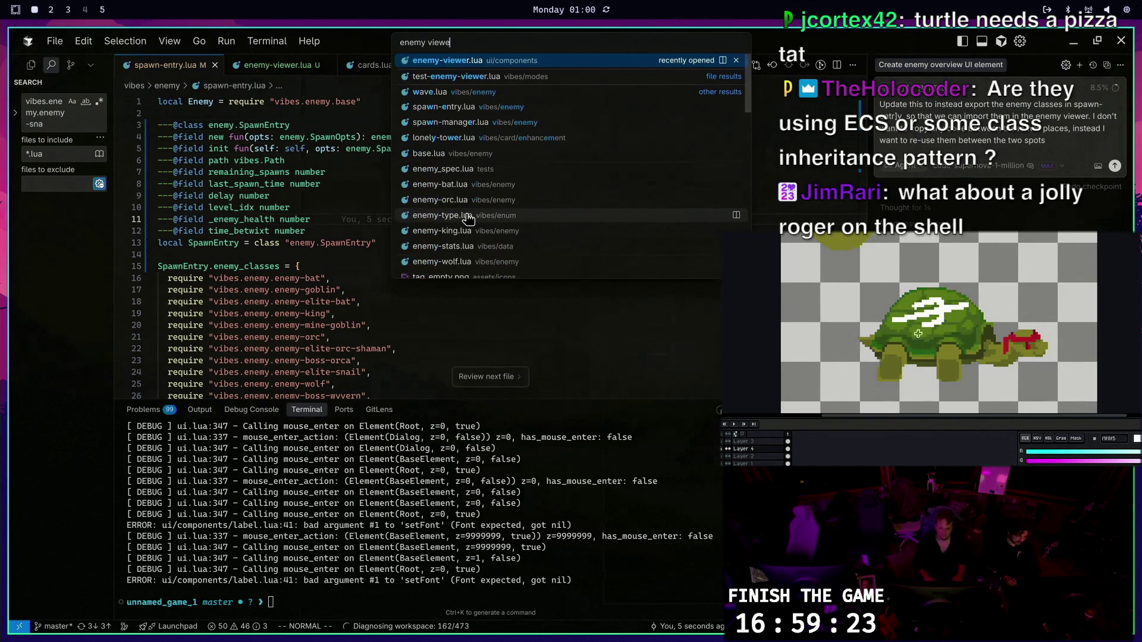
key("Return")
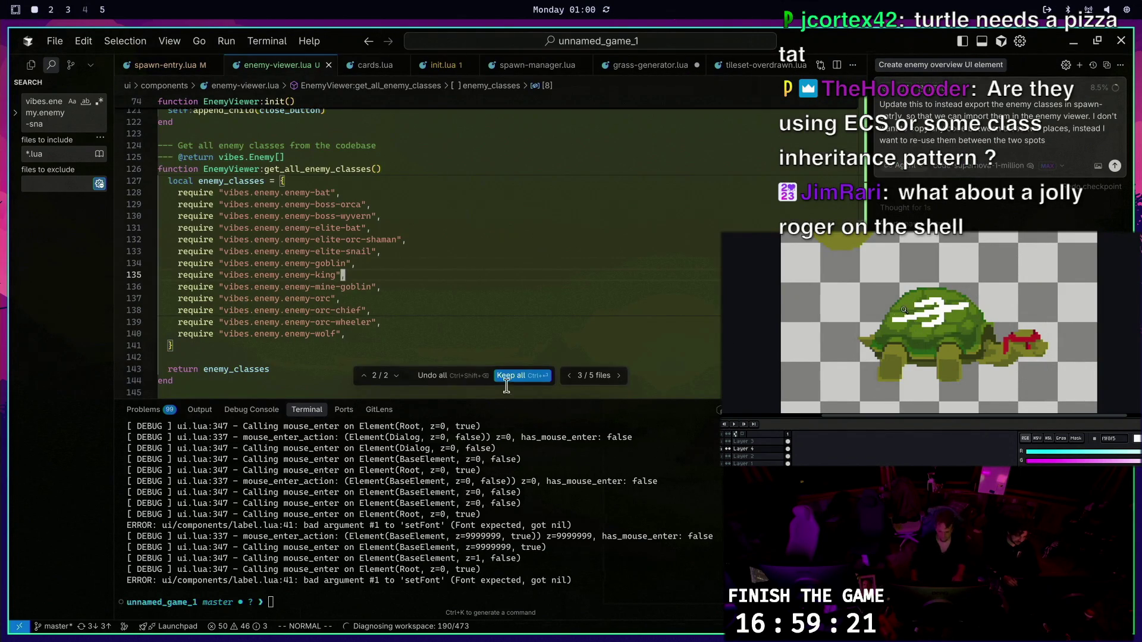
left_click(508, 376)
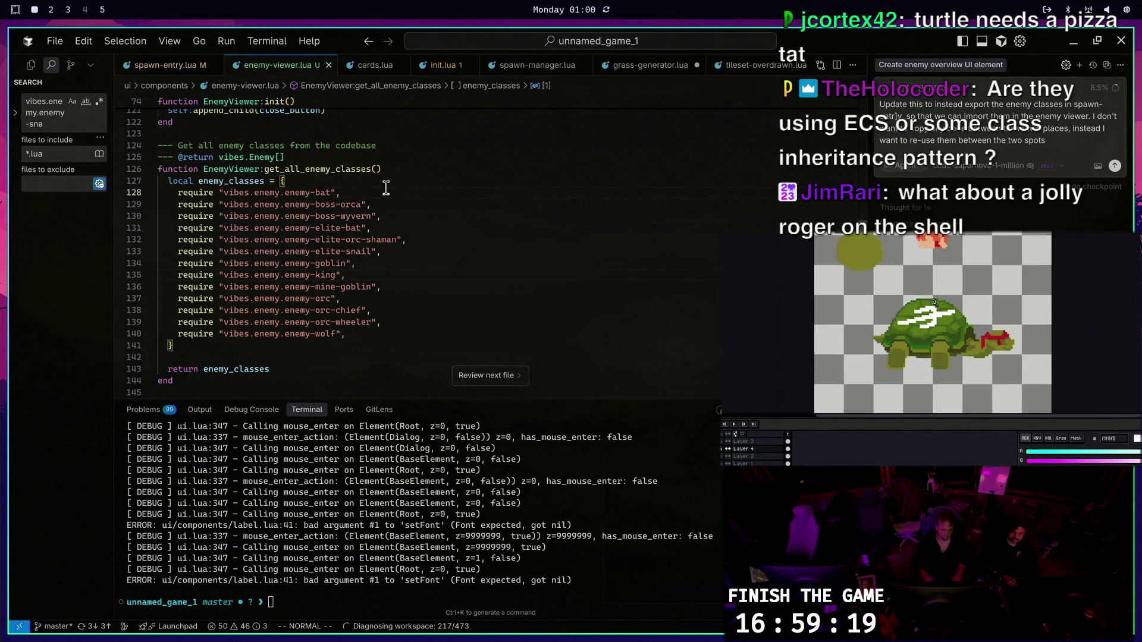
- Delete the duplicated enemy require list and set self.enemy_classes to SpawnEntry.enemy_classes
key("k")
key("V")
key("braceright")
key("d")
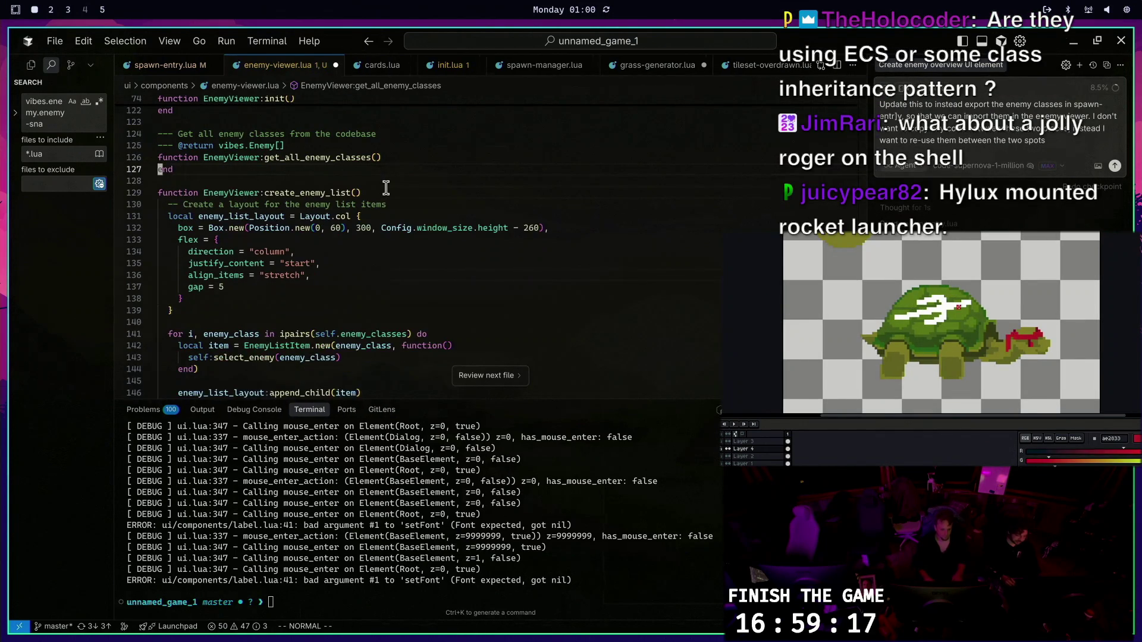
type("d2jkd2k/get_all")
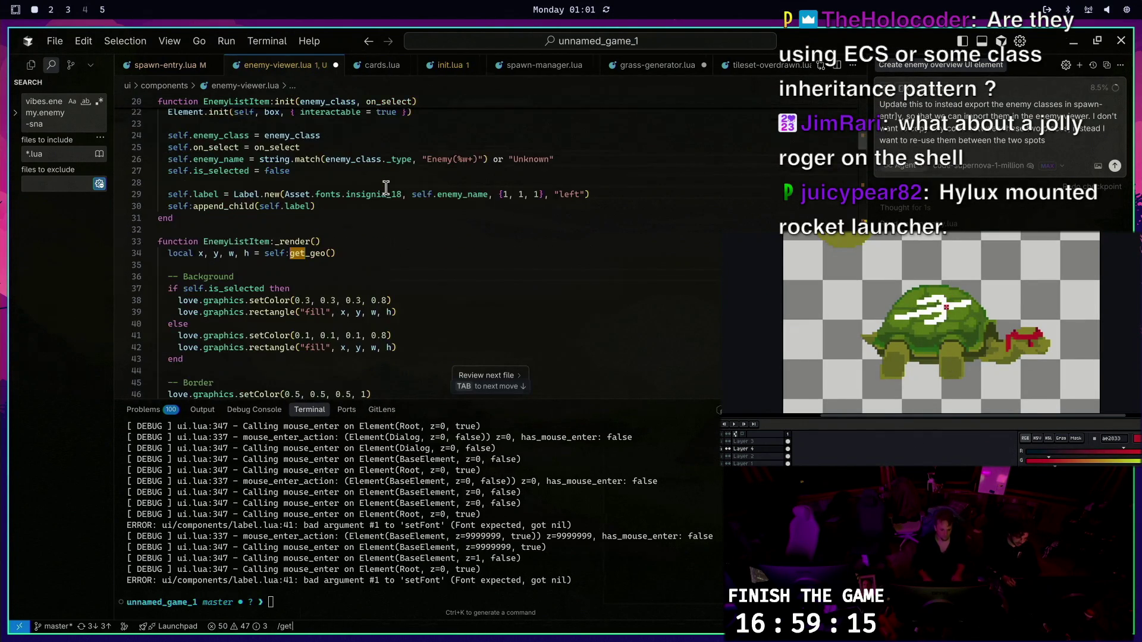
key("Return")
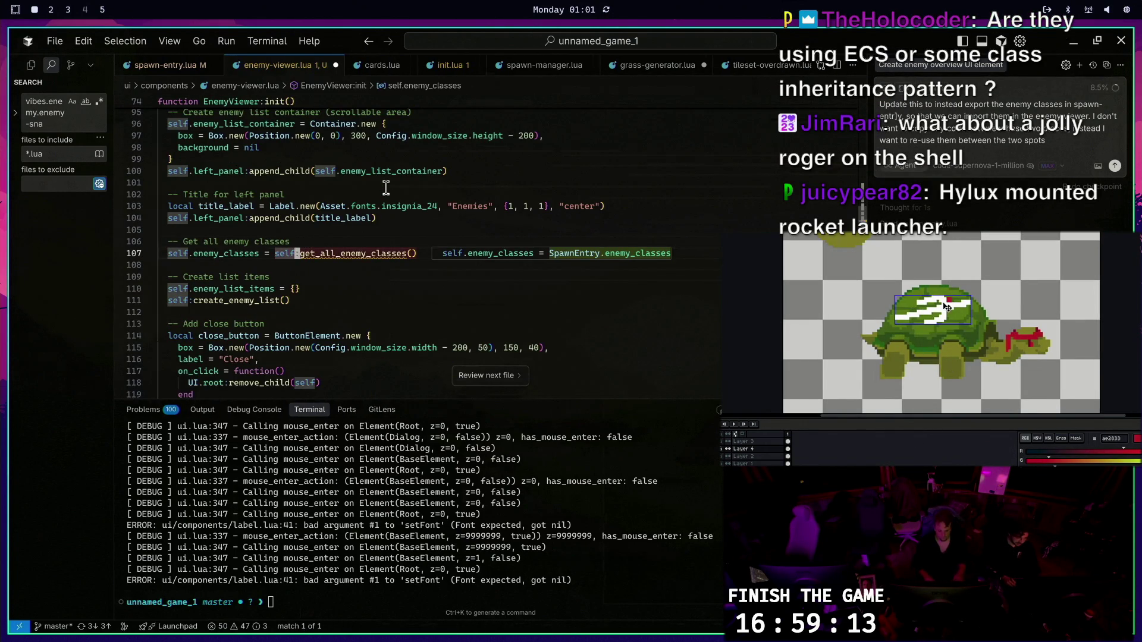
key("Tab")
key("ctrl+s")
- Add a require for vibes.enemy.spawn-entry under the imports and save
key("g")
key("g")
key("j")
key("j")
key("j")
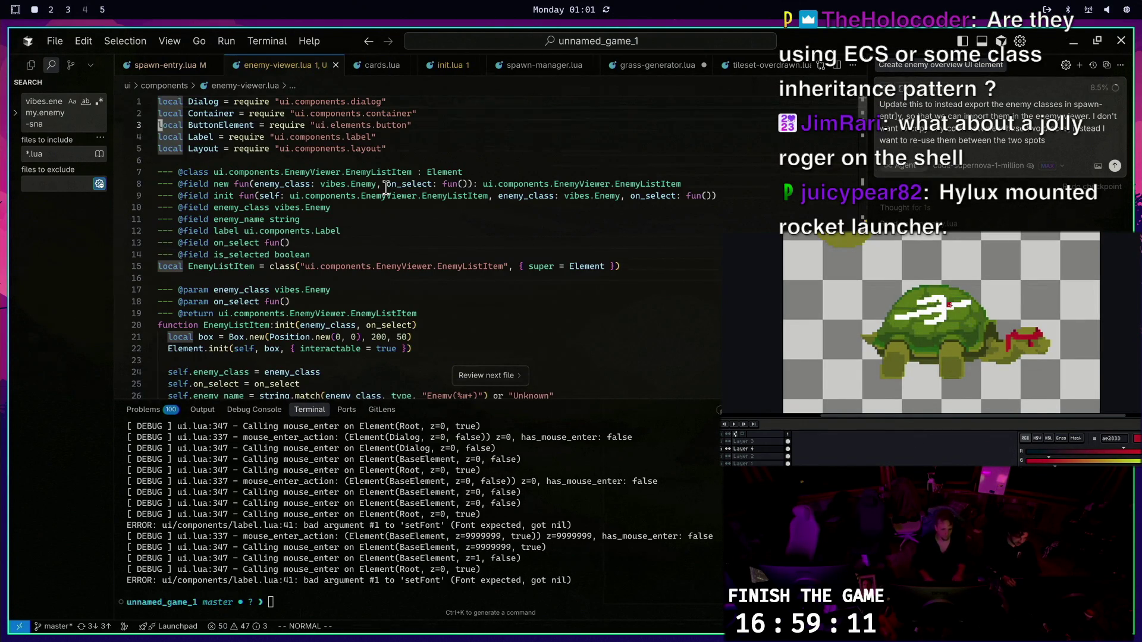
type("olocal")
key("Tab")
key("Escape")
key("ctrl+s")
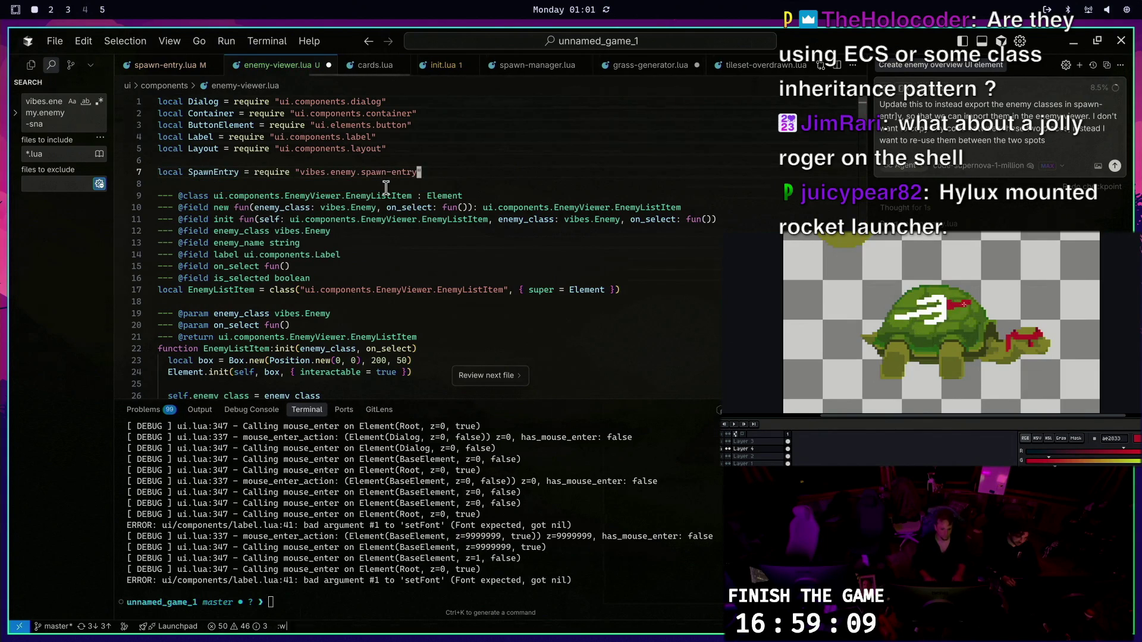
- Check the SpawnEntry usages in enemy-viewer.lua and save again
key("0")
key("w")
key("asterisk")
key("N")
key("n")
key("ctrl+s")
key("k")
key("g")
key("g")
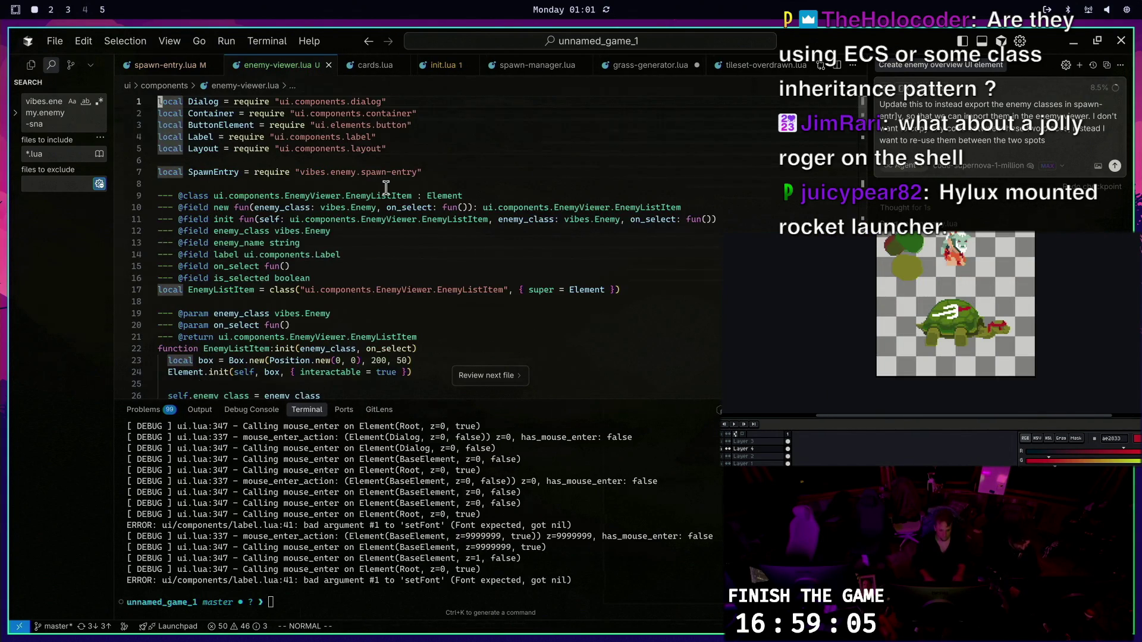
type("G/fonts")
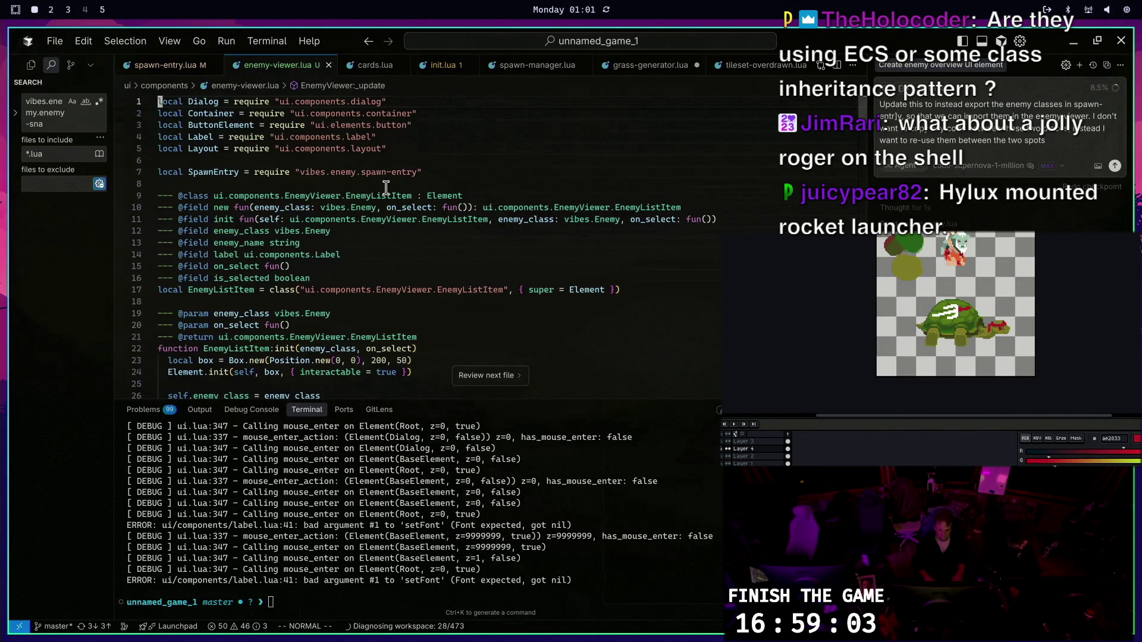
- Replace the insignia font references on the label lines with Asset.fonts.default_18 via autocomplete
key("Return")
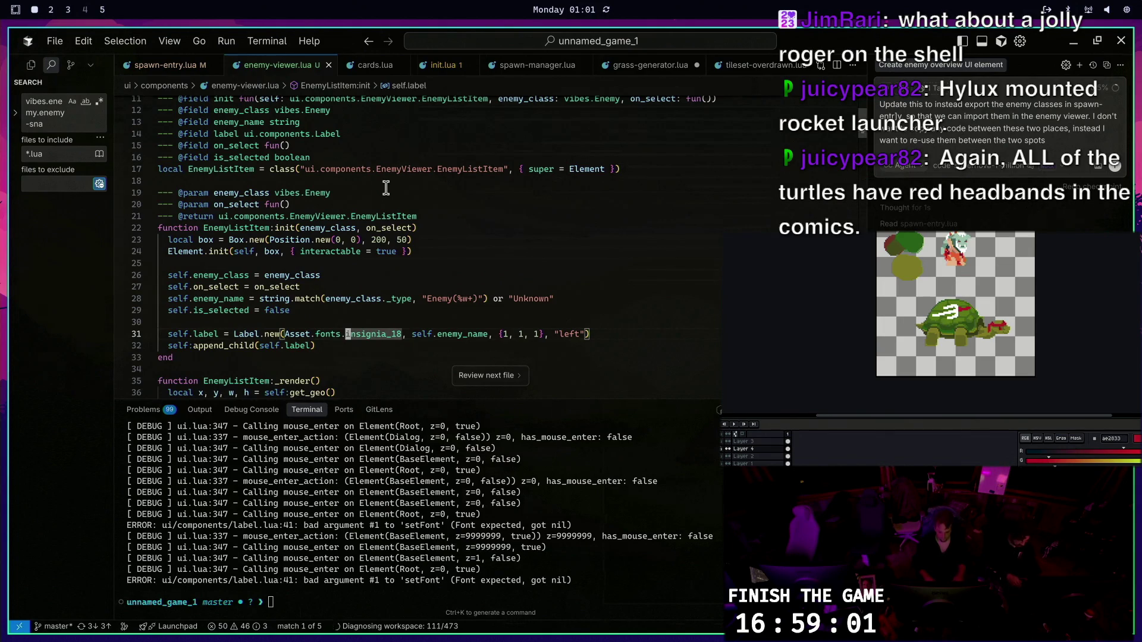
key("n")
key("n")
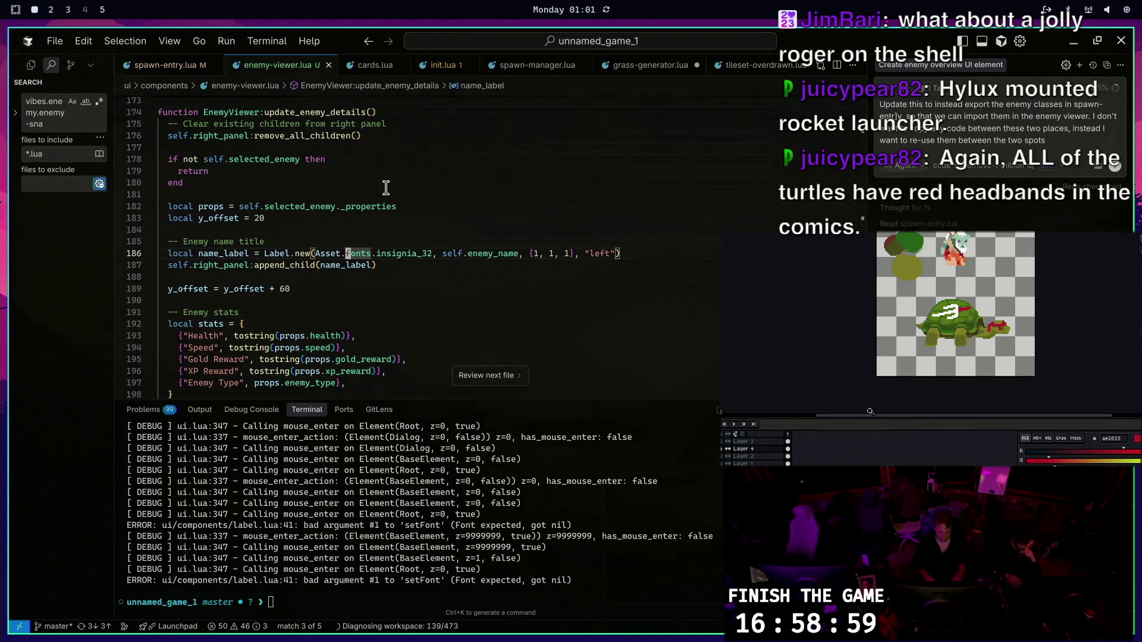
key("n")
key("n")
key("n")
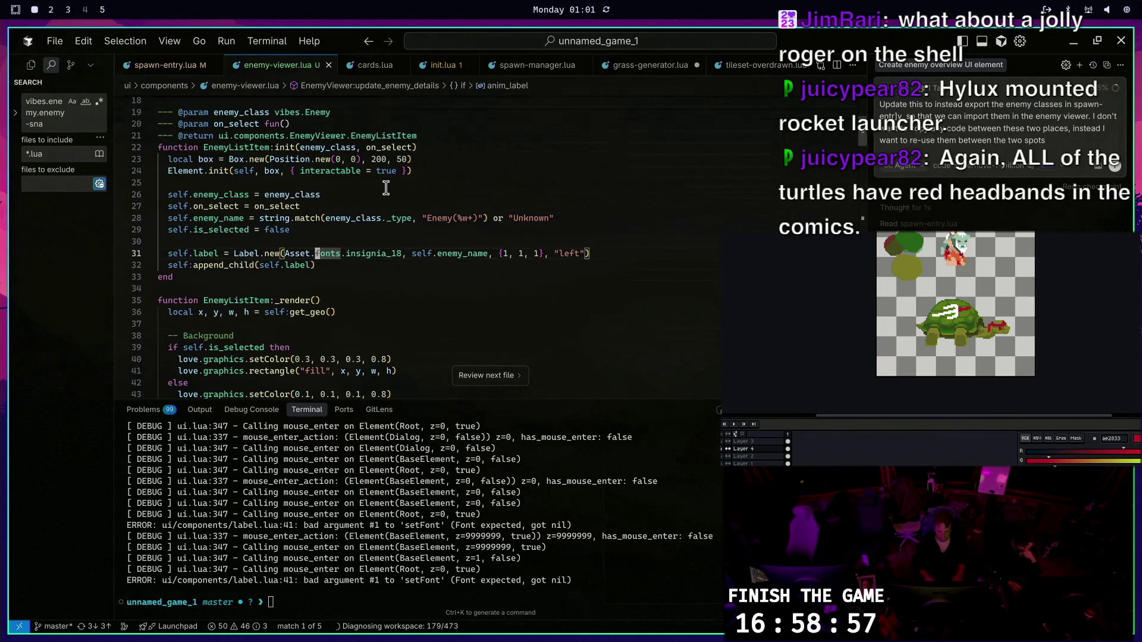
key("ctrl+o")
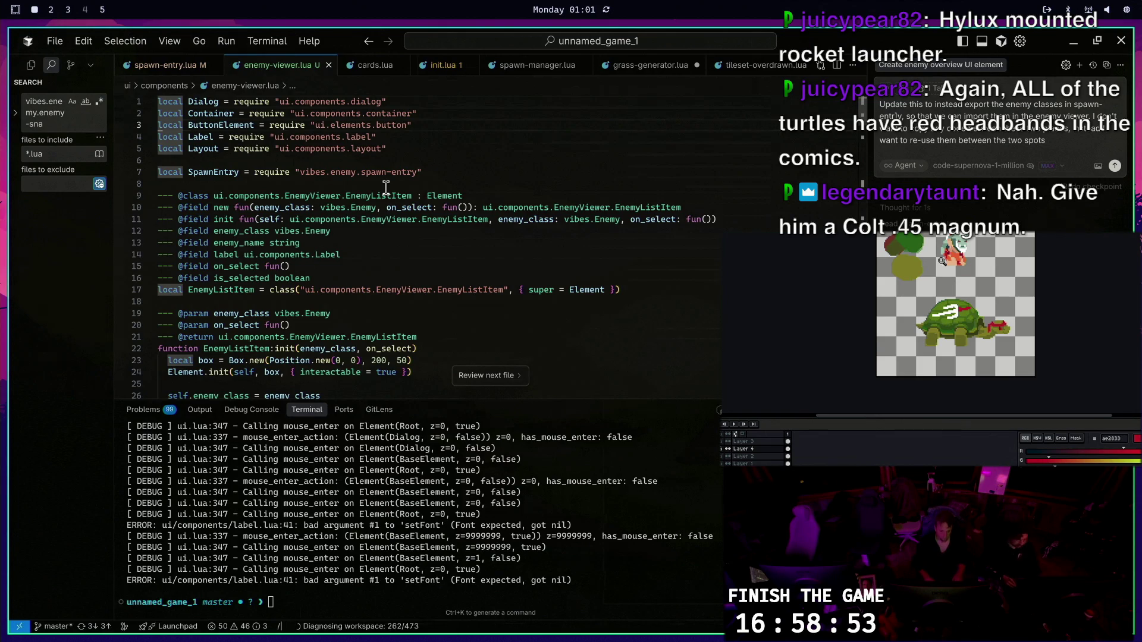
key("n")
type("cw")
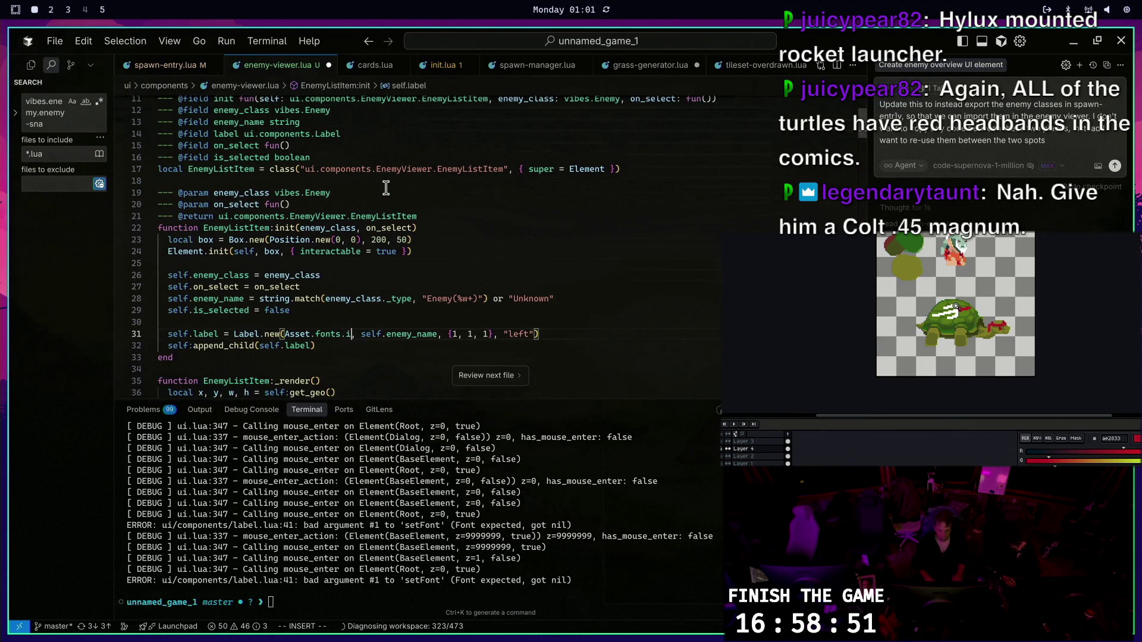
type("in")
type("signia_24")
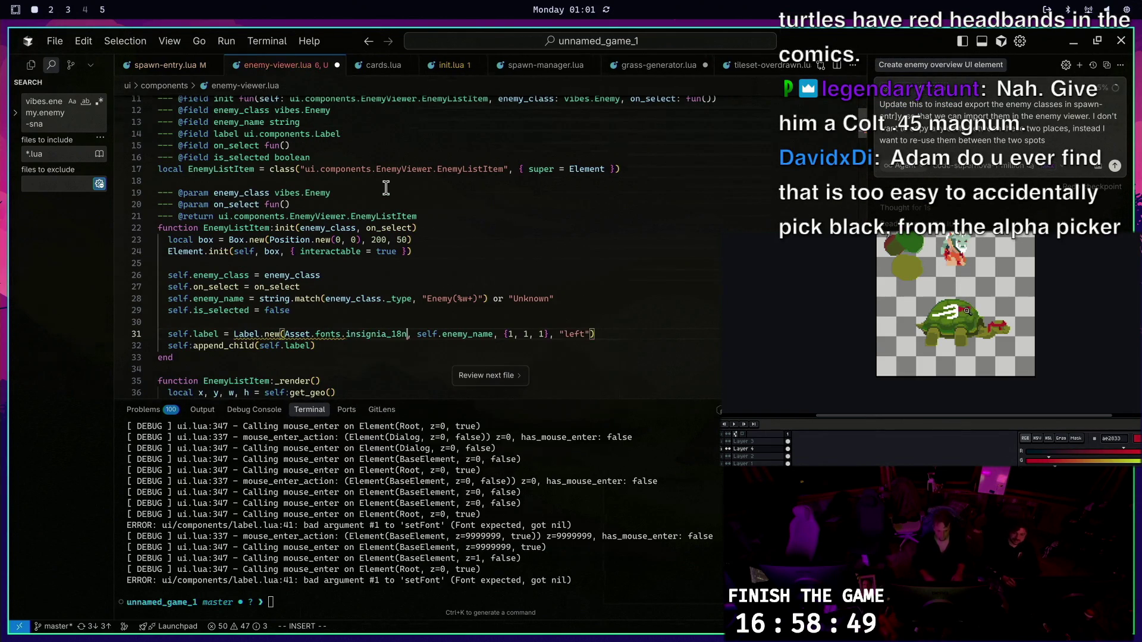
key("Escape")
key("ctrl+s")
type("ncwin")
key("Down")
key("Down")
key("Down")
key("Down")
key("Down")
key("Down")
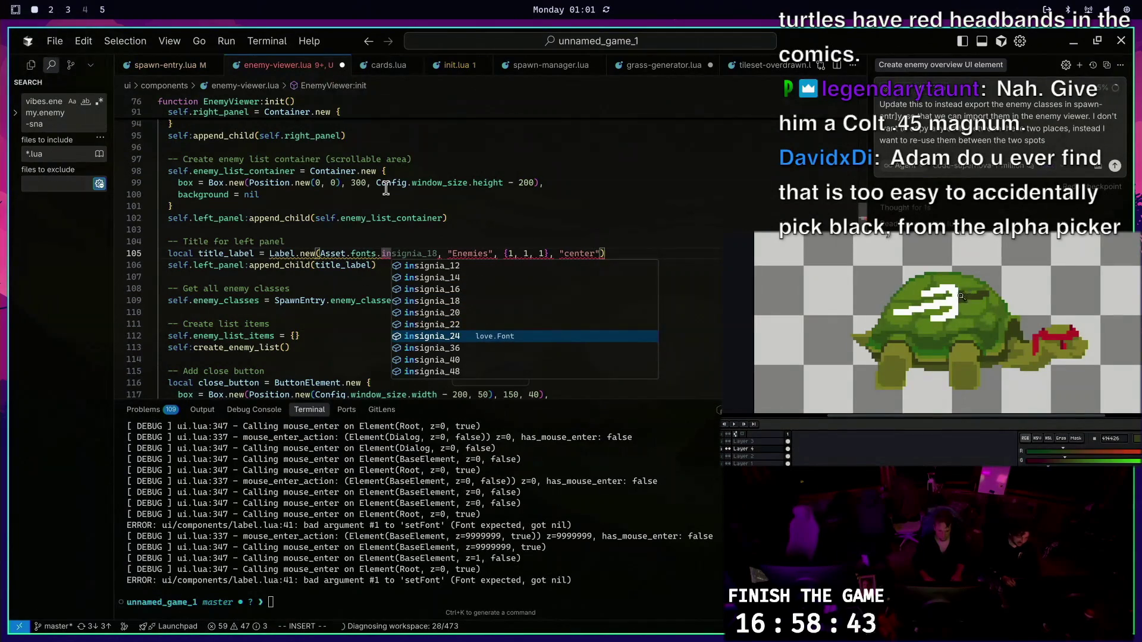
key("BackSpace")
key("BackSpace")
type("default_18, self.enemy_name, {1, 1, 1}, \"left\")")
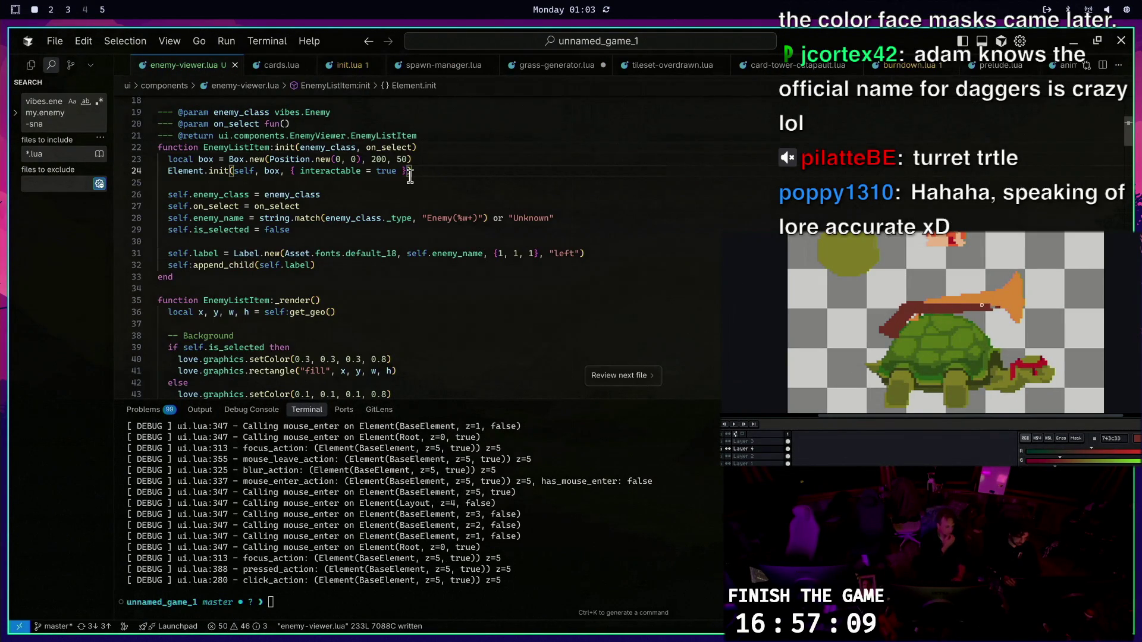
- Open enemy-bat.lua and show the project file tree in a widened side panel
key("ctrl+p")
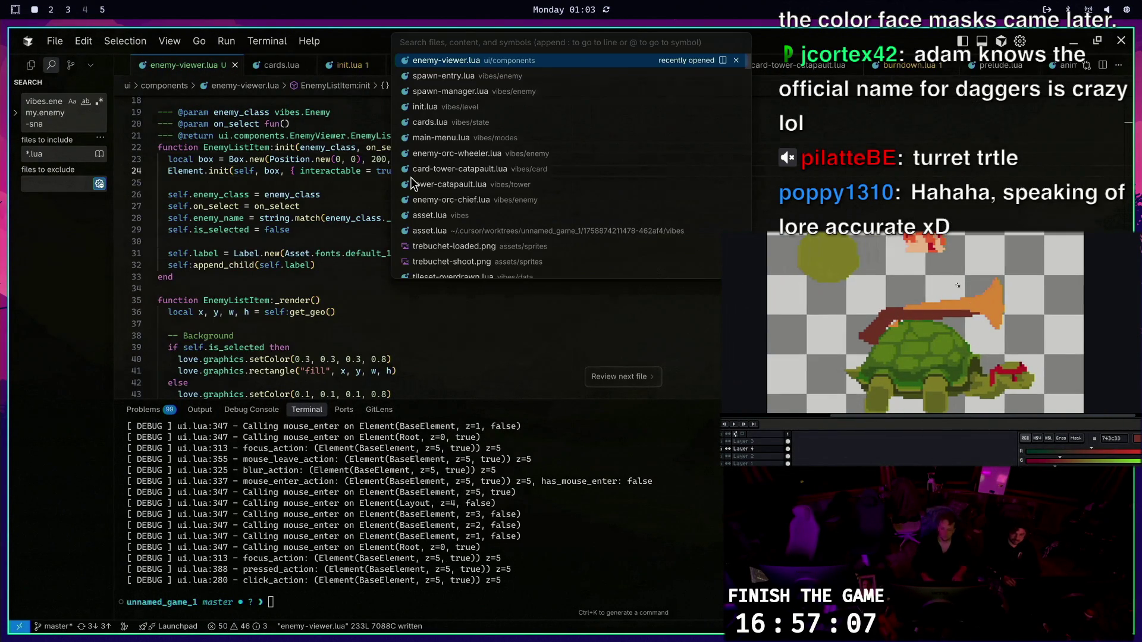
key("Escape")
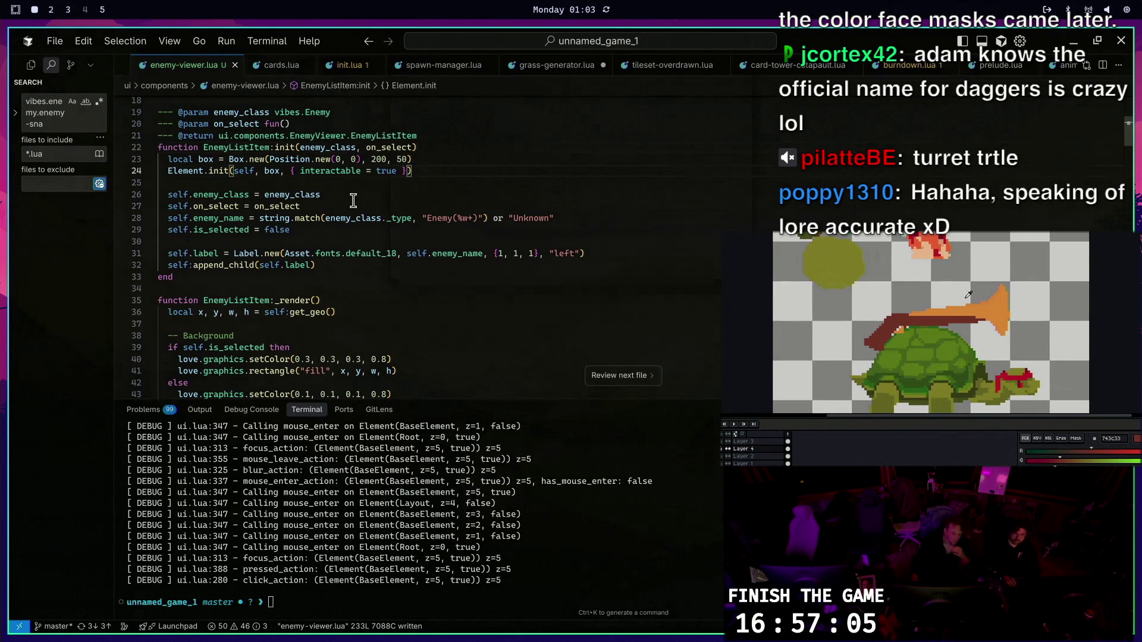
key("ctrl+p")
type("enemy-bat")
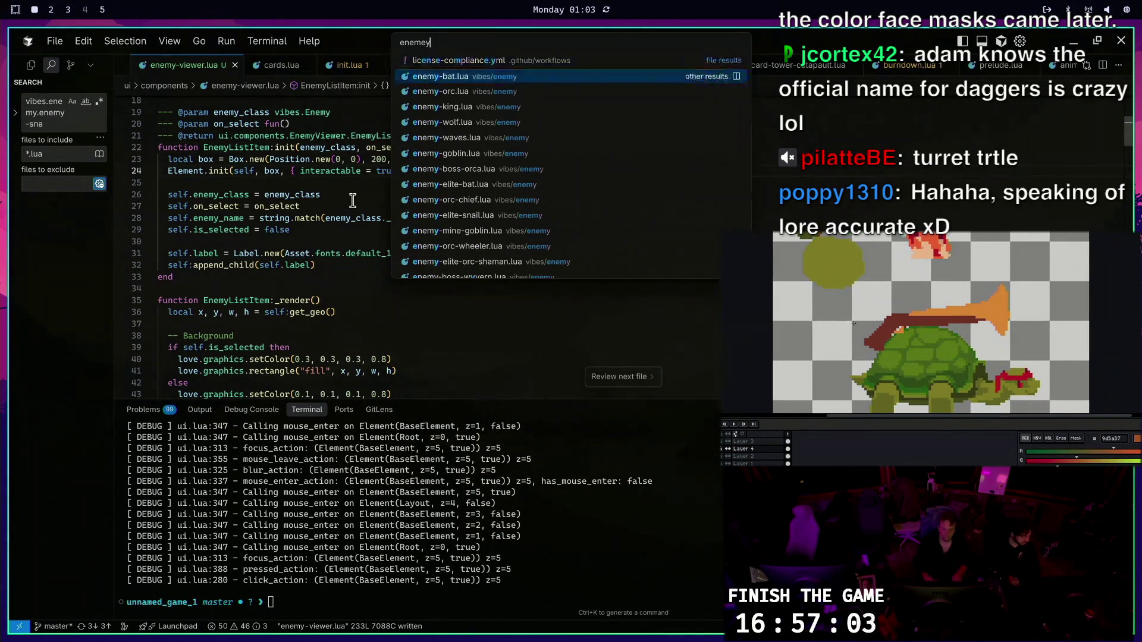
key("Return")
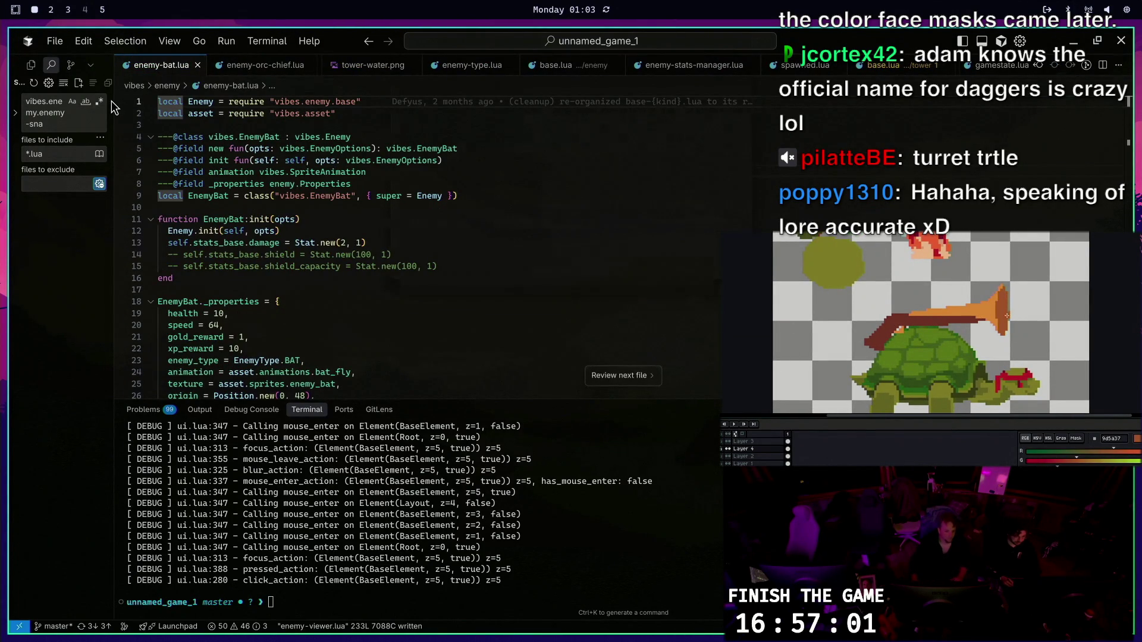
left_click_drag(115, 107, 192, 107)
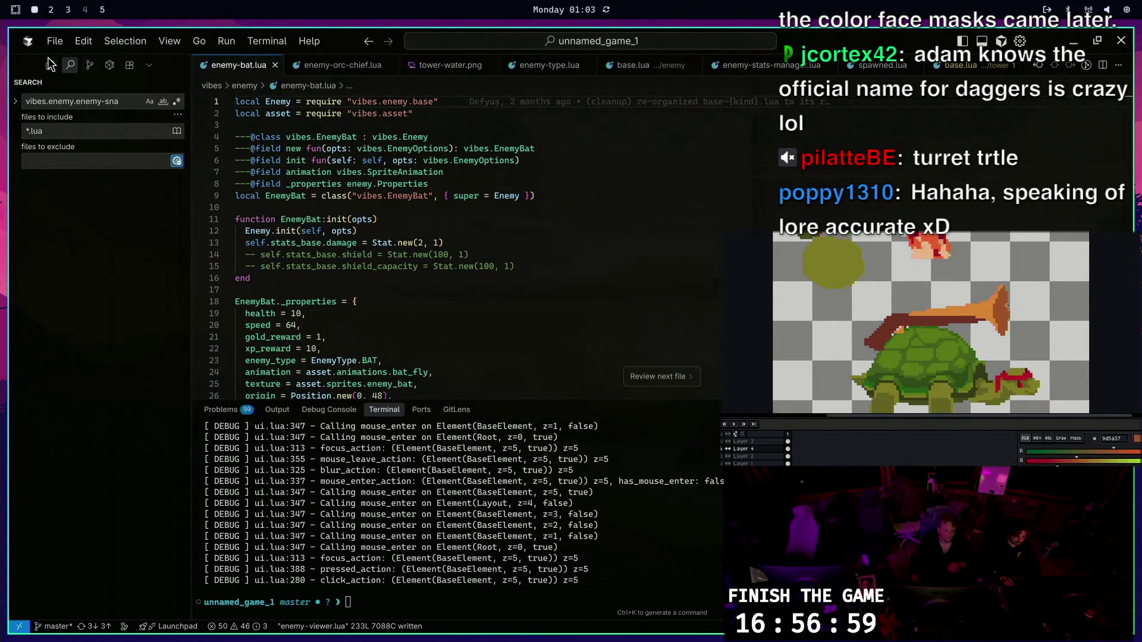
key("ctrl+shift+e")
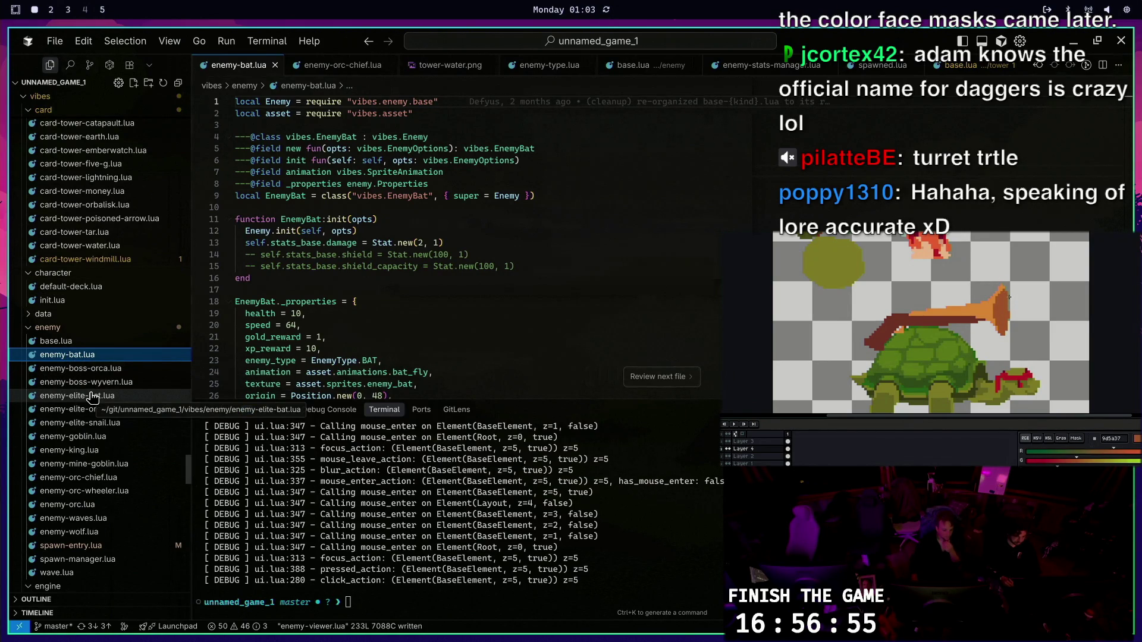
left_click(405, 279)
- In spawn-entry.lua, move the elite-bat require line below boss-orca and save
key("ctrl+p")
type("spawn")
key("Down")
key("Return")
type("/elite")
key("Return")
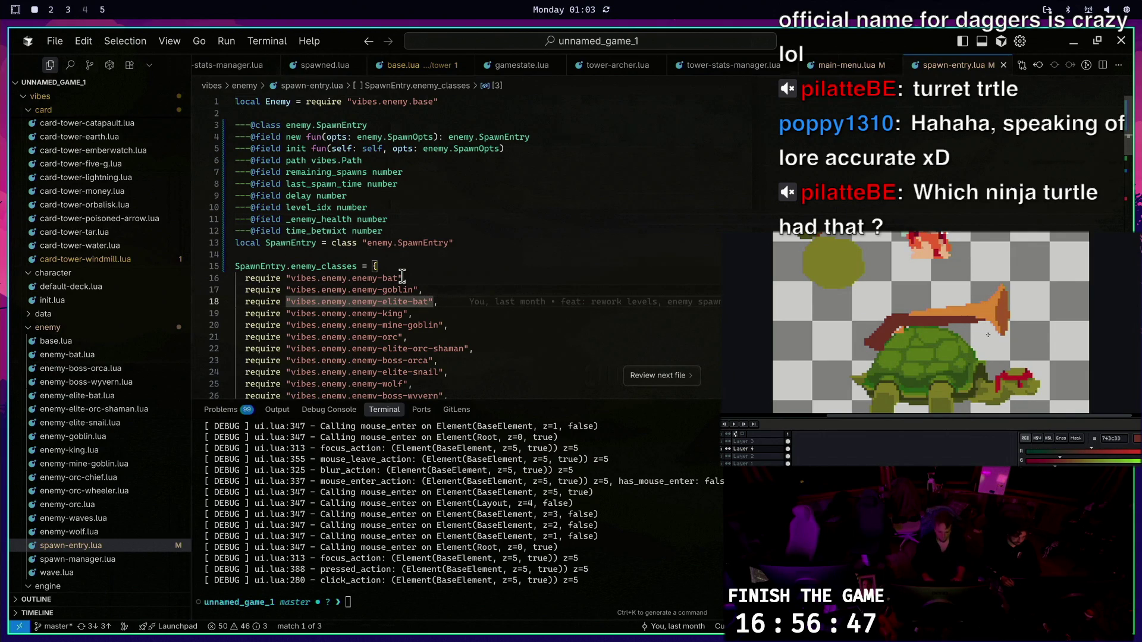
key("d")
key("d")
key("j")
key("j")
key("j")
type("p:w")
key("Return")
- Preview the snail-enemy.png sprite, then close it
key("ctrl+p")
type("il")
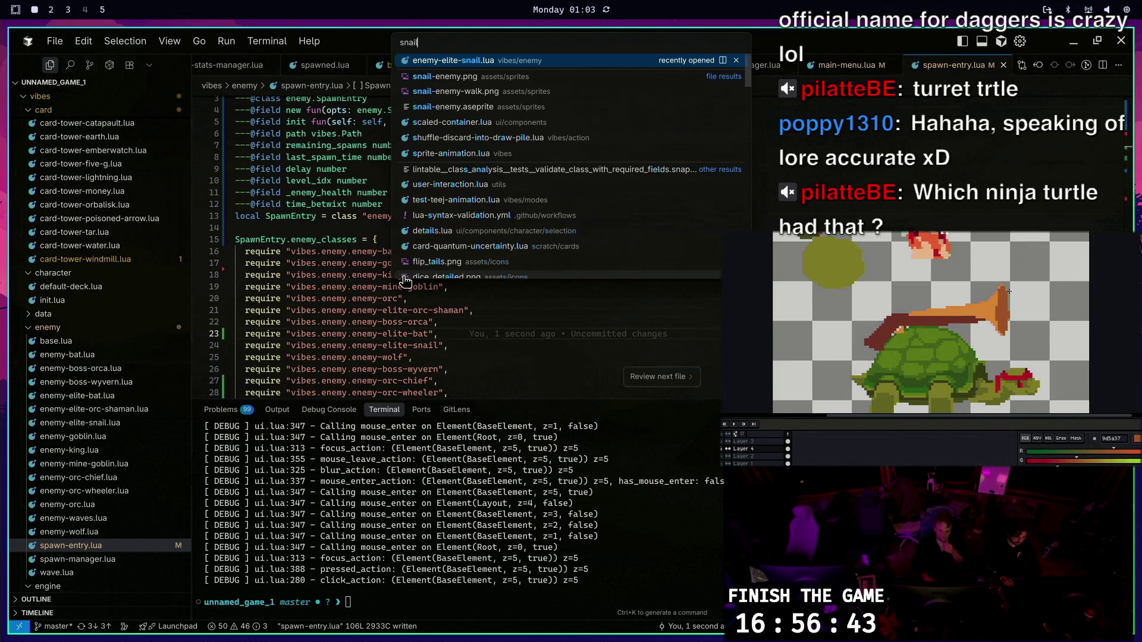
key("Down")
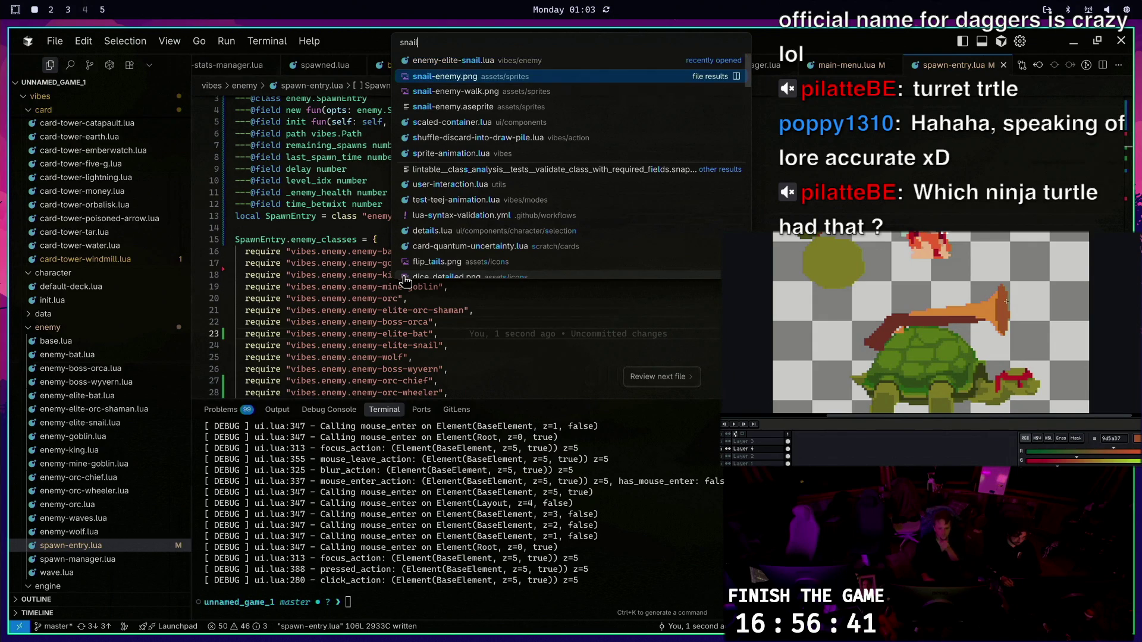
key("Return")
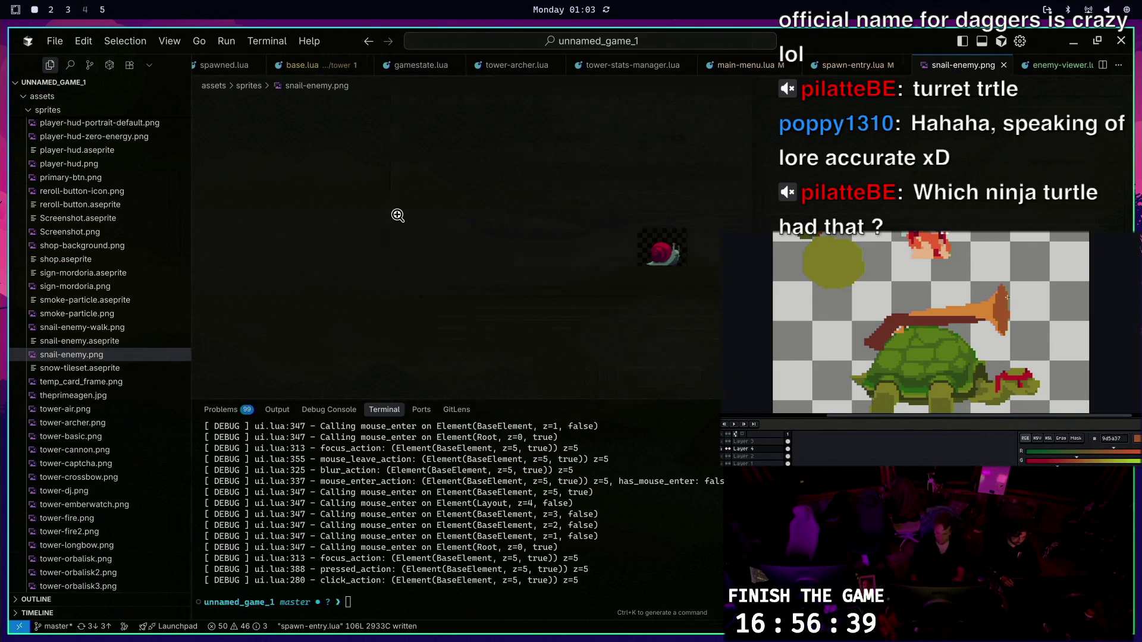
key("ctrl+w")
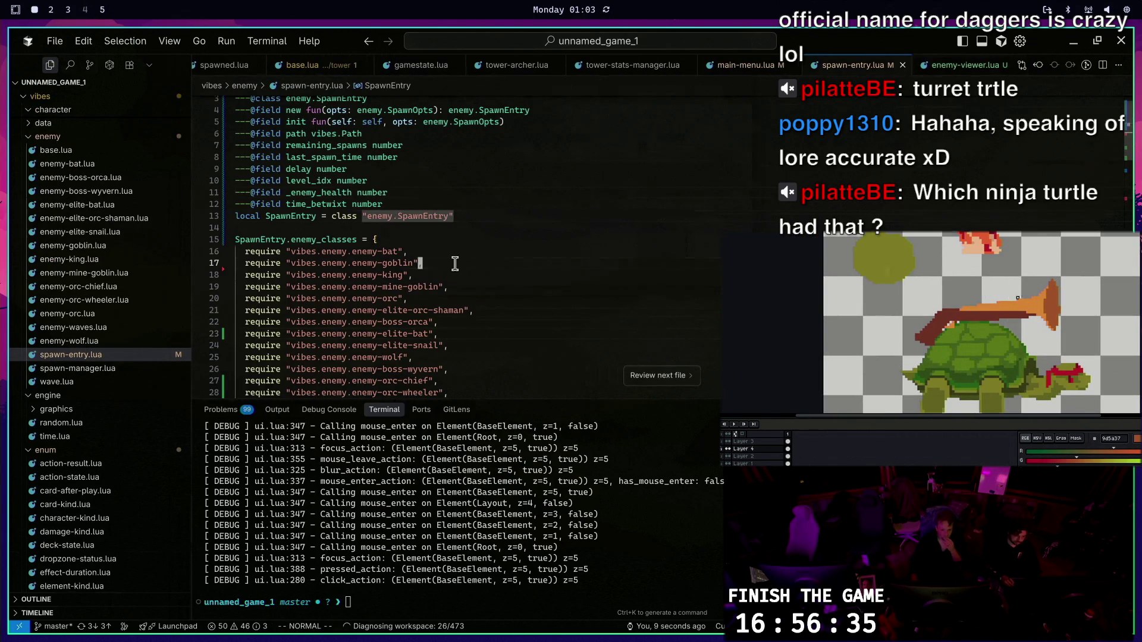
- Return to the enemy-king require line in the enemy class list
left_click(411, 274)
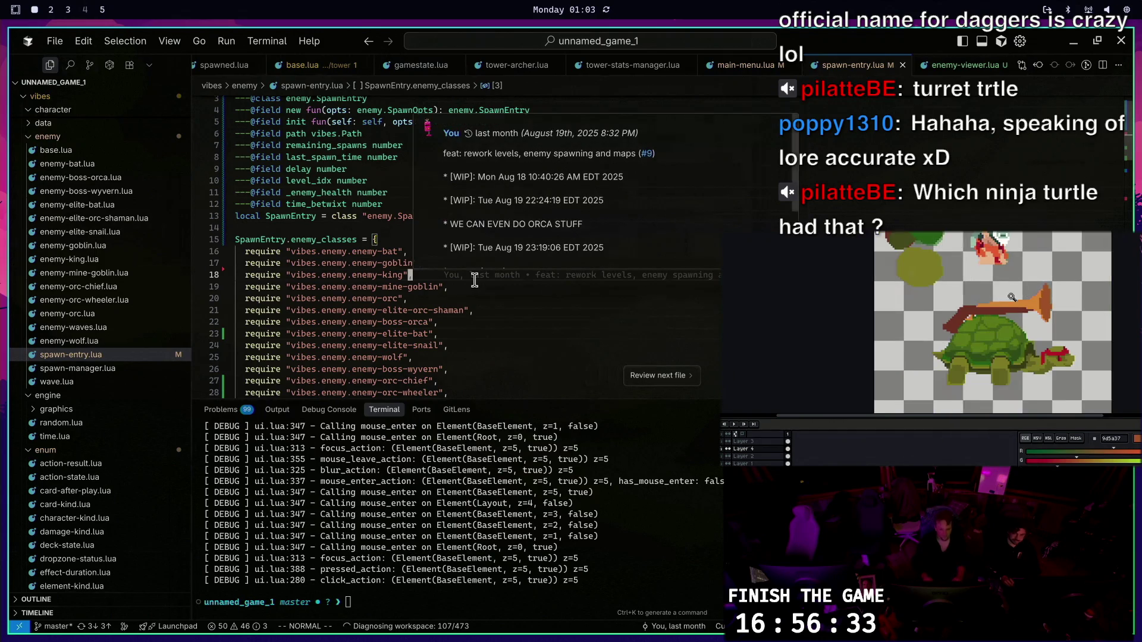
key("k")
key("k")
scroll(475, 280, "down", 2)
left_click(460, 221)
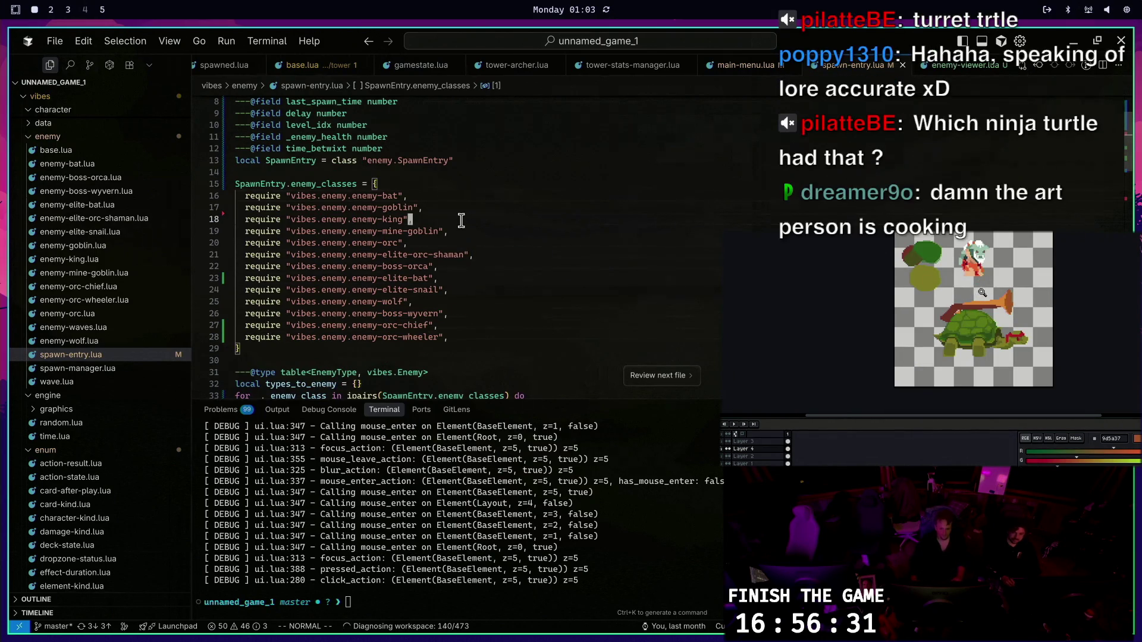
- Create a '-- Bosses' section at the end of the enemy list holding enemy-king and boss-wyvern, and save
key("d")
key("d")
key("j")
key("j")
key("j")
key("p")
key("O")
key("Return")
type("-- Gb")
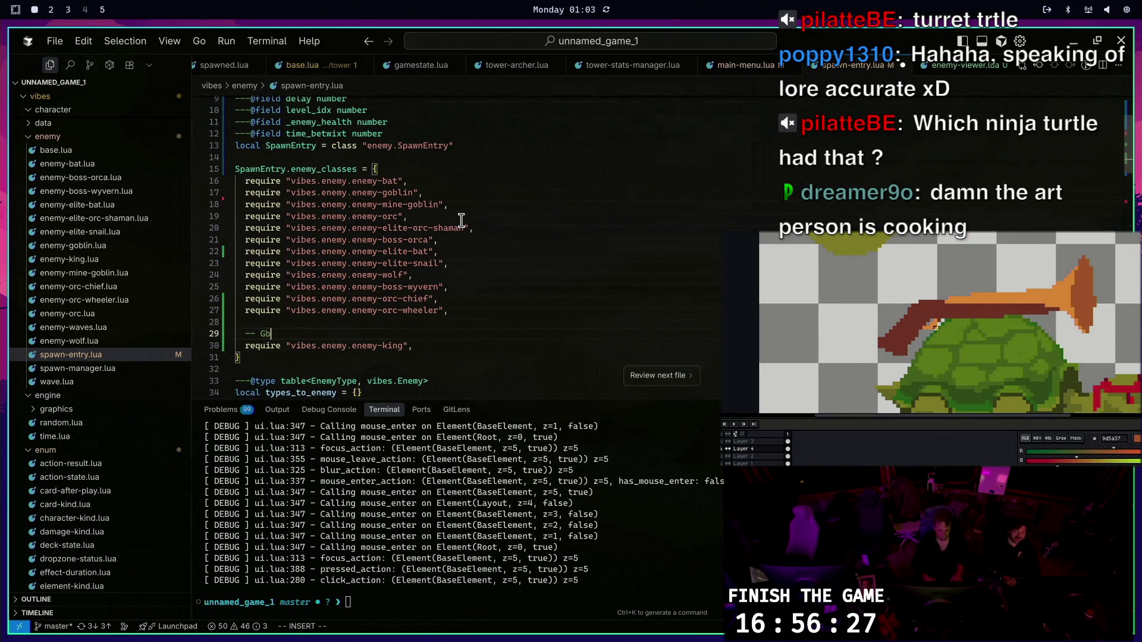
key("Tab")
key("Escape")
key("k")
key("k")
key("k")
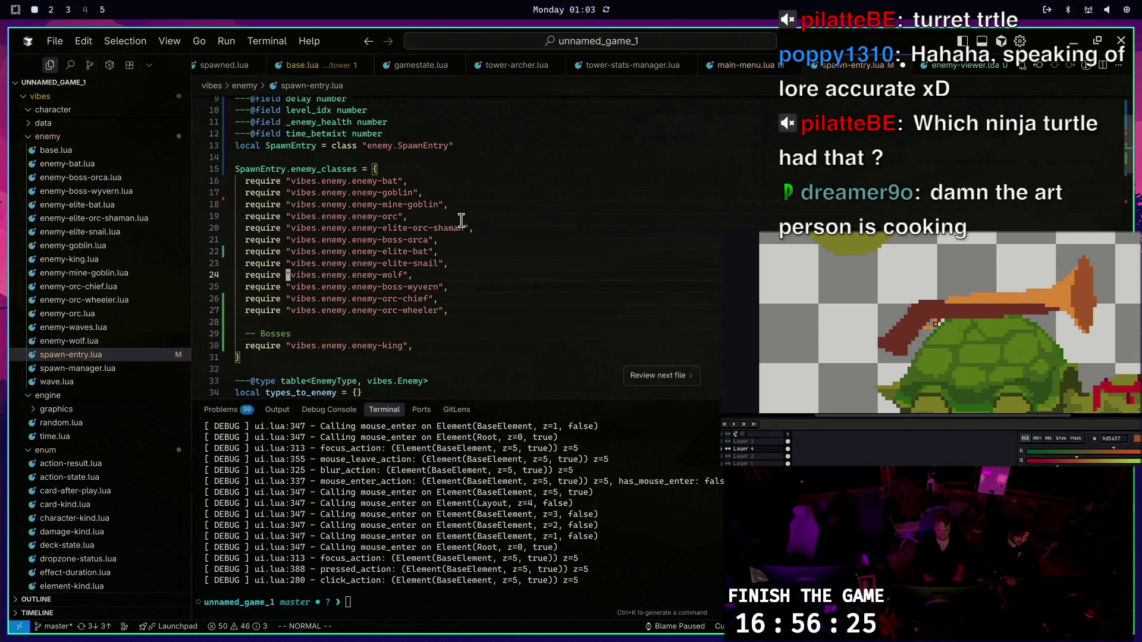
key("d")
key("d")
key("j")
key("j")
key("j")
type("p:w")
key("Return")
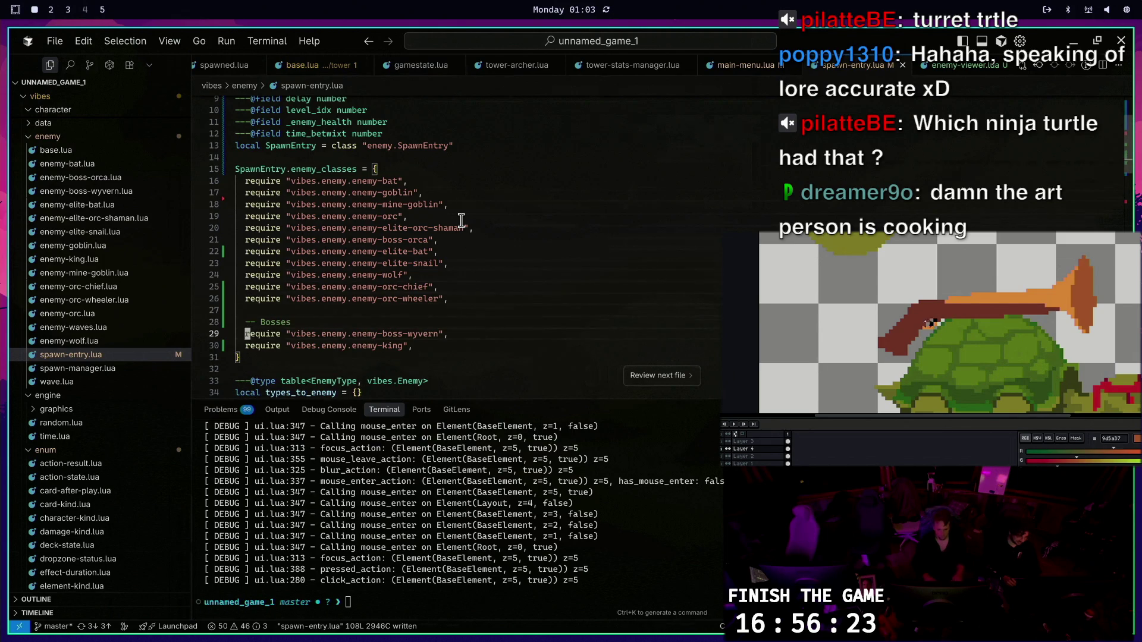
- Move elite-orc-shaman above the Bosses section under a new '-- Elites' heading
key("k")
key("d")
key("d")
key("j")
key("j")
key("j")
type("p:")
key("Escape")
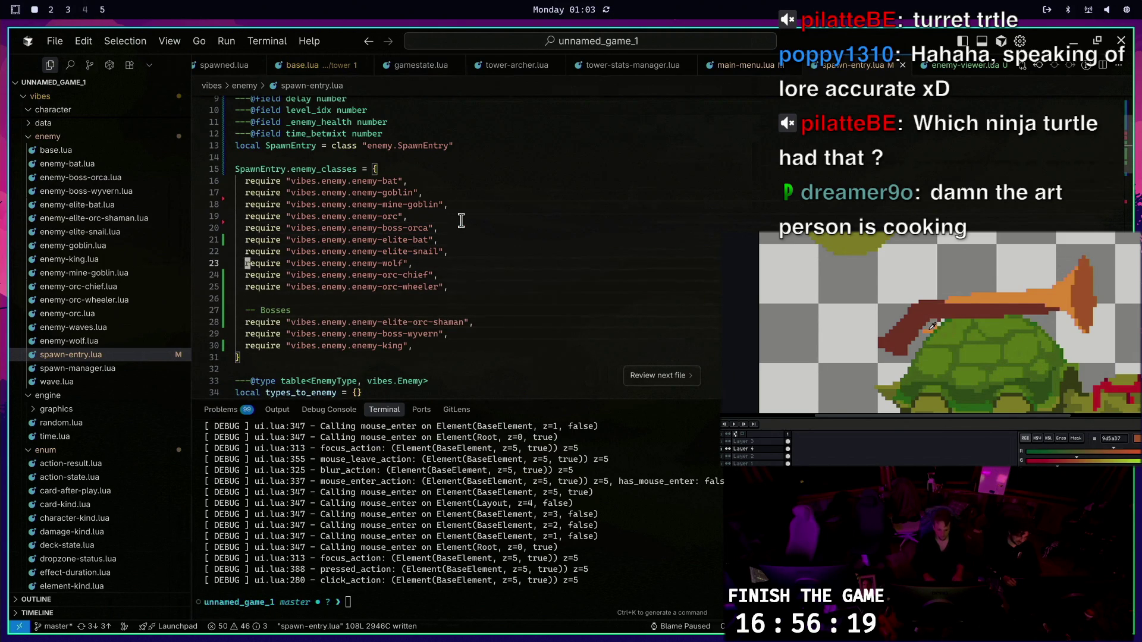
key("d")
key("d")
key("k")
key("O")
key("Escape")
key("P")
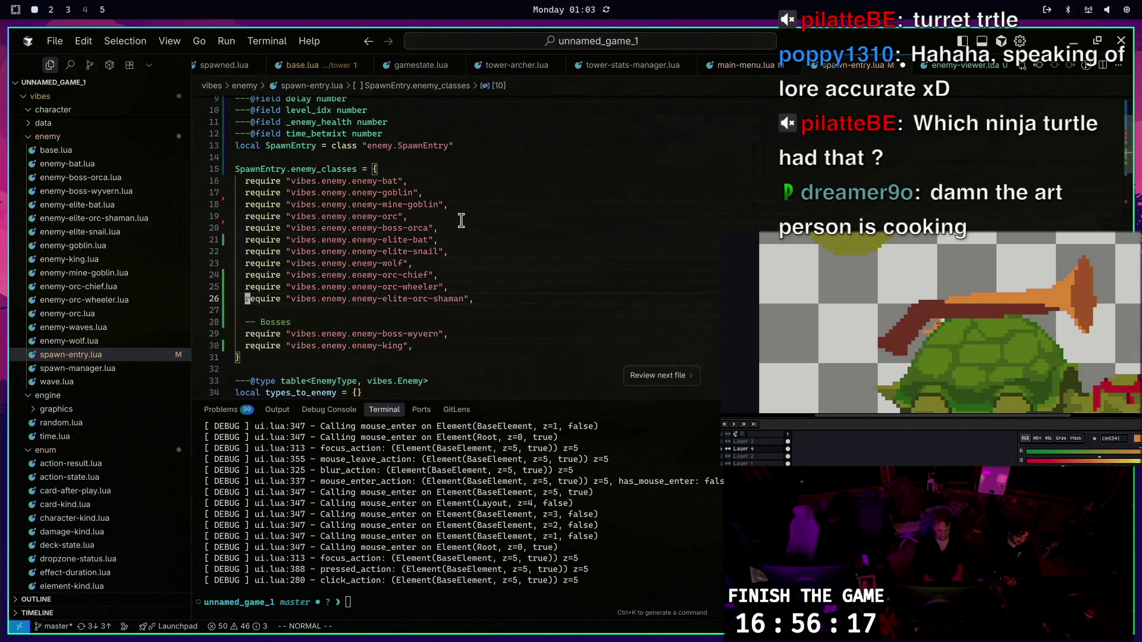
key("O")
type("-- Elites")
key("Escape")
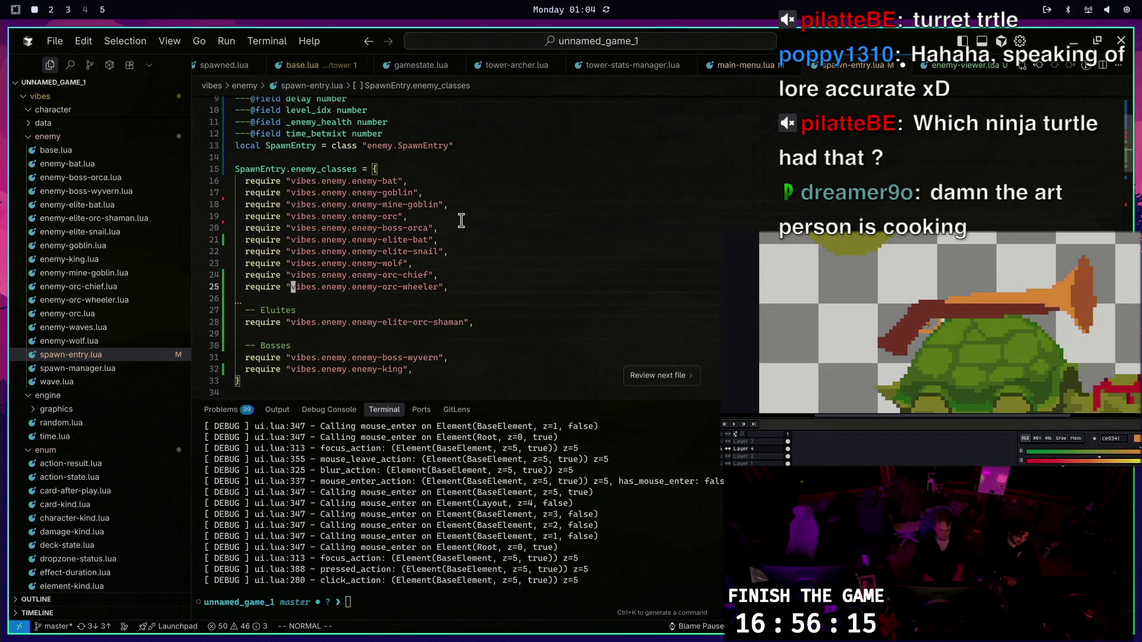
key("h")
key("h")
key("h")
- Move the orc-chief, orc-wheeler and elite-snail requires under the Elites heading
key("k")
key("k")
key("k")
key("d")
key("j")
key("j")
key("p")
key("k")
key("k")
key("k")
key("d")
key("d")
- Move elite-bat under Elites and boss-orca under Bosses, then save spawn-entry.lua with :w
key("j")
key("j")
key("p")
key("k")
key("k")
key("k")
key("d")
key("d")
key("j")
key("j")
key("p")
key("k")
key("k")
key("k")
key("k")
key("d")
key("d")
key("j")
key("j")
key("j")
key("j")
key("j")
key("j")
key("j")
key("j")
type("p:w")
key("Return")
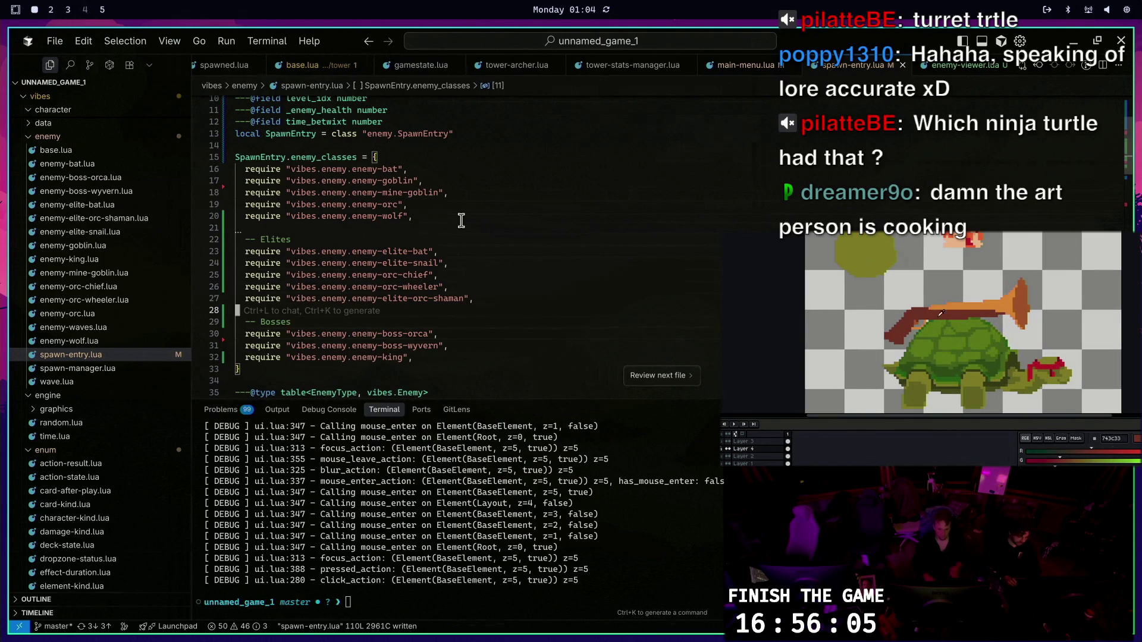
- Select the wolf module path, then go to the mine-goblin entry
key("k")
key("k")
key("k")
key("v")
key("a")
key("quotedbl")
left_click(502, 188)
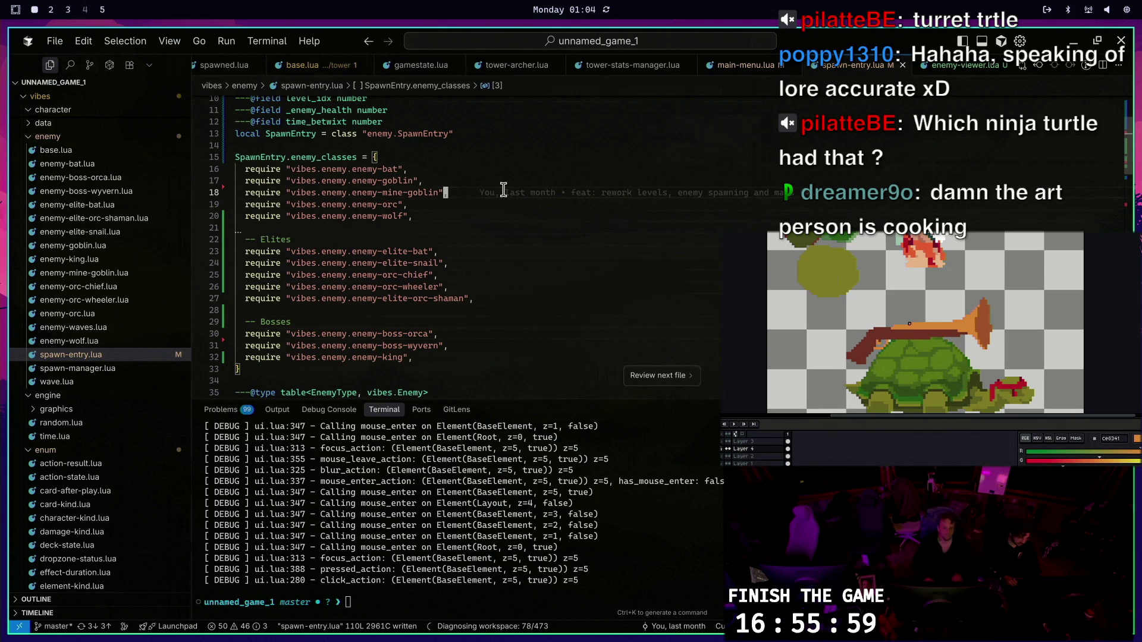
key("ctrl+p")
type("mine")
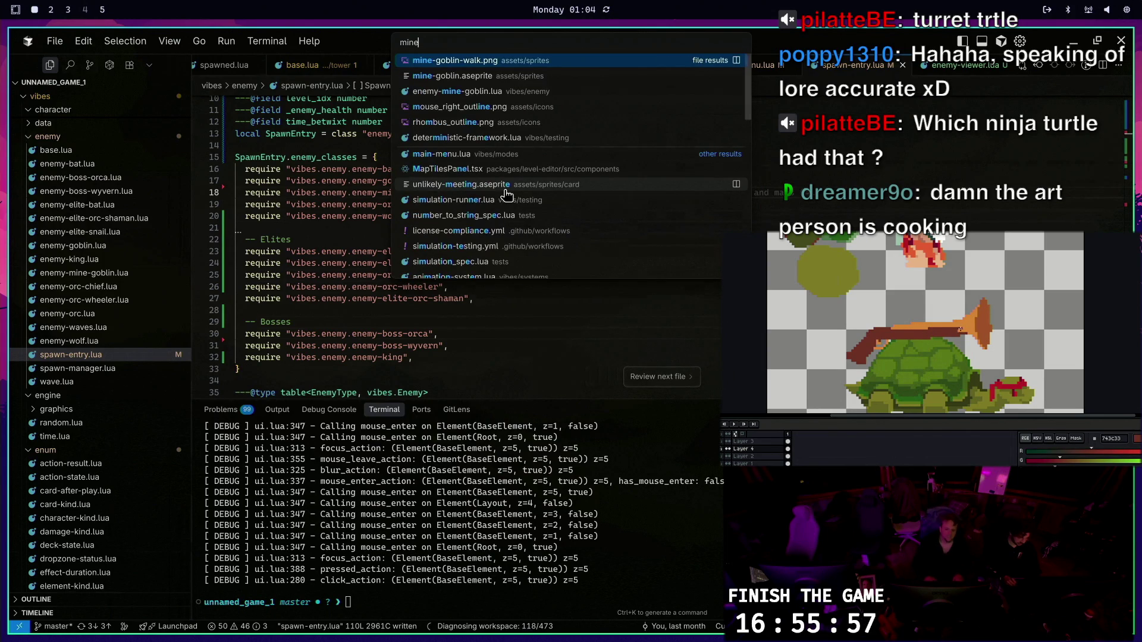
key("Return")
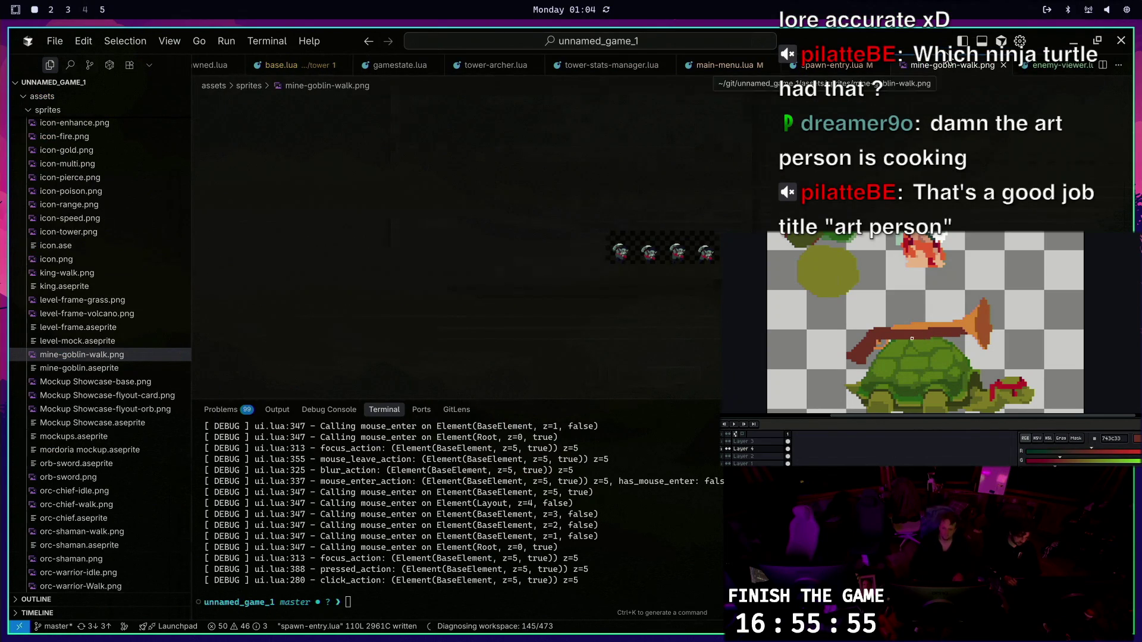
key("ctrl+w")
key("ctrl+p")
type("mine")
key("Down")
key("Down")
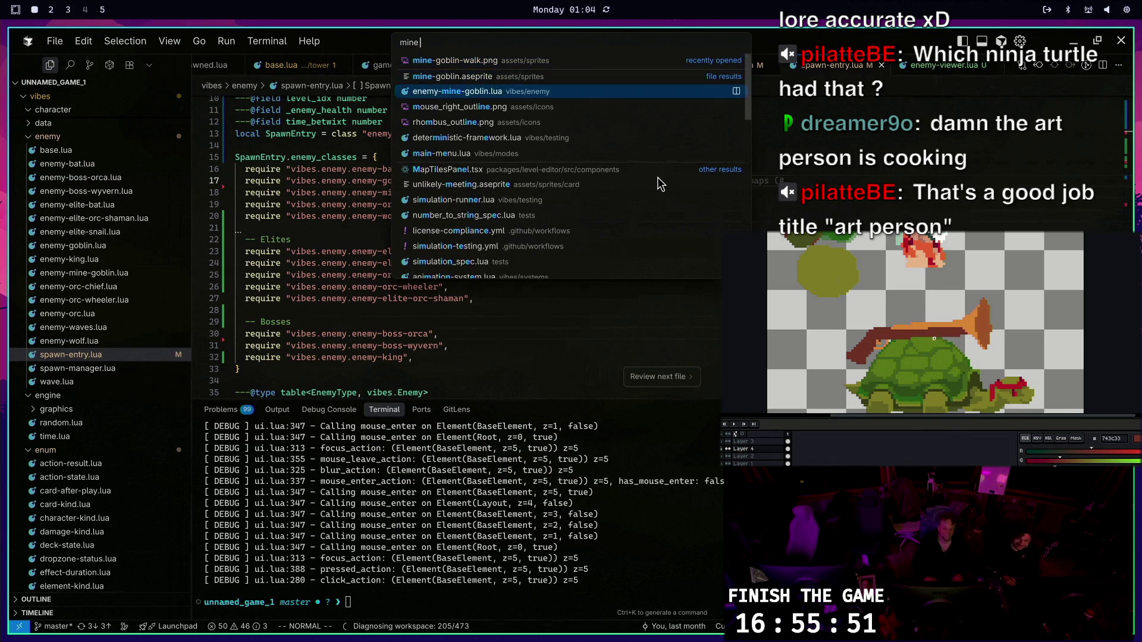
key("Return")
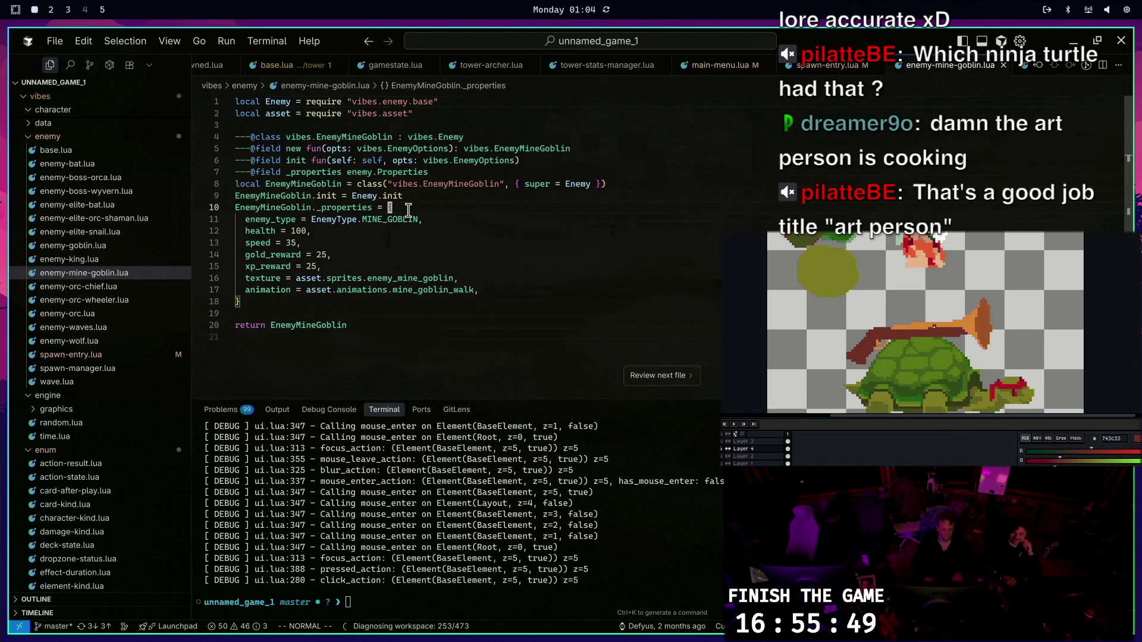
key("ctrl+Tab")
type(":w")
key("Return")
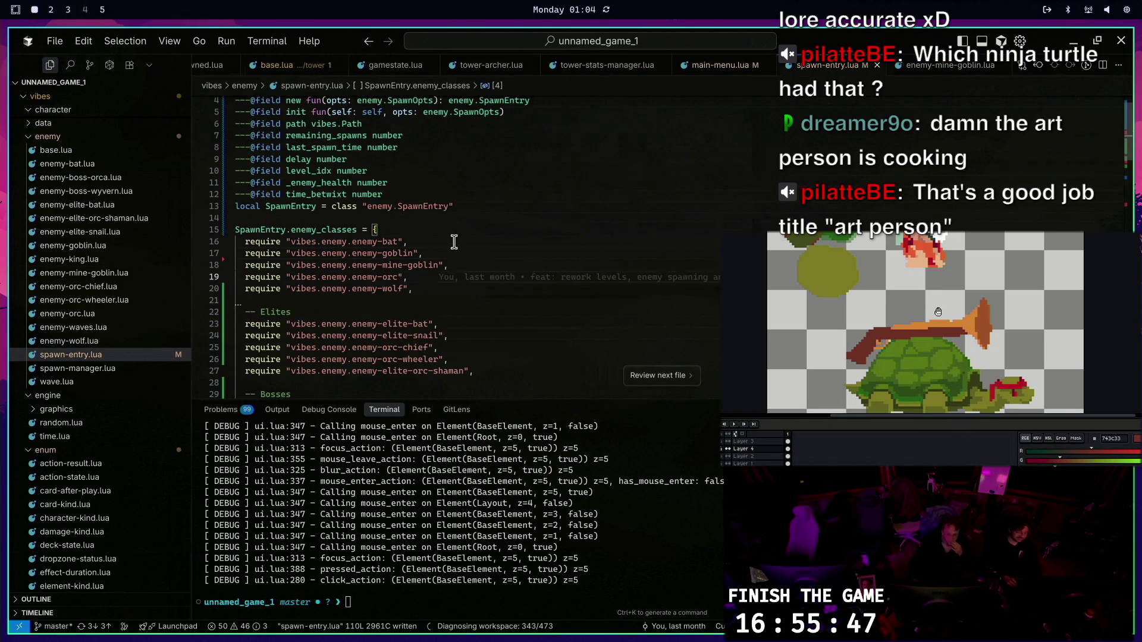
scroll(455, 240, "down", 3)
key("super+3")
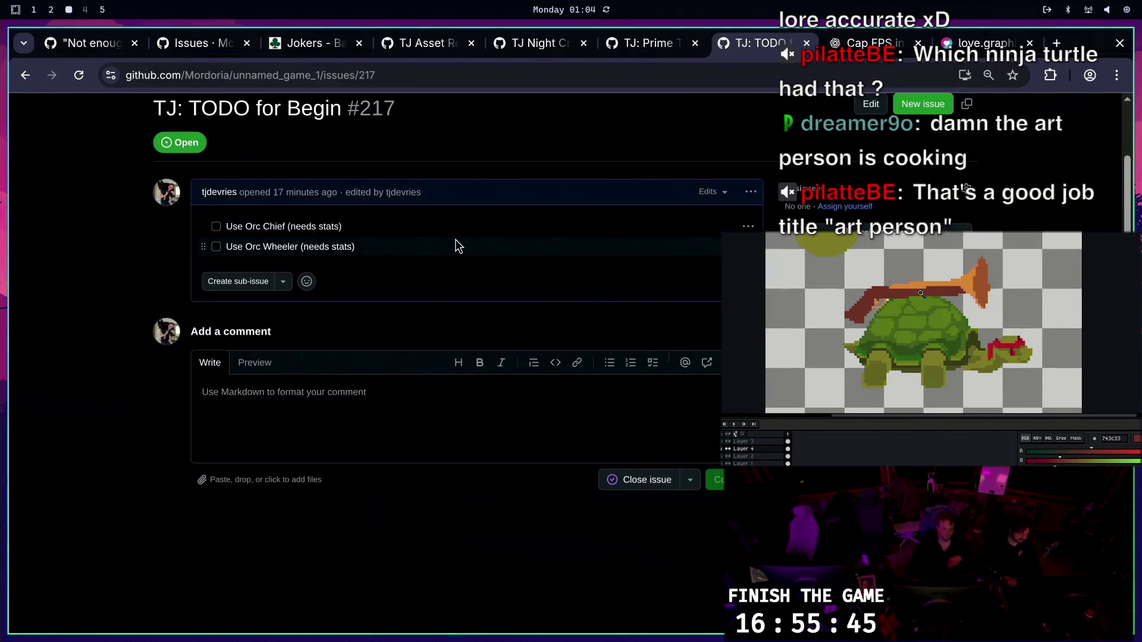
- Edit issue #217's description to open with 'SpawnEntry.enemy_classes + Enemy Viewer is very helpful for you' and update it
left_click(750, 191)
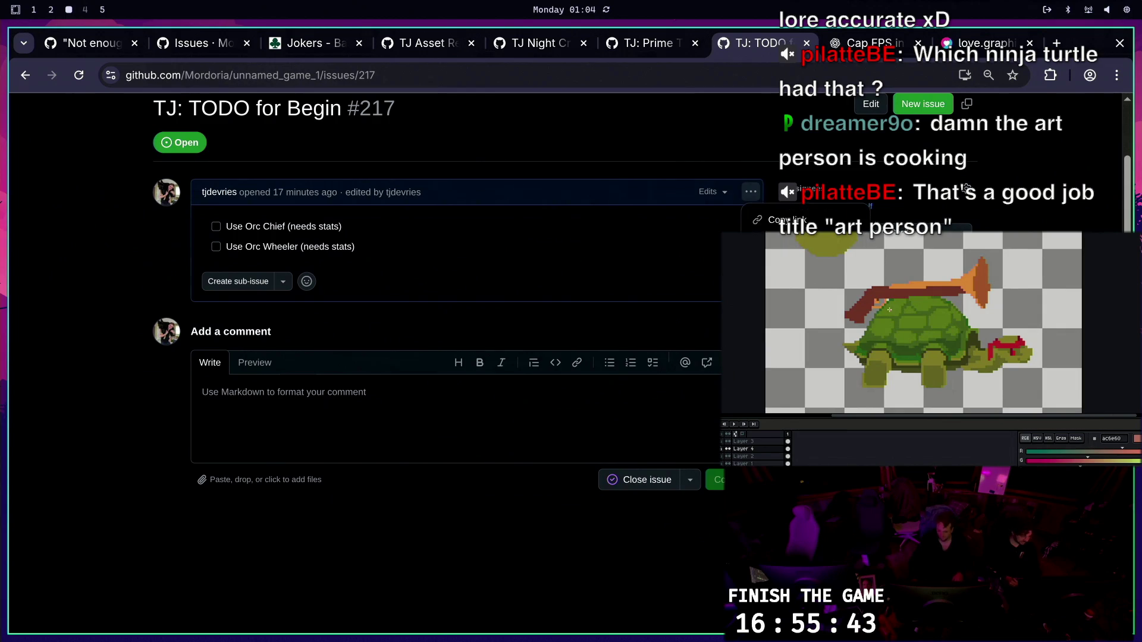
left_click(770, 280)
key("Return")
key("Up")
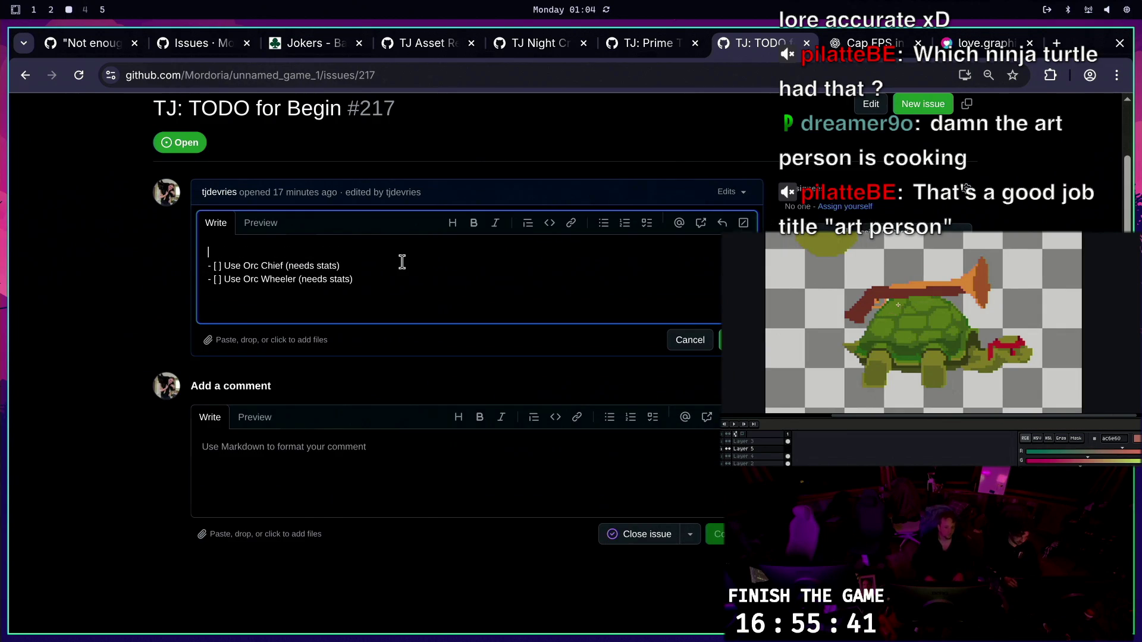
type("SpawnEntry.enemy_classes")
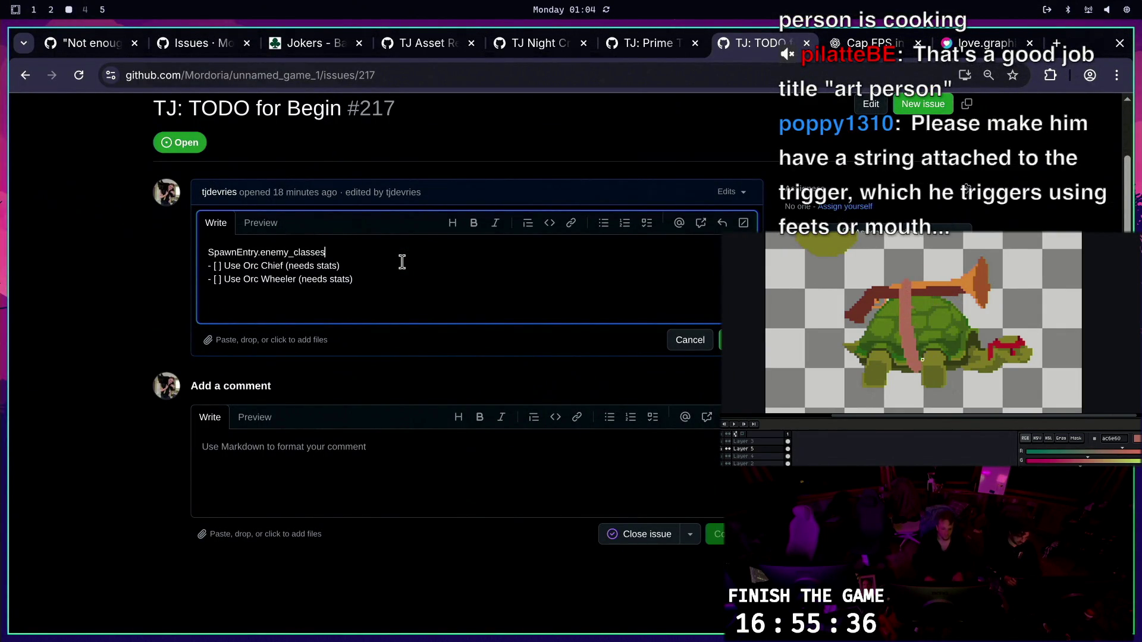
key("Return")
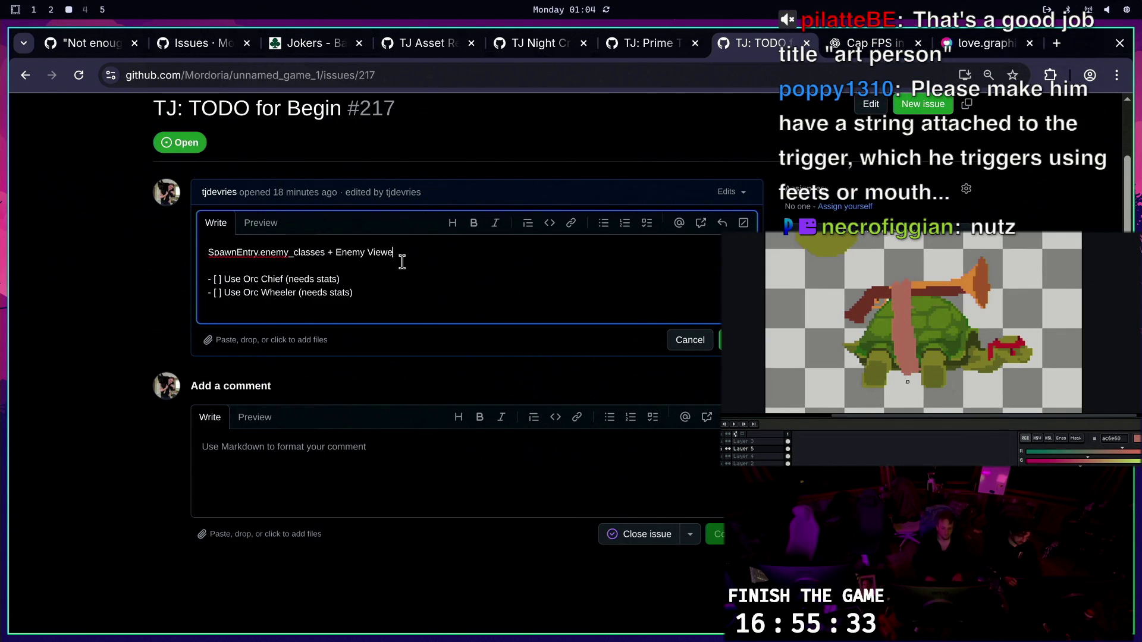
type("for you")
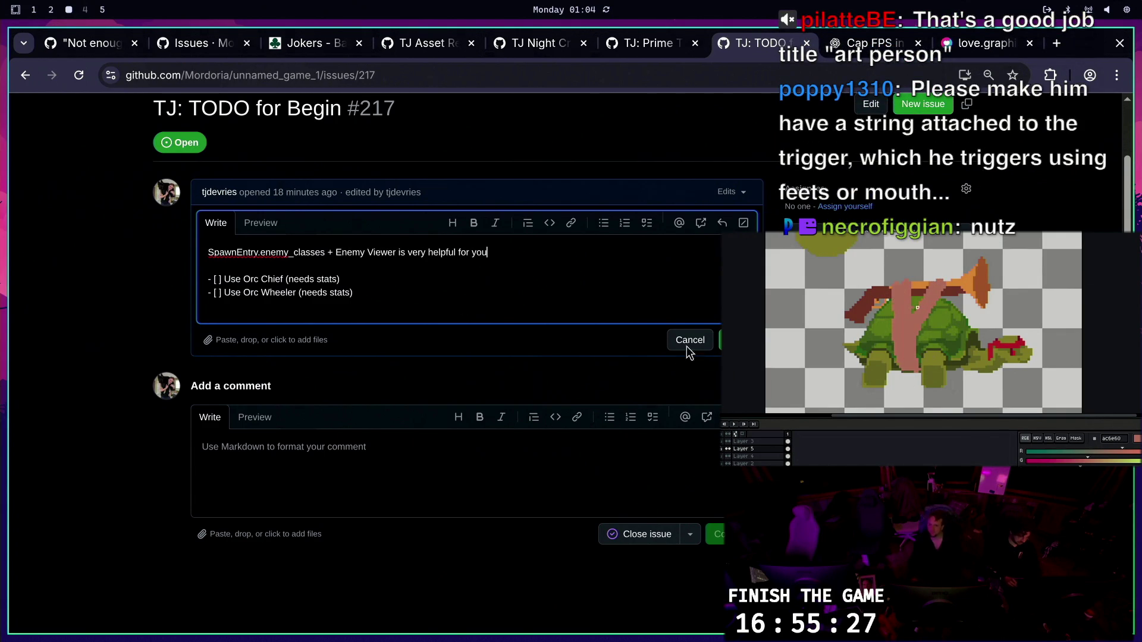
left_click(737, 340)
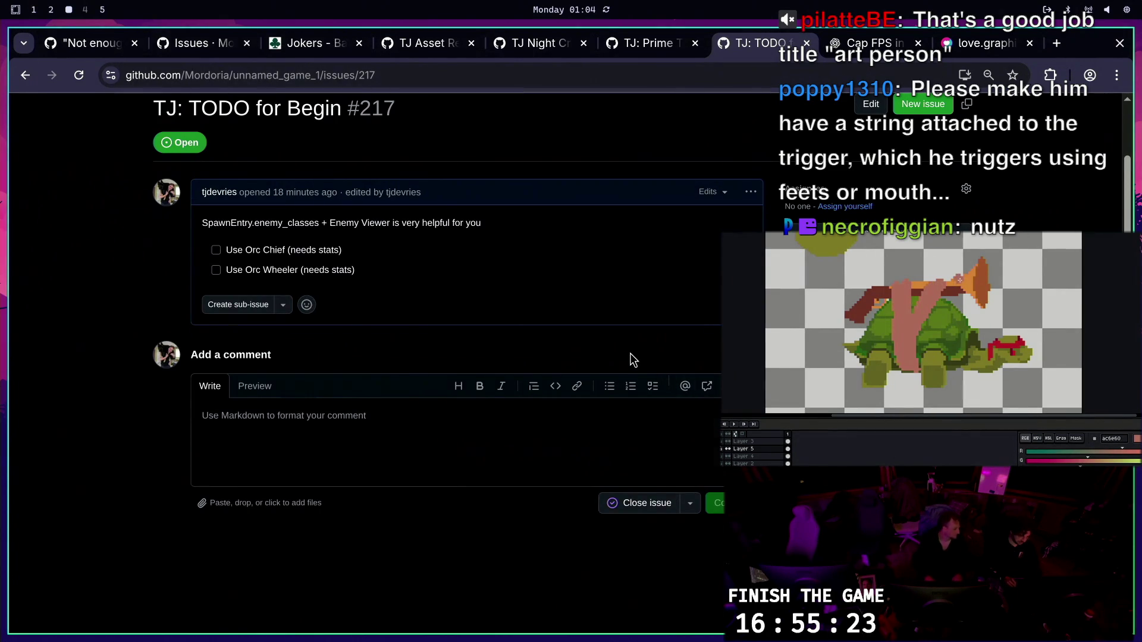
key("super+1")
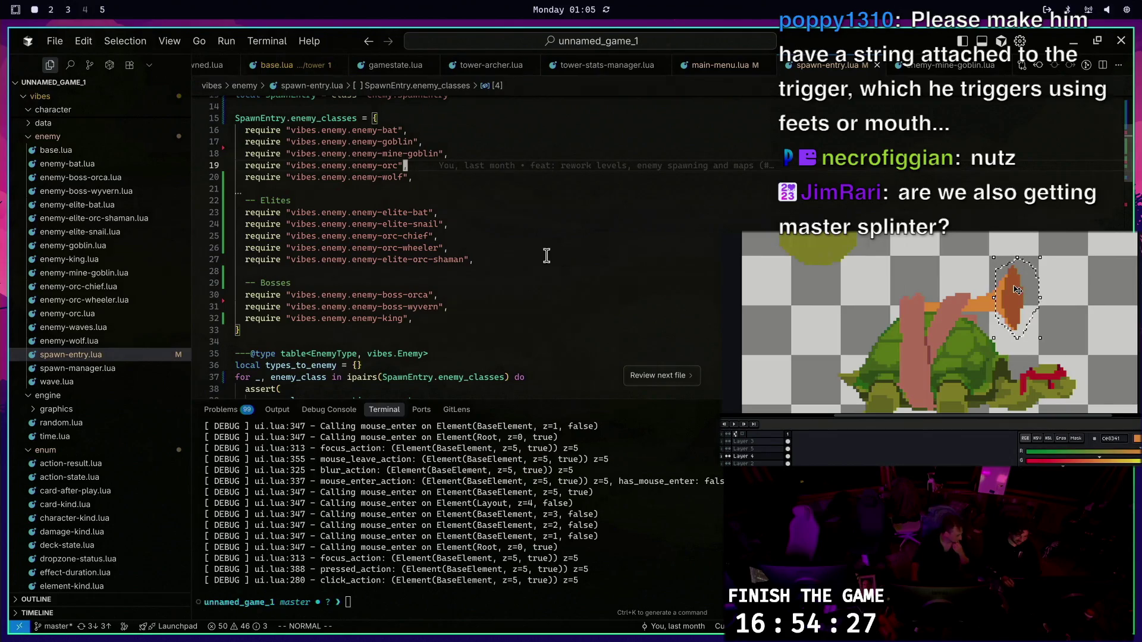
- Save spawn-entry.lua with :w from the first boss entry
scroll(464, 255, "down", 2)
left_click(463, 243)
type(":w")
key("Return")
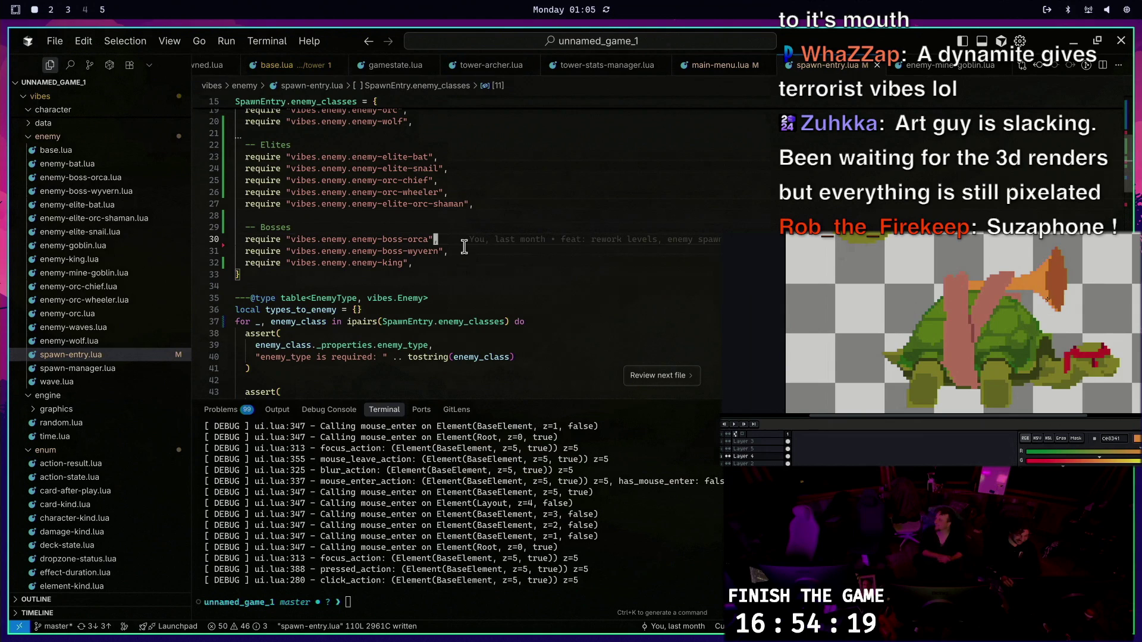
- Launch the game by running 'love .' in the terminal
left_click(464, 246)
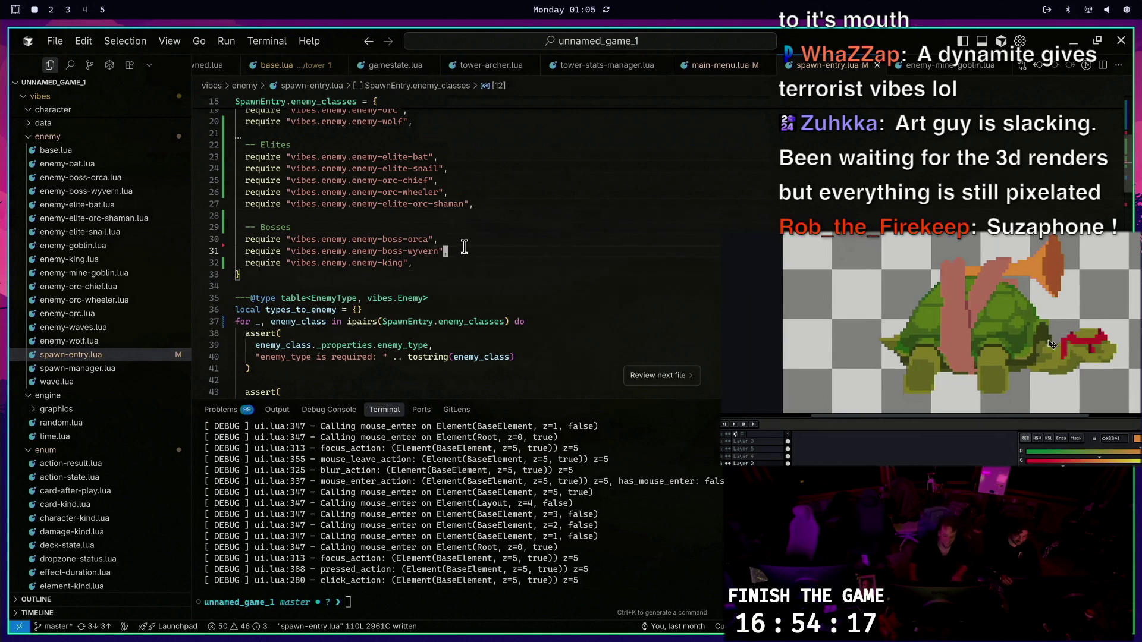
type("jlove .")
key("Return")
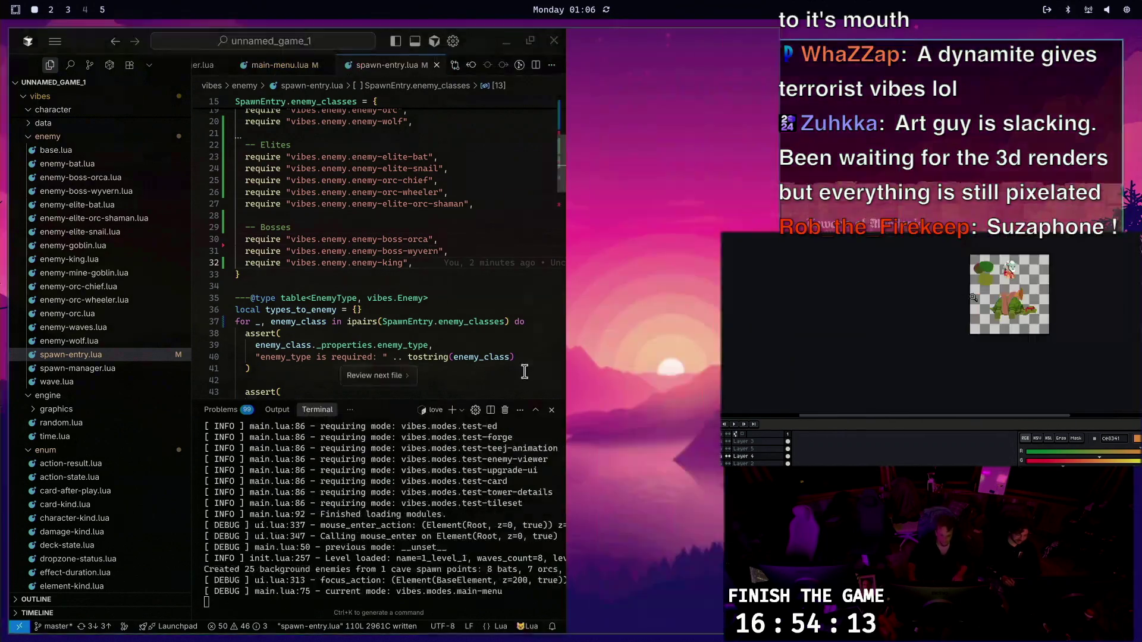
- Preview the Goblin and Orc in the enemy viewer, quit the game, and return to the Cursor agent
left_click(638, 259)
left_click(633, 288)
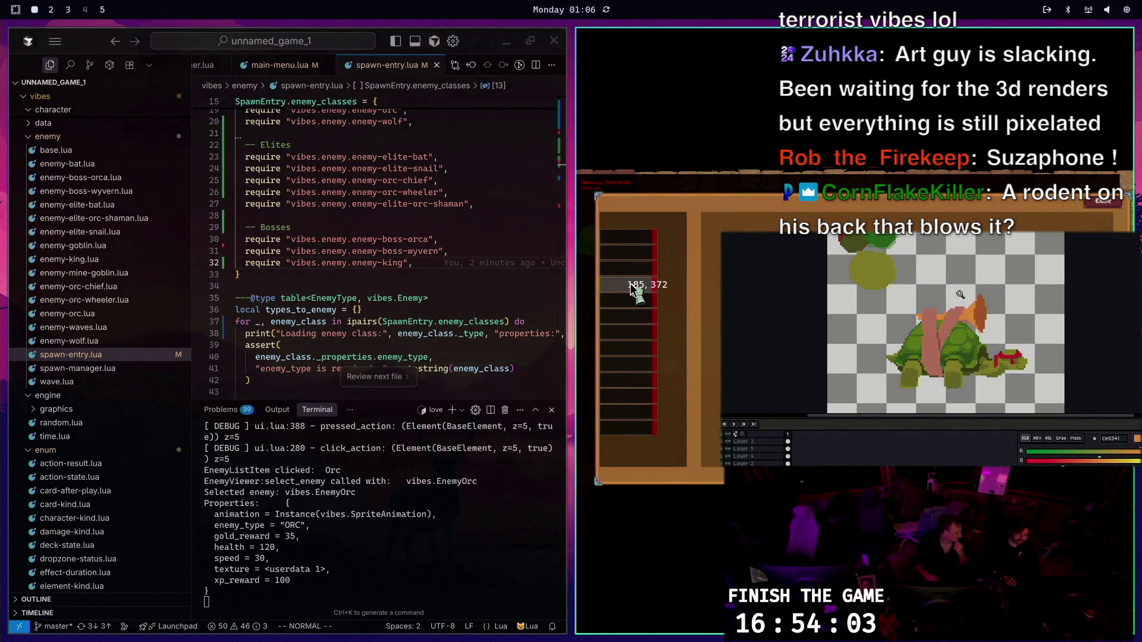
key("Escape")
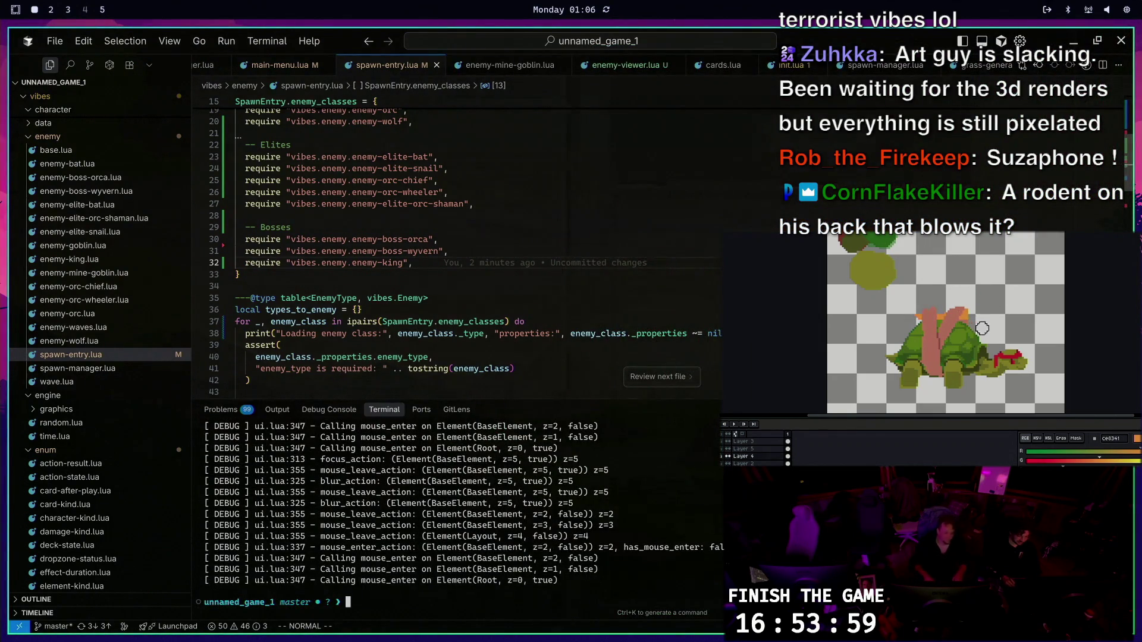
key("super+3")
key("super+2")
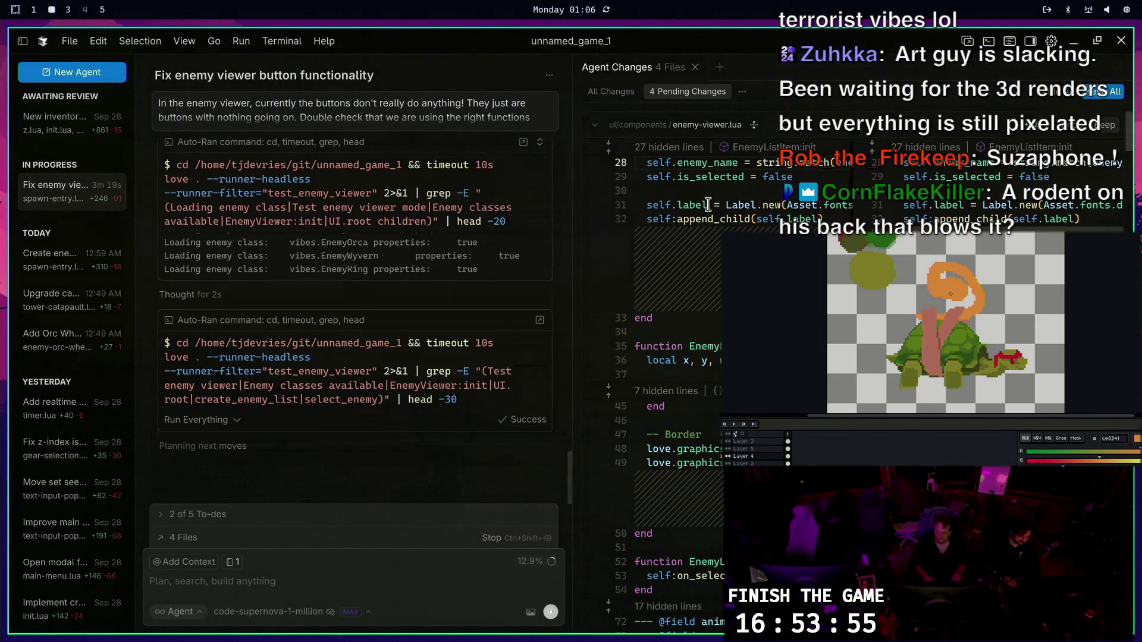
- Review the king boss and goblin entries in spawn-entry.lua's enemy_classes, then move to workspace 4
key("super+1")
left_click(478, 267)
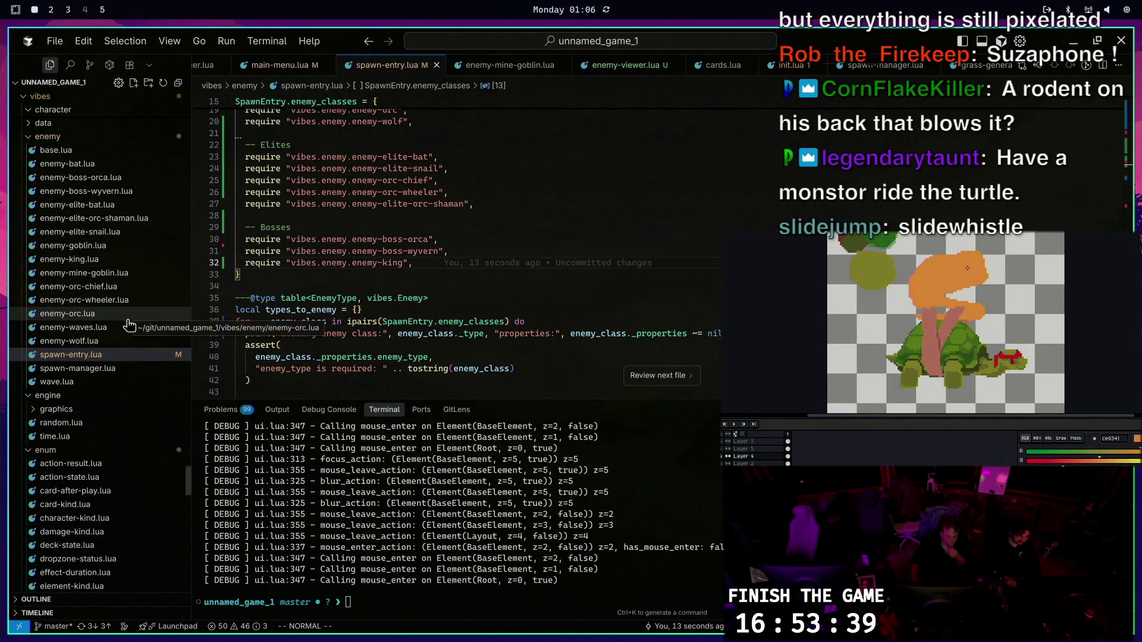
scroll(494, 248, "up", 5)
left_click(494, 252)
key("ctrl+p")
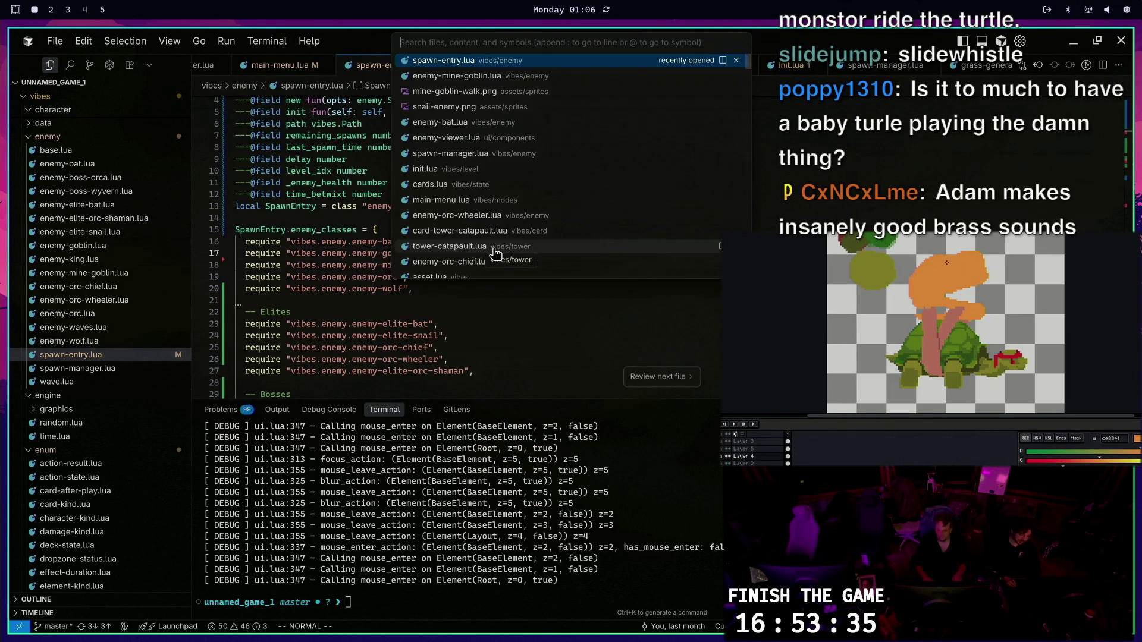
key("Escape")
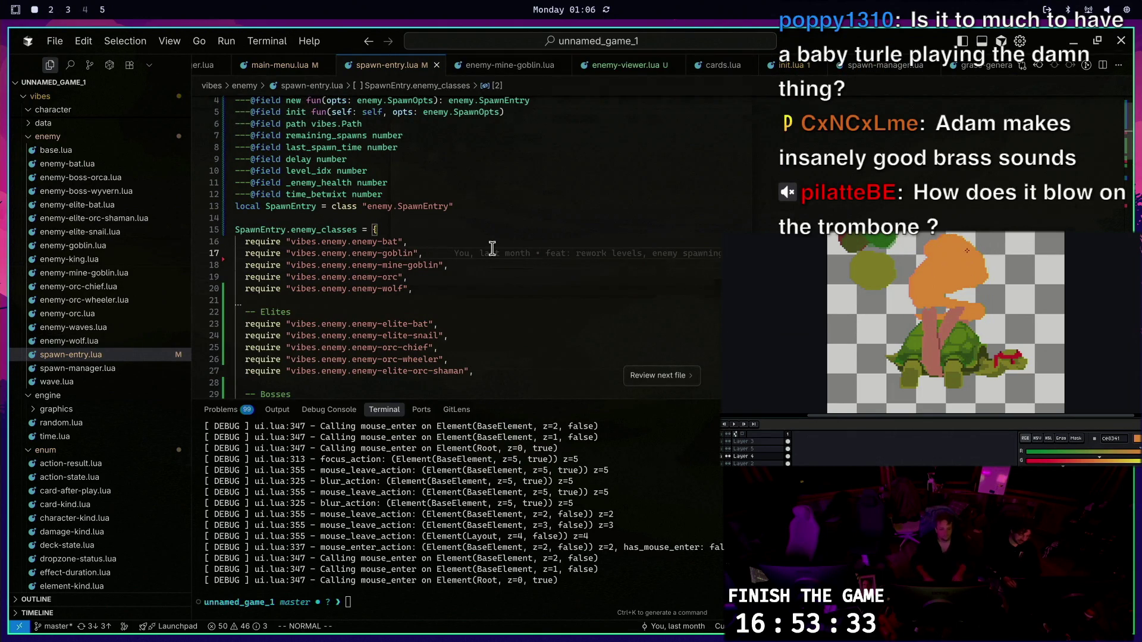
key("super+4")
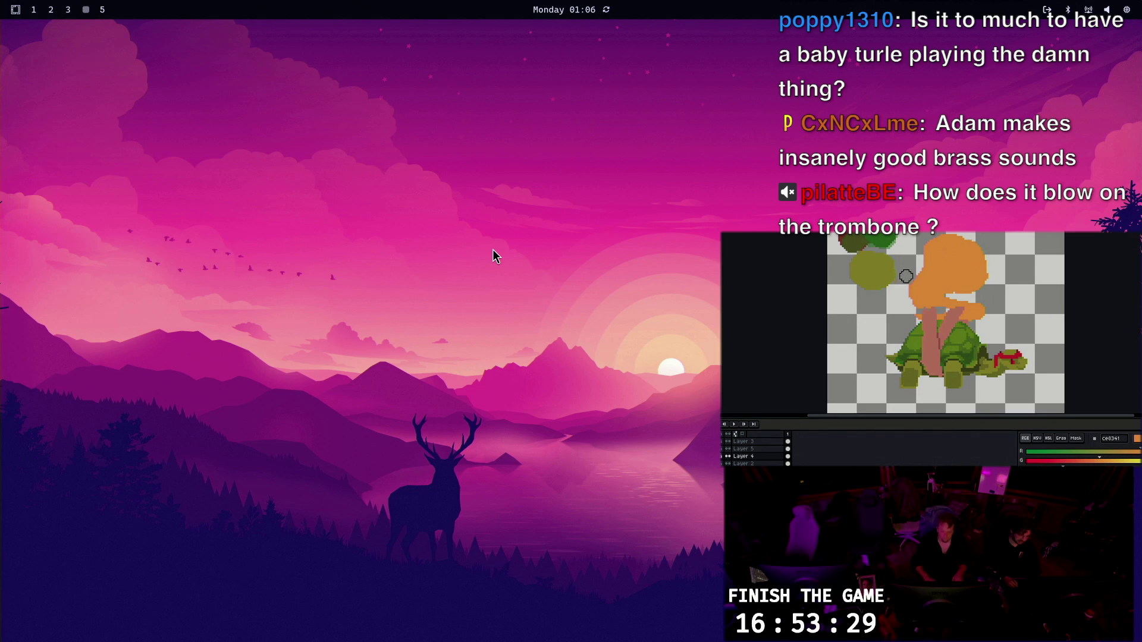
- Launch Files and navigate to git/unnamed_game_1/assets
key("super+space")
type("files")
key("Return")
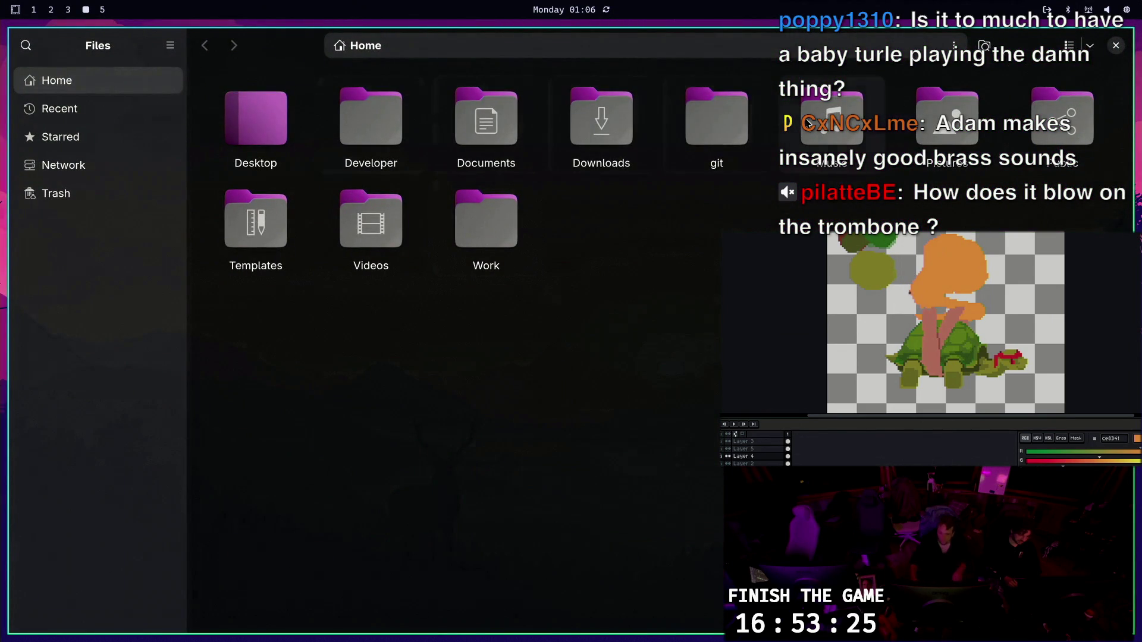
double_click(722, 126)
double_click(377, 119)
double_click(280, 128)
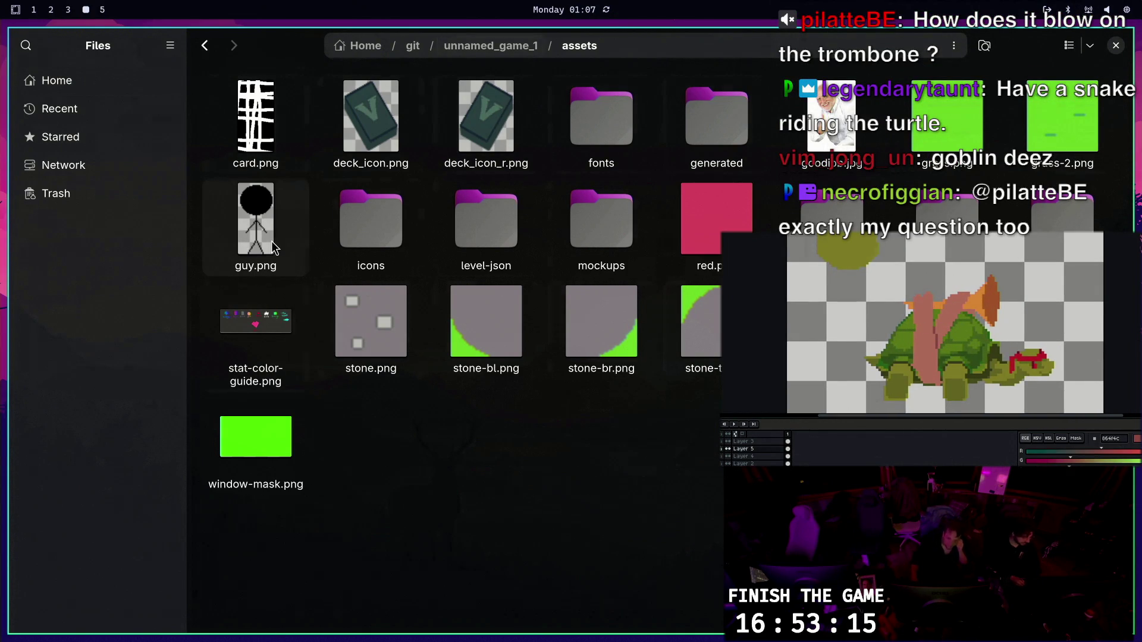
- Look inside the fonts and generated folders, then open the sprites folder
left_click(290, 250)
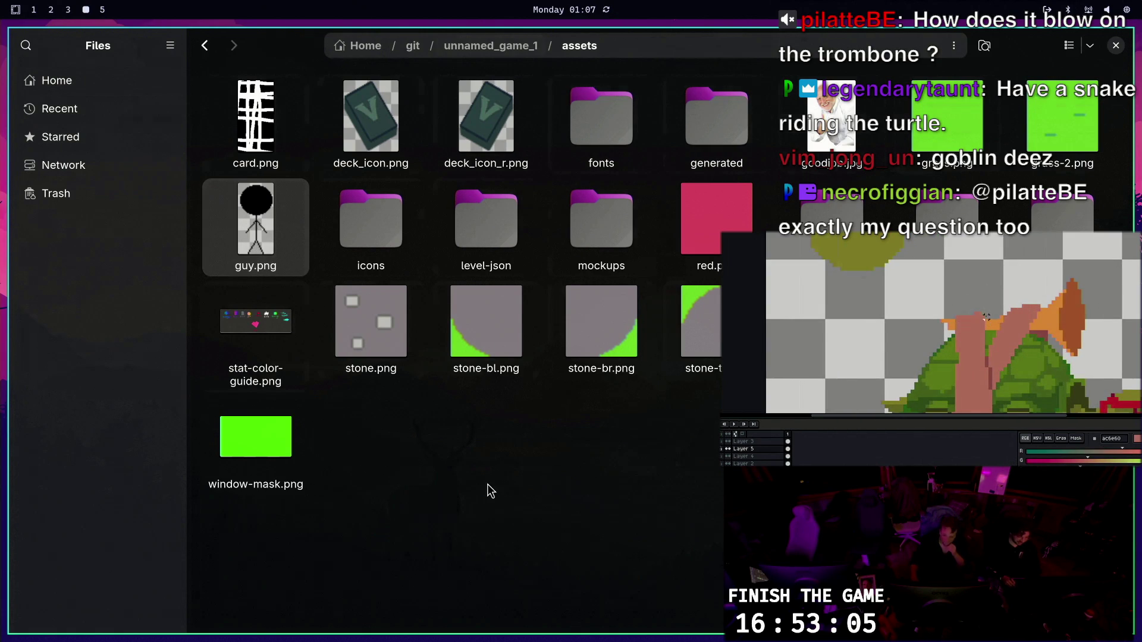
double_click(630, 95)
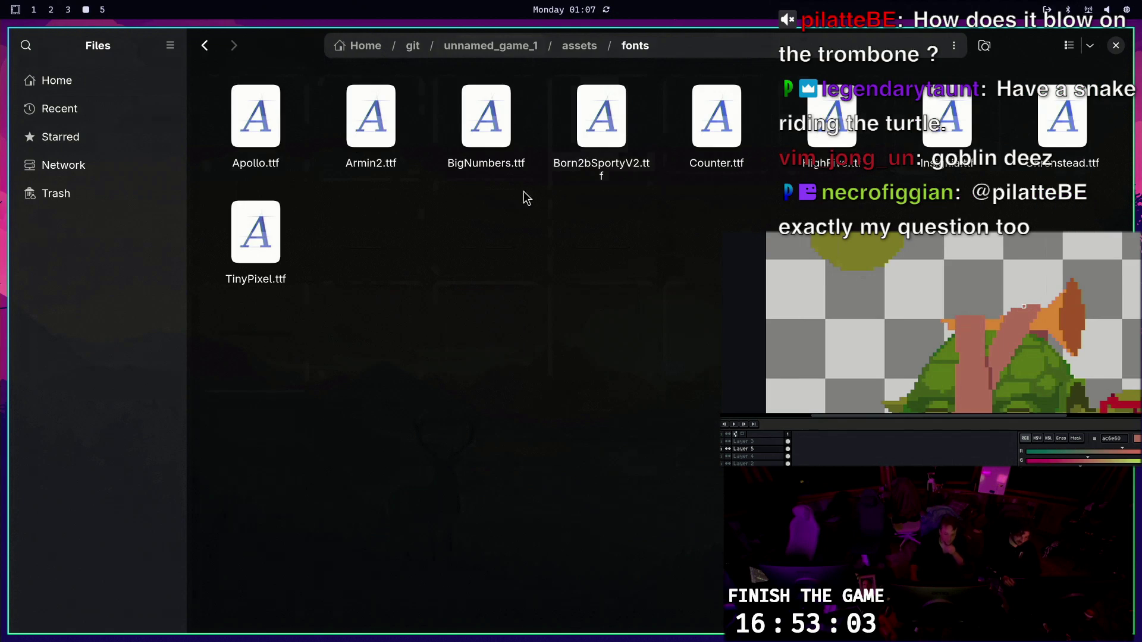
left_click(579, 45)
double_click(713, 115)
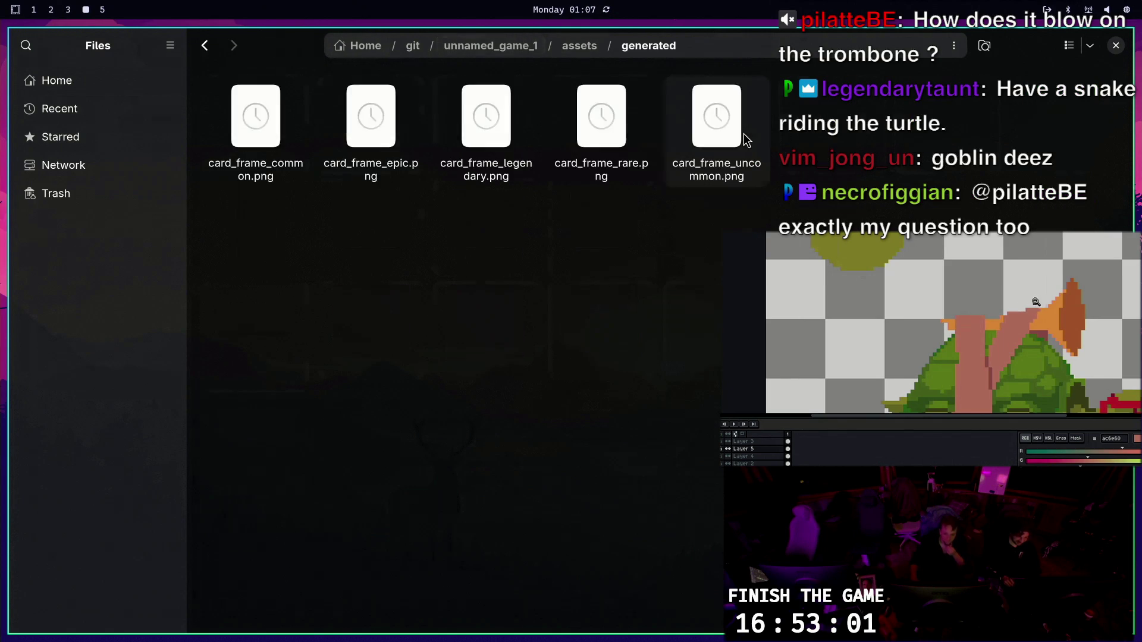
left_click(579, 45)
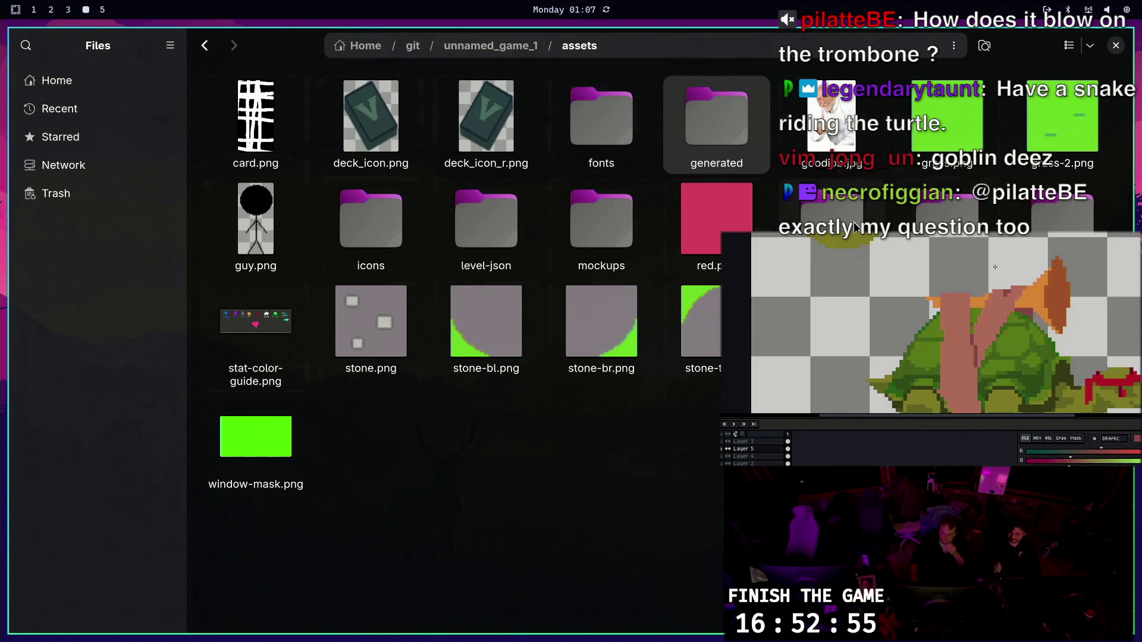
left_click(287, 224)
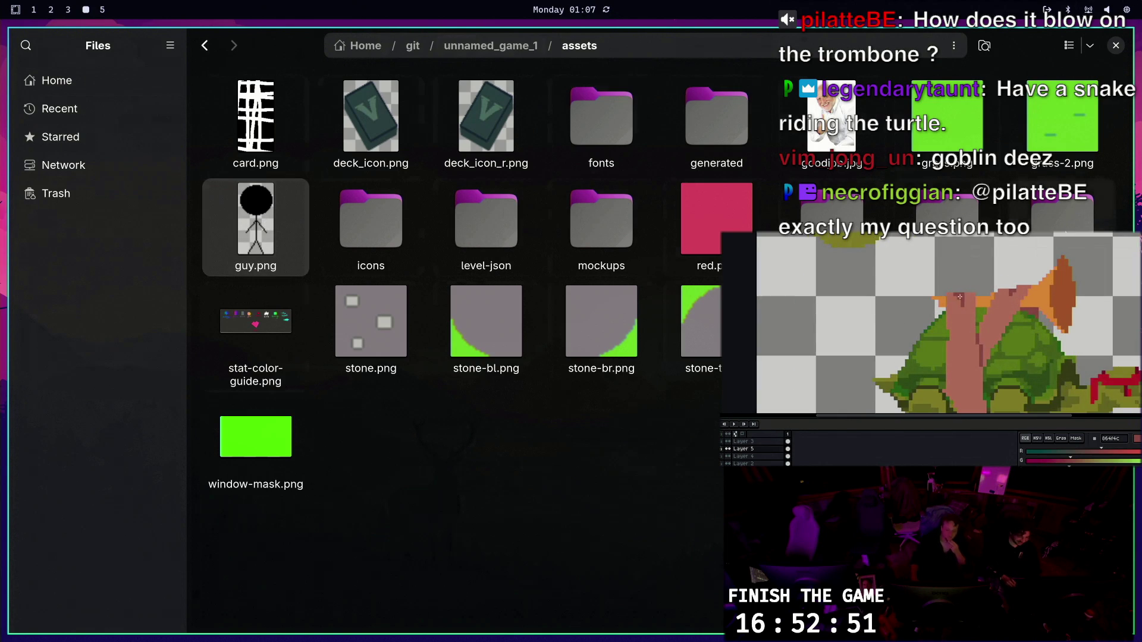
double_click(1062, 220)
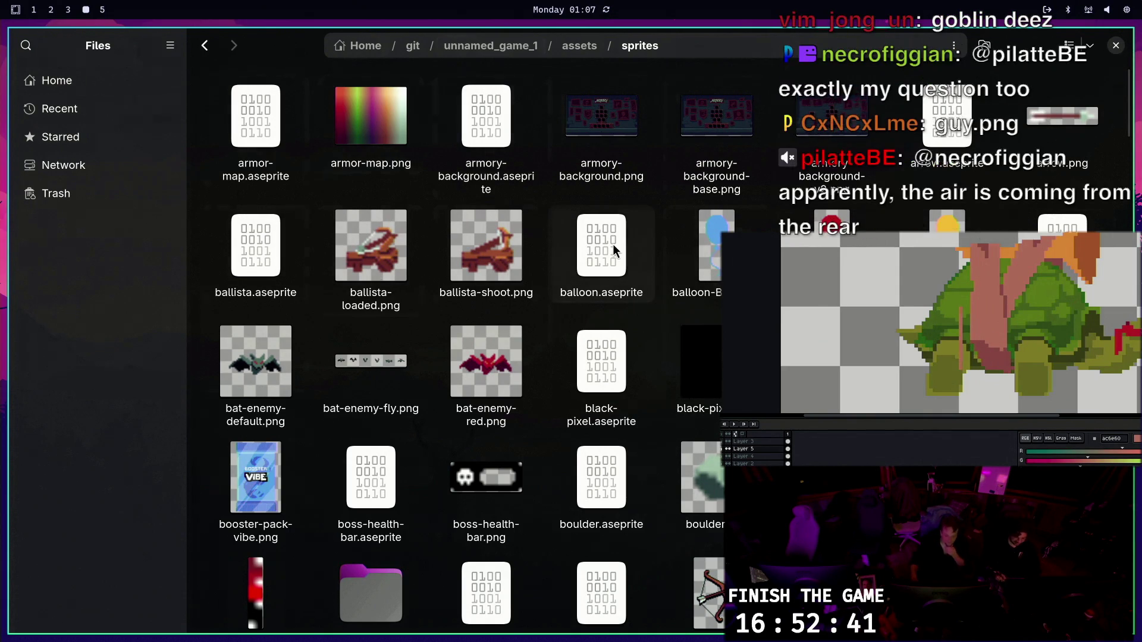
- Scroll through every sprite image in assets/sprites, then switch to the browser on GitHub issue #217
scroll(612, 243, "down", 2)
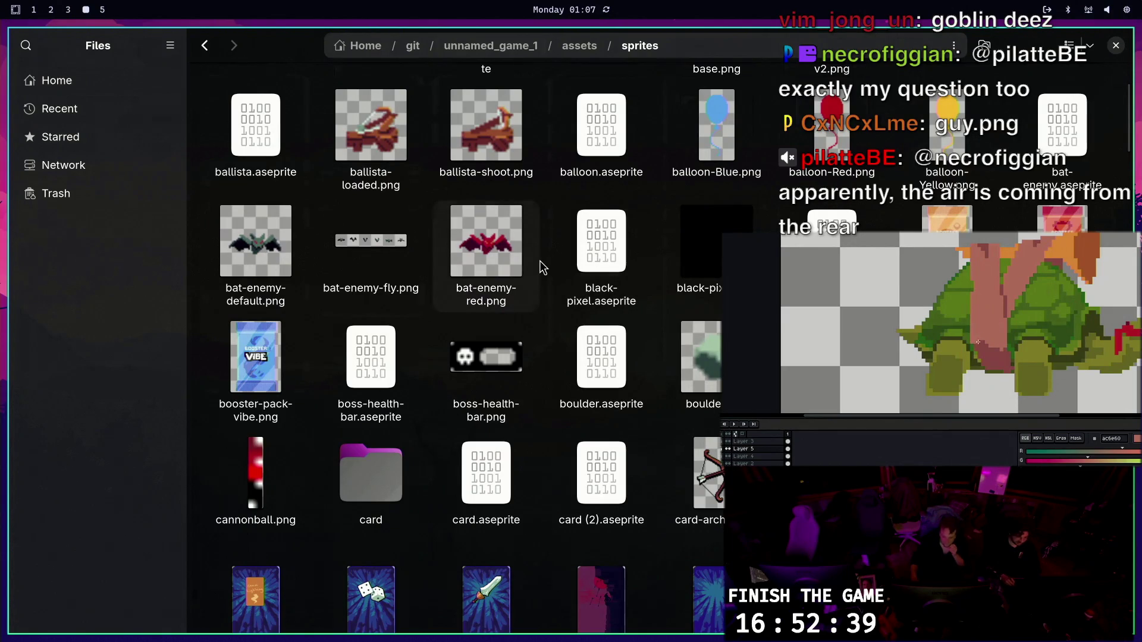
scroll(541, 258, "down", 1)
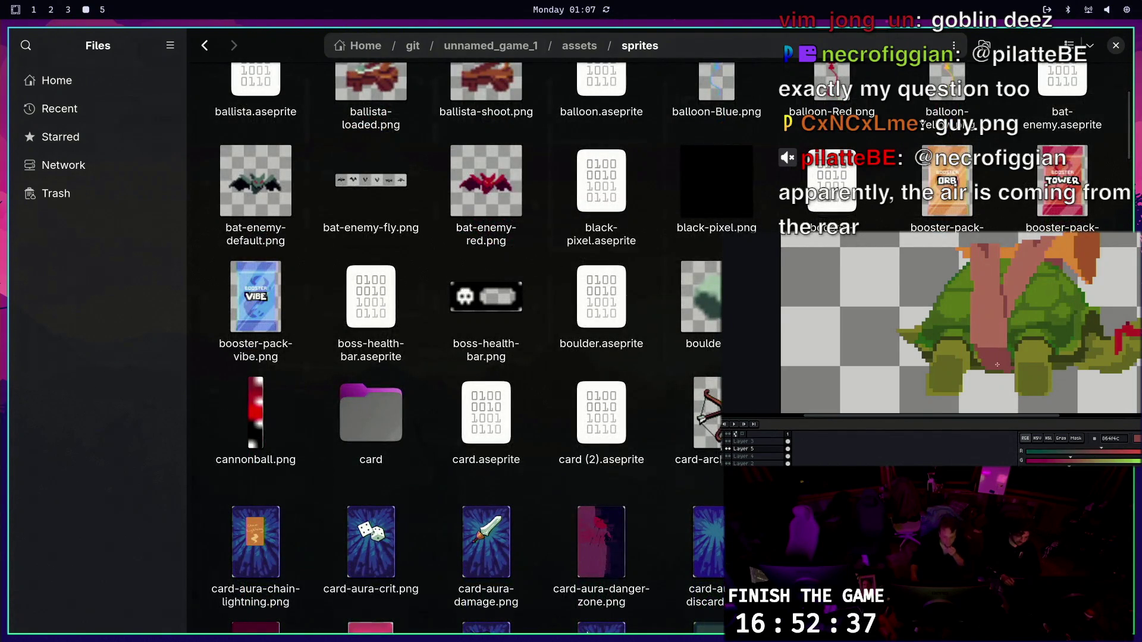
scroll(713, 250, "down", 1)
scroll(714, 250, "down", 1)
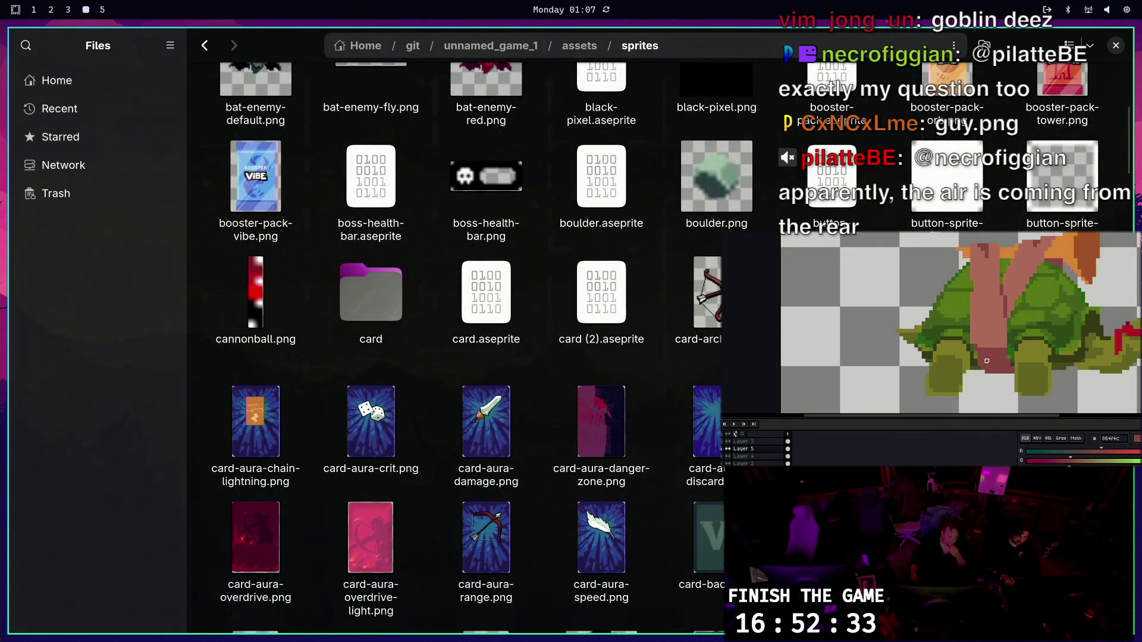
scroll(476, 466, "down", 1)
scroll(476, 466, "down", 1)
scroll(476, 466, "down", 1)
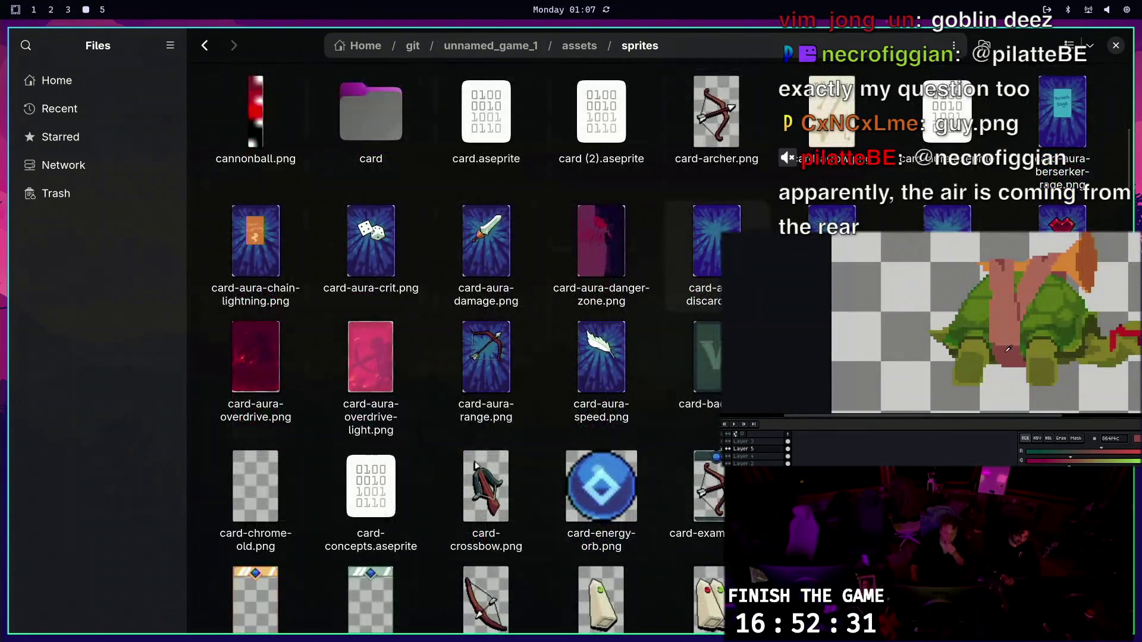
scroll(466, 348, "down", 1)
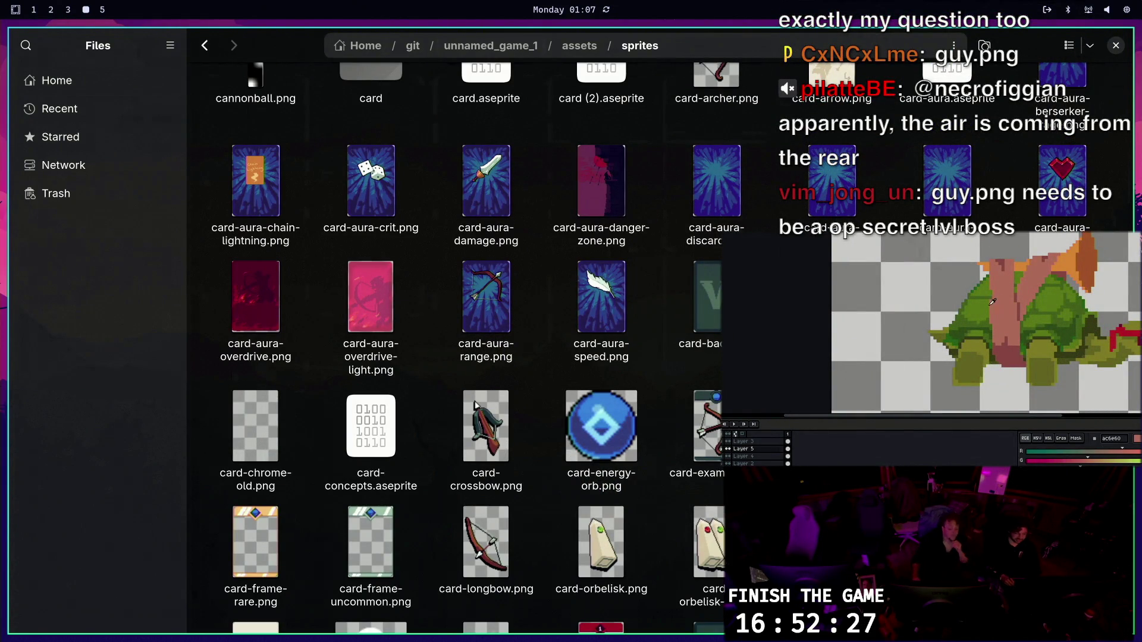
scroll(773, 223, "down", 1)
scroll(745, 221, "down", 1)
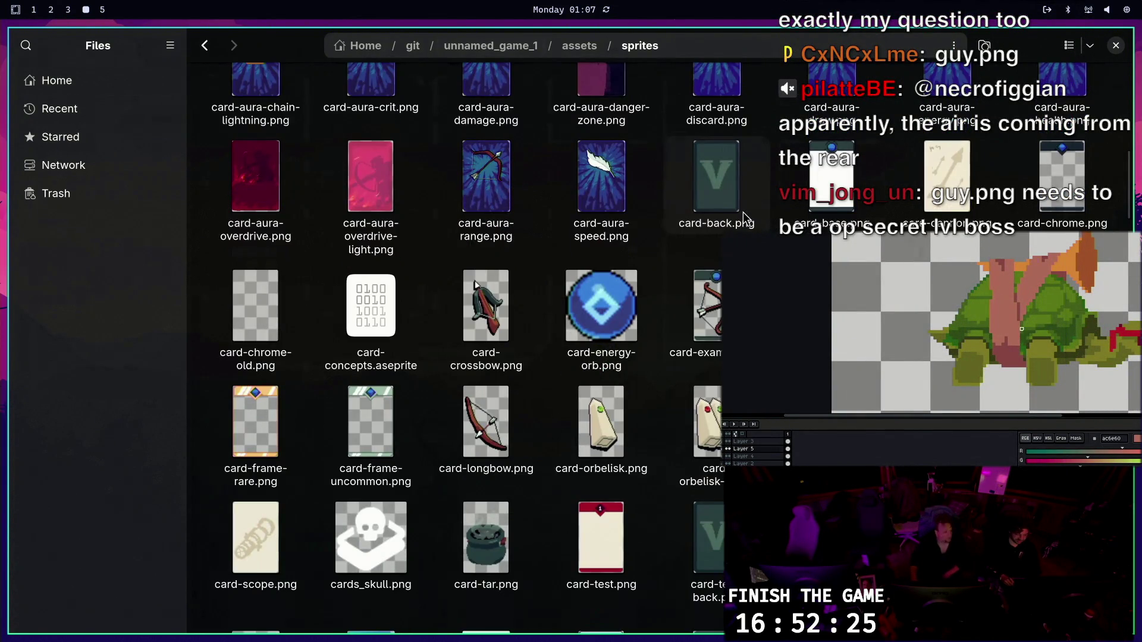
scroll(744, 222, "down", 1)
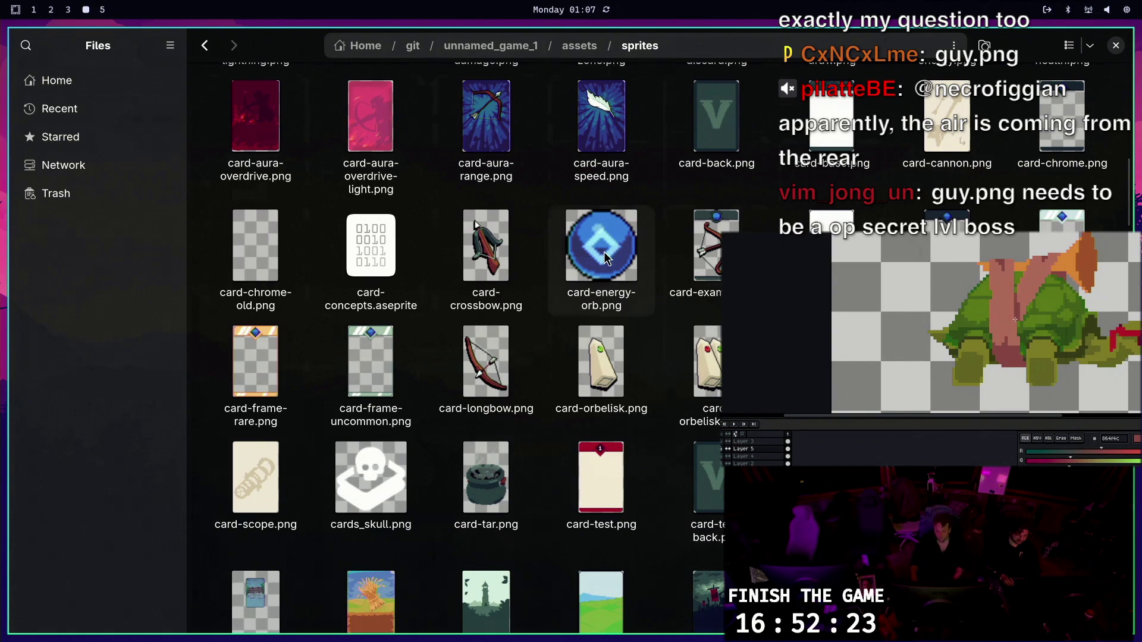
scroll(499, 255, "down", 1)
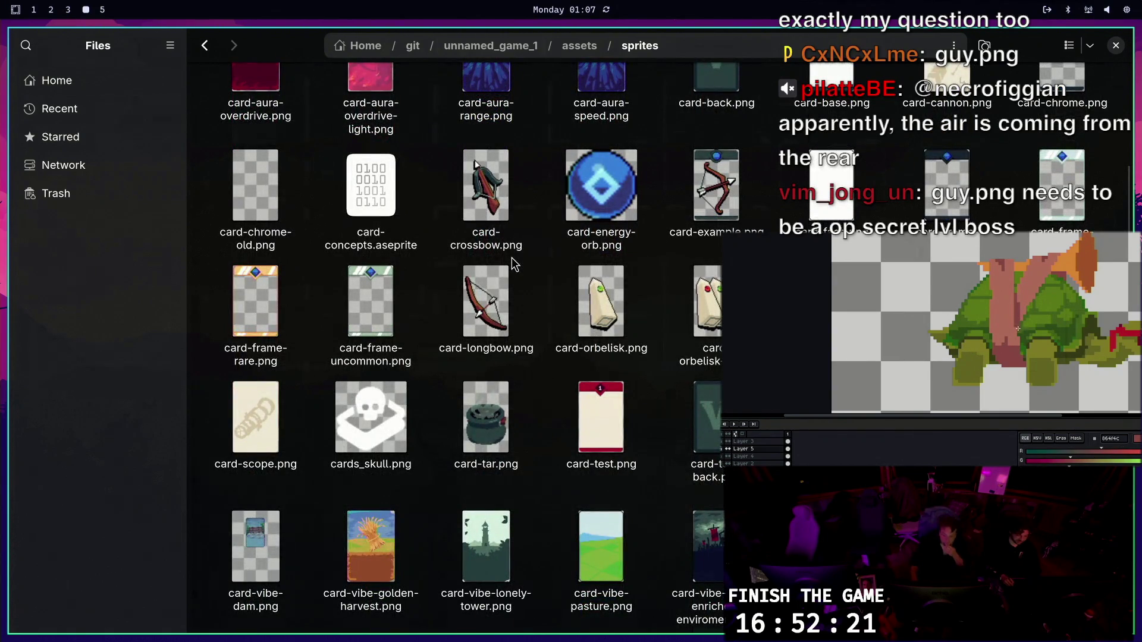
scroll(505, 279, "down", 1)
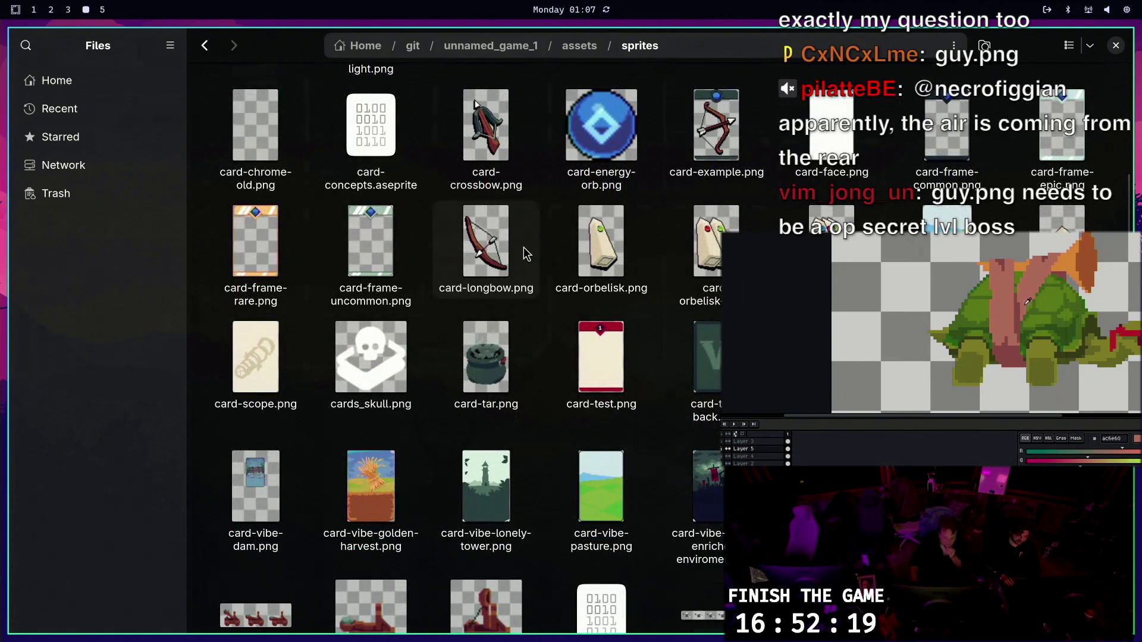
scroll(523, 253, "down", 2)
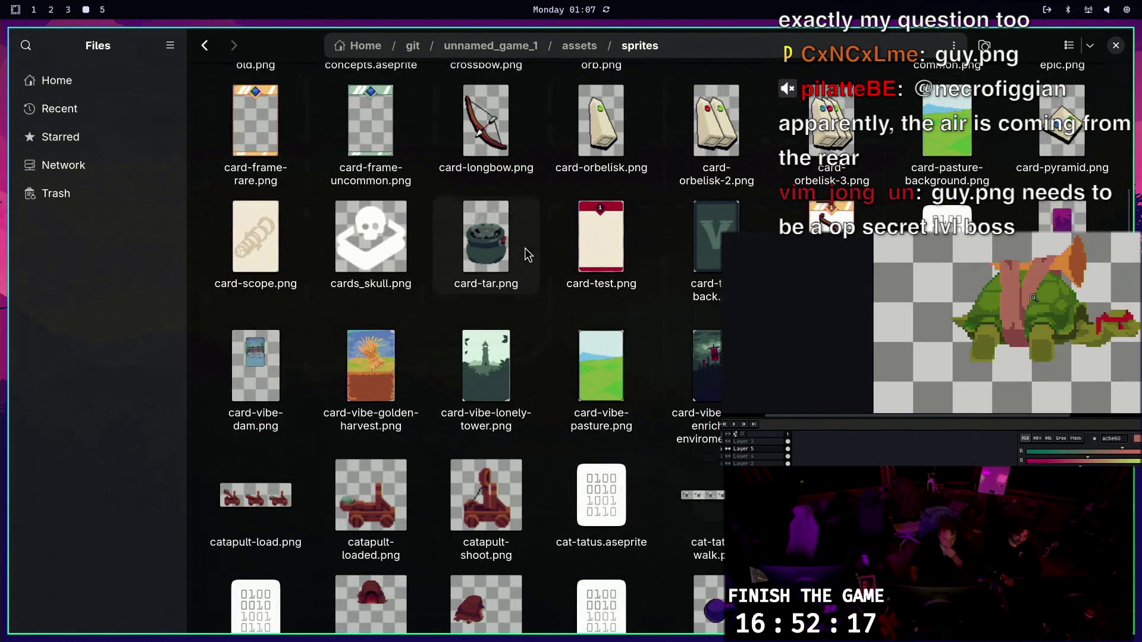
scroll(526, 254, "down", 1)
scroll(527, 255, "down", 1)
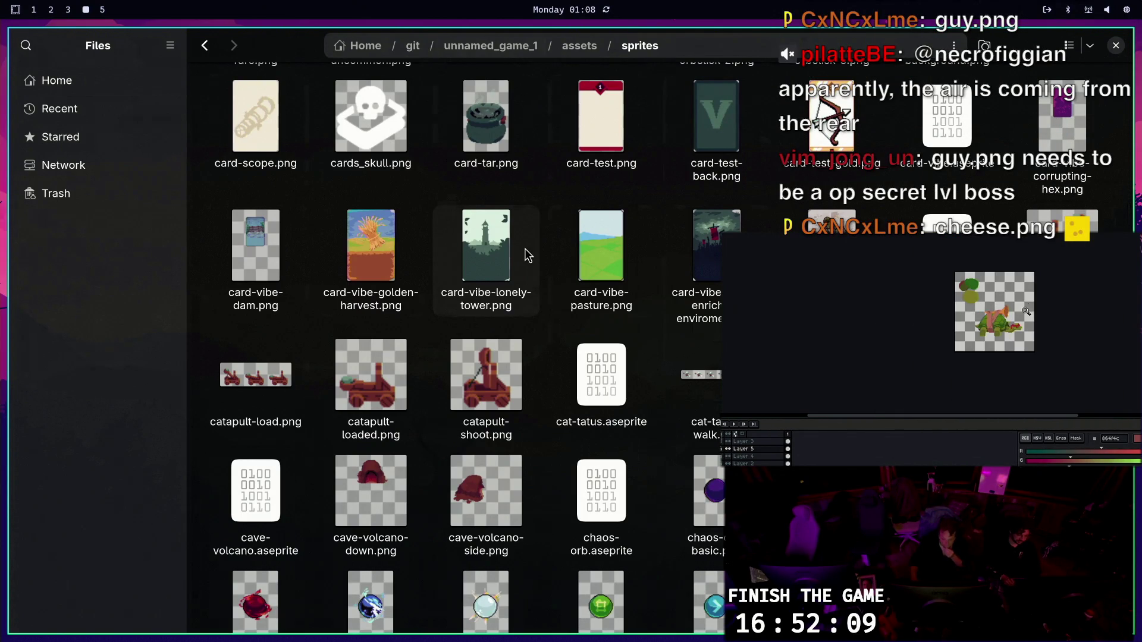
scroll(527, 256, "down", 2)
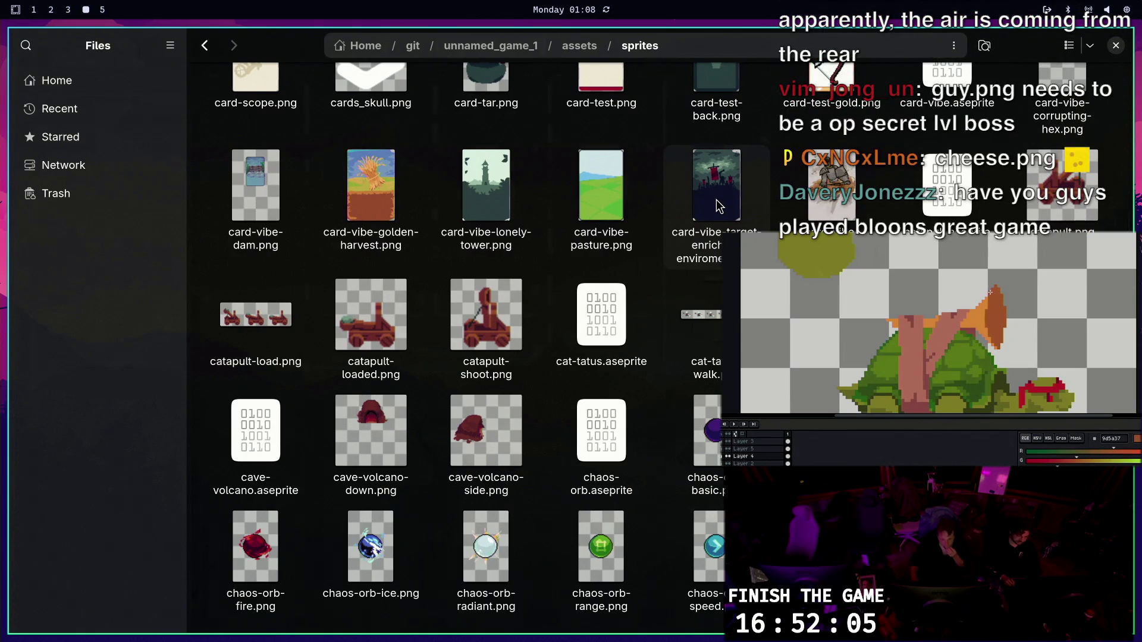
scroll(720, 206, "down", 2)
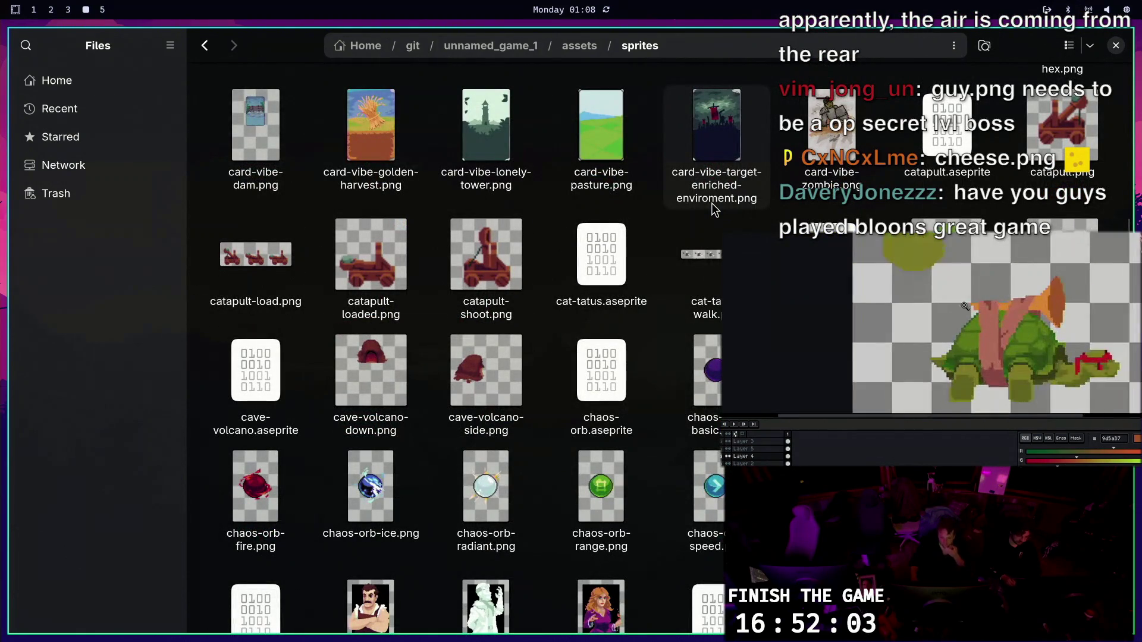
scroll(702, 226, "down", 2)
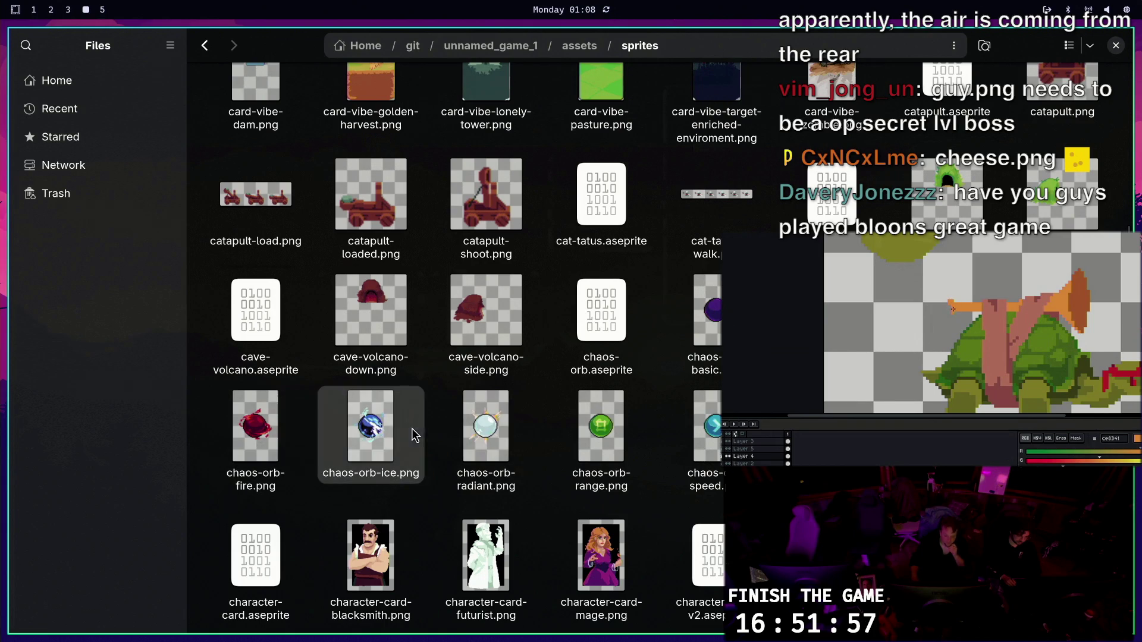
scroll(493, 452, "down", 2)
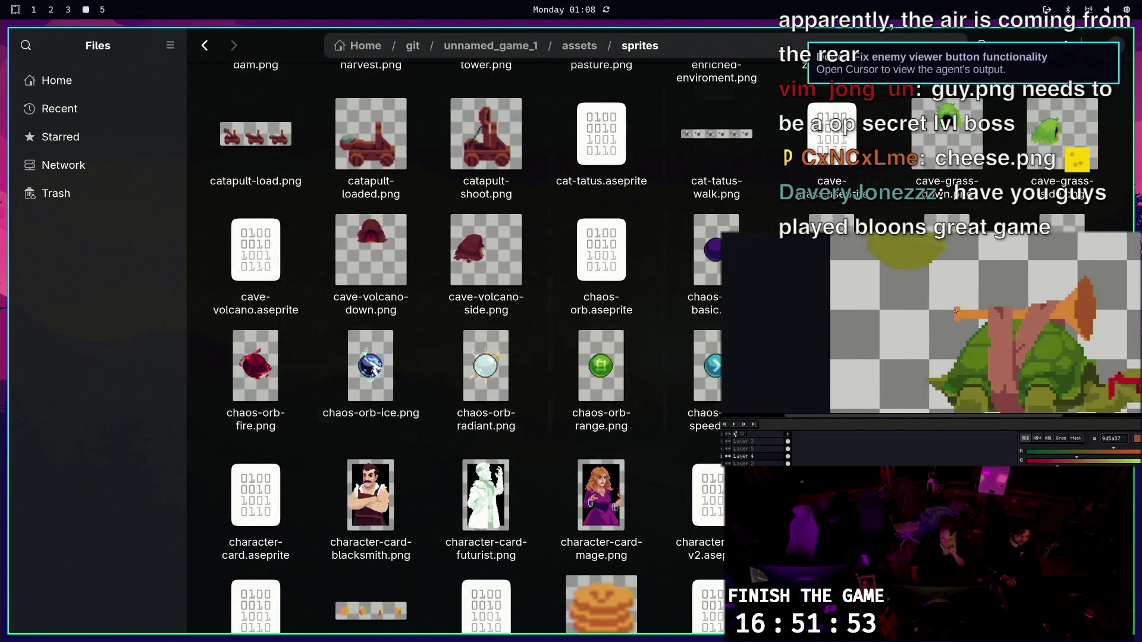
scroll(484, 322, "down", 2)
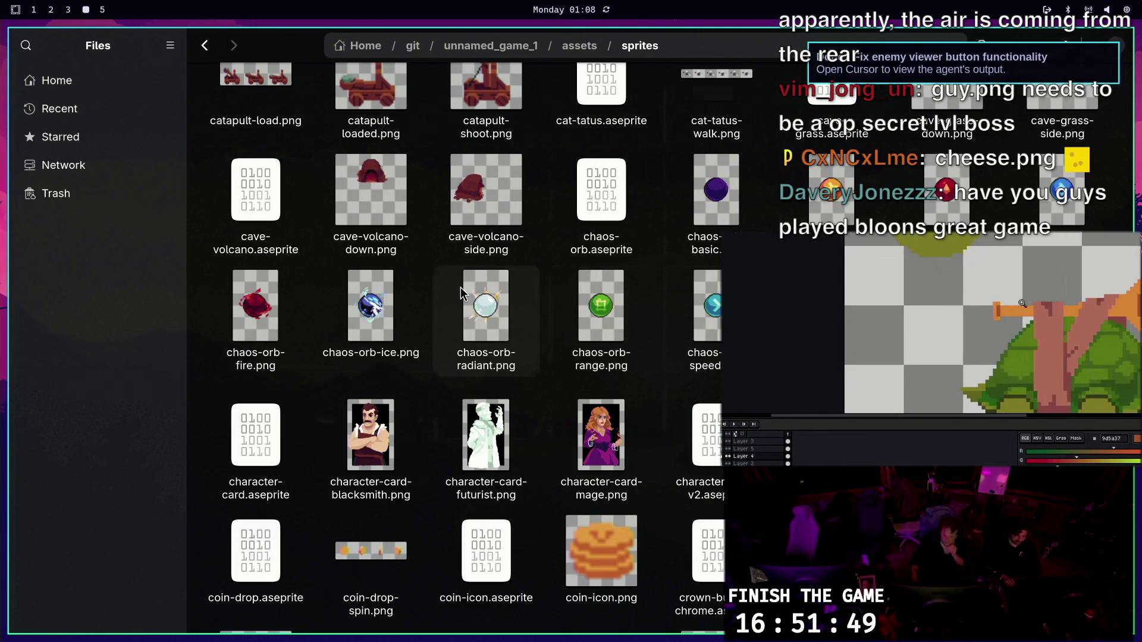
scroll(461, 293, "down", 2)
scroll(460, 294, "down", 2)
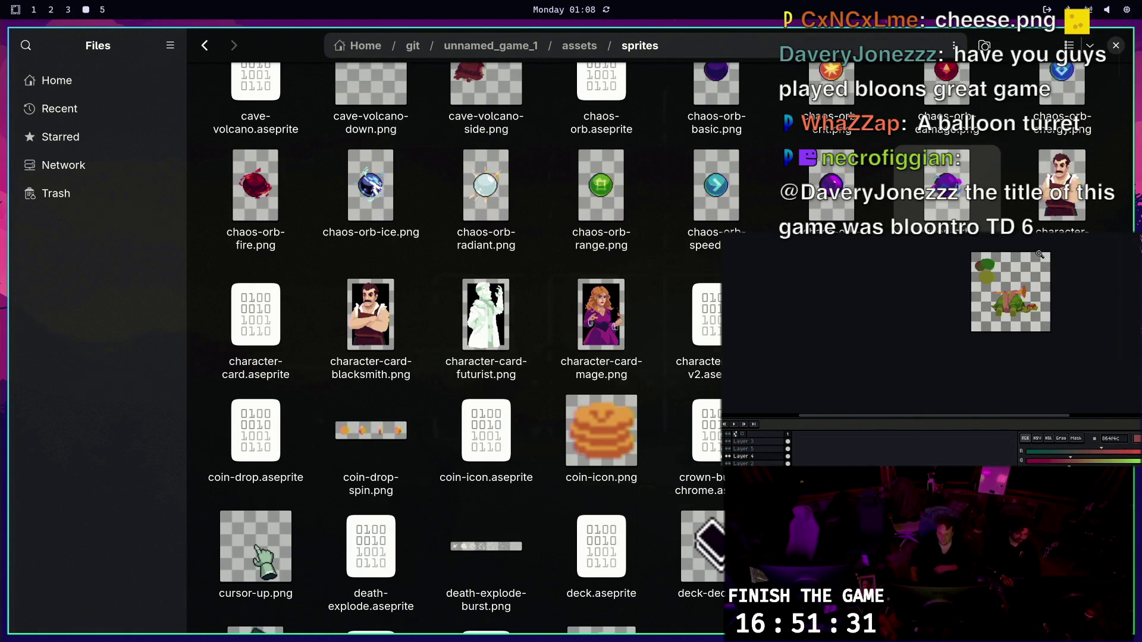
scroll(716, 202, "down", 2)
scroll(463, 347, "down", 3)
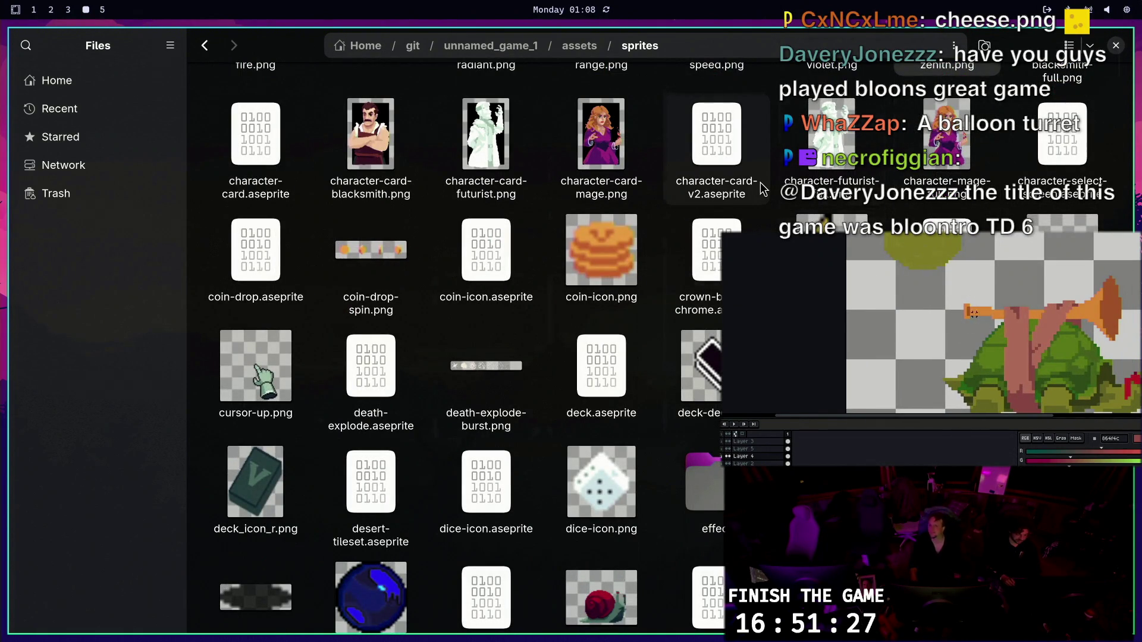
scroll(696, 241, "down", 3)
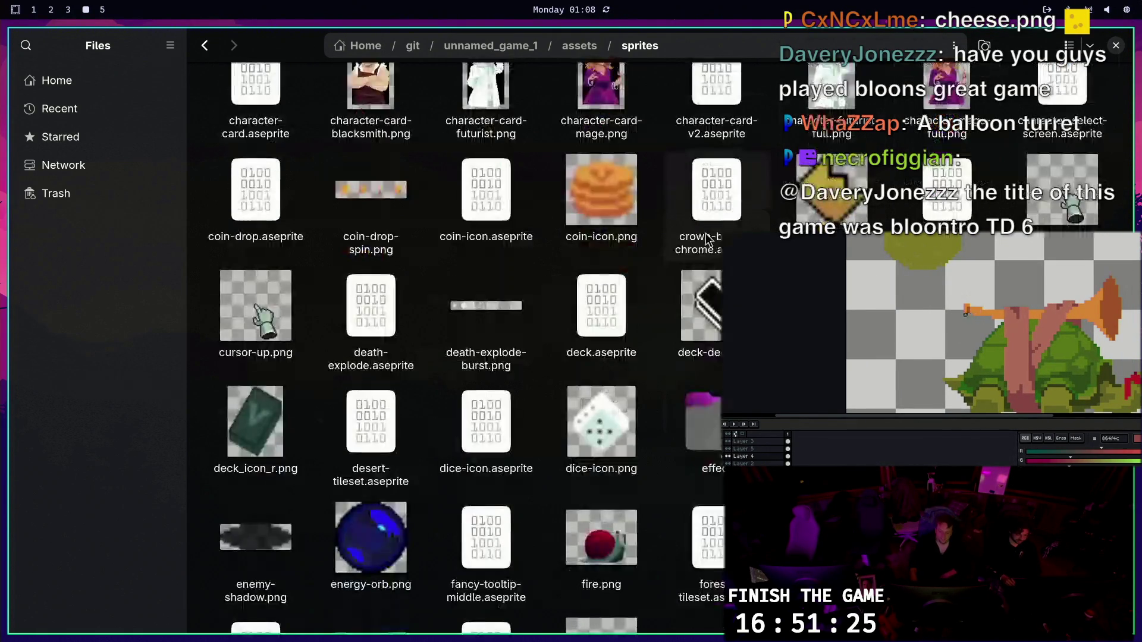
scroll(695, 240, "down", 2)
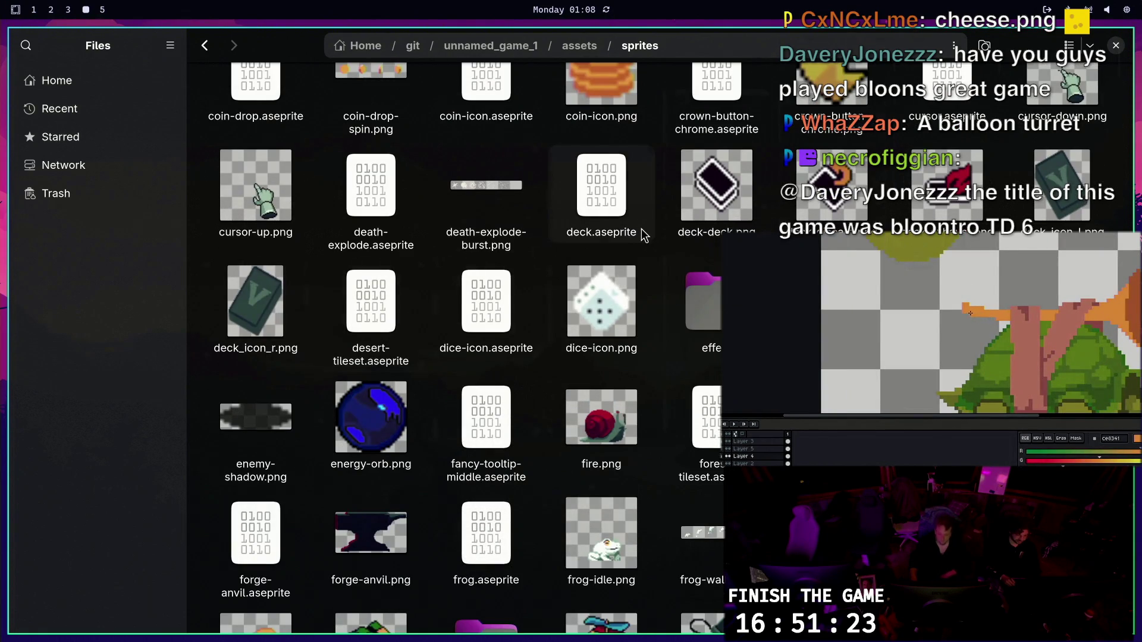
scroll(597, 197, "down", 2)
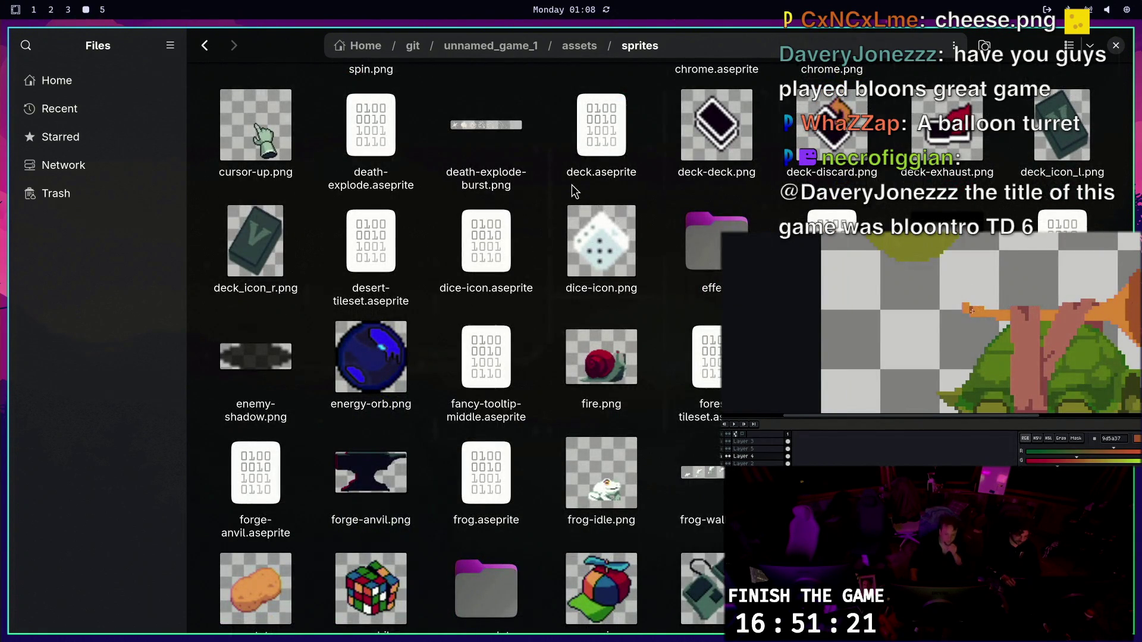
scroll(572, 188, "down", 2)
scroll(572, 185, "down", 2)
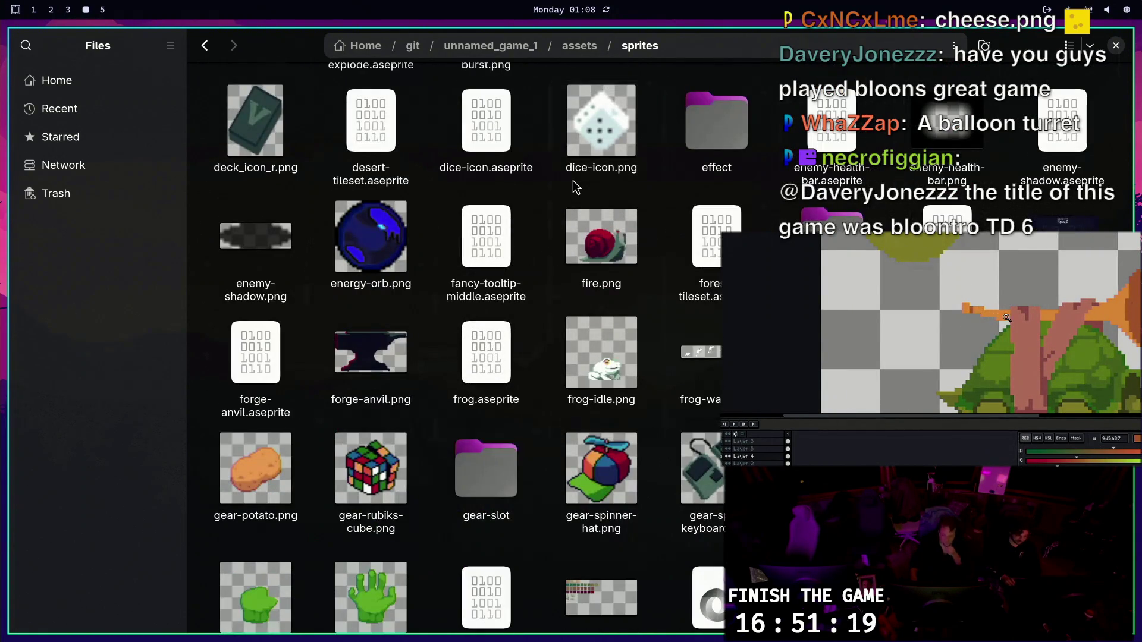
scroll(538, 215, "down", 2)
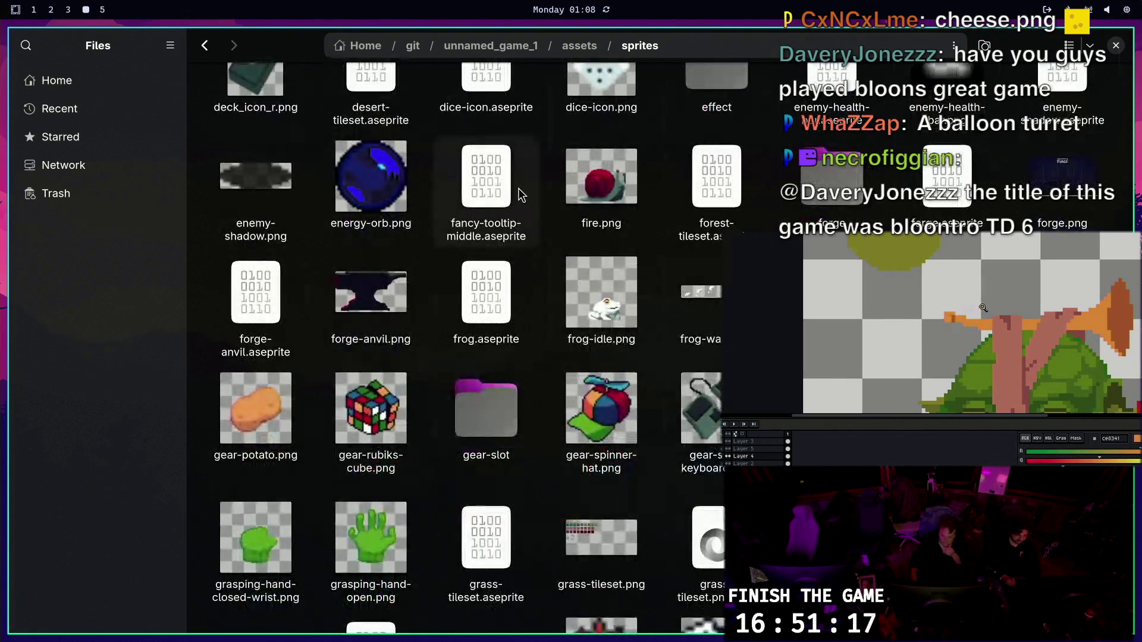
scroll(523, 196, "down", 2)
scroll(531, 204, "down", 2)
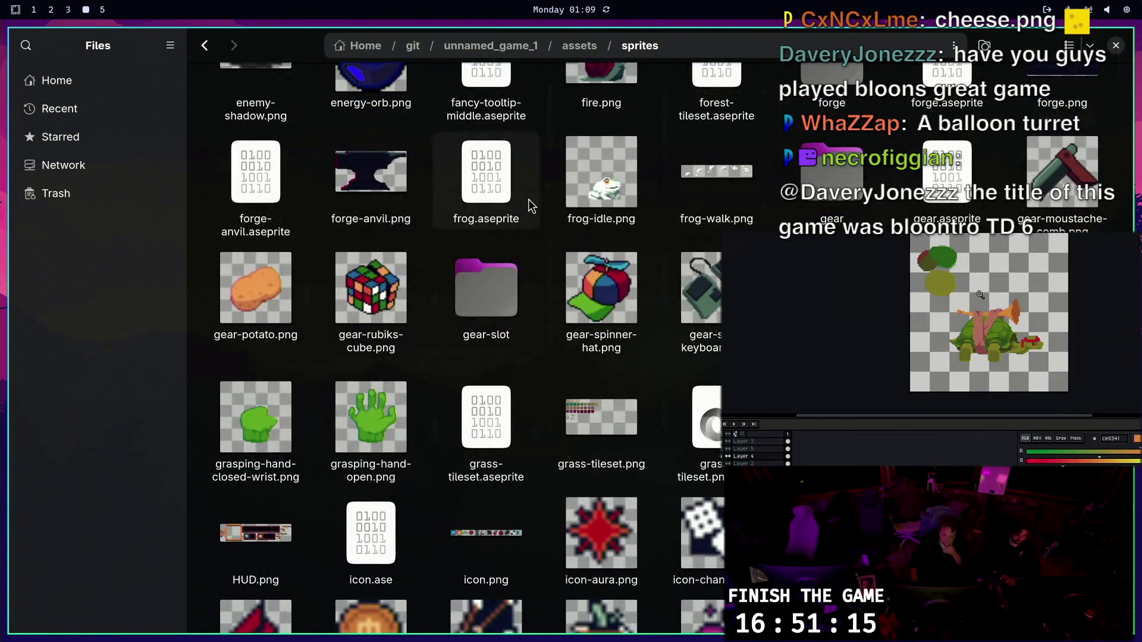
scroll(531, 206, "down", 2)
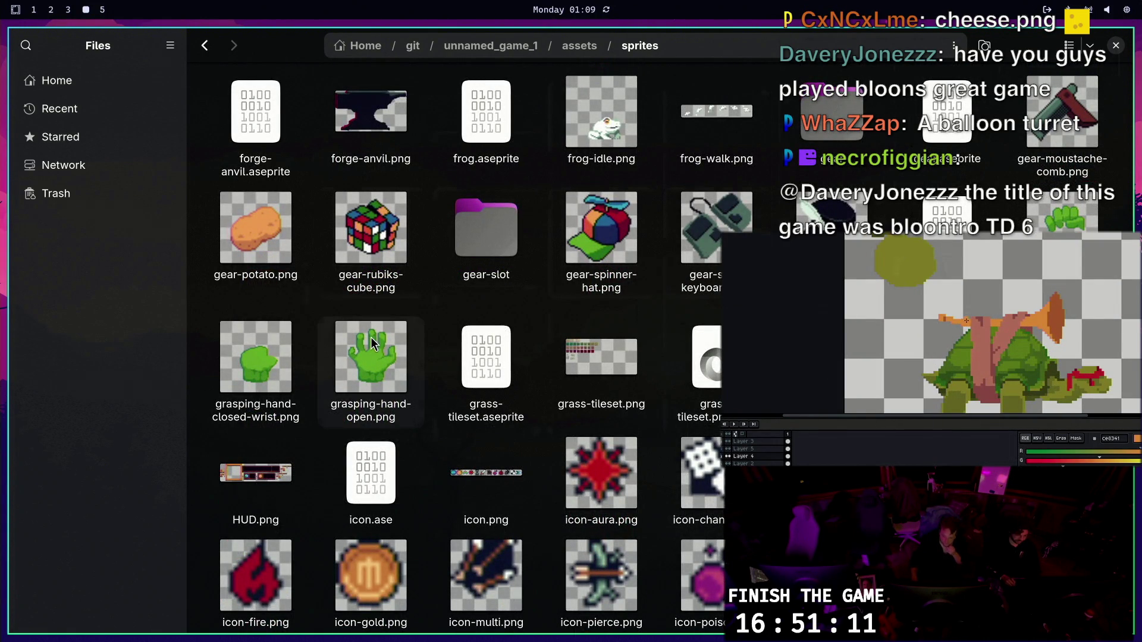
key("super+3")
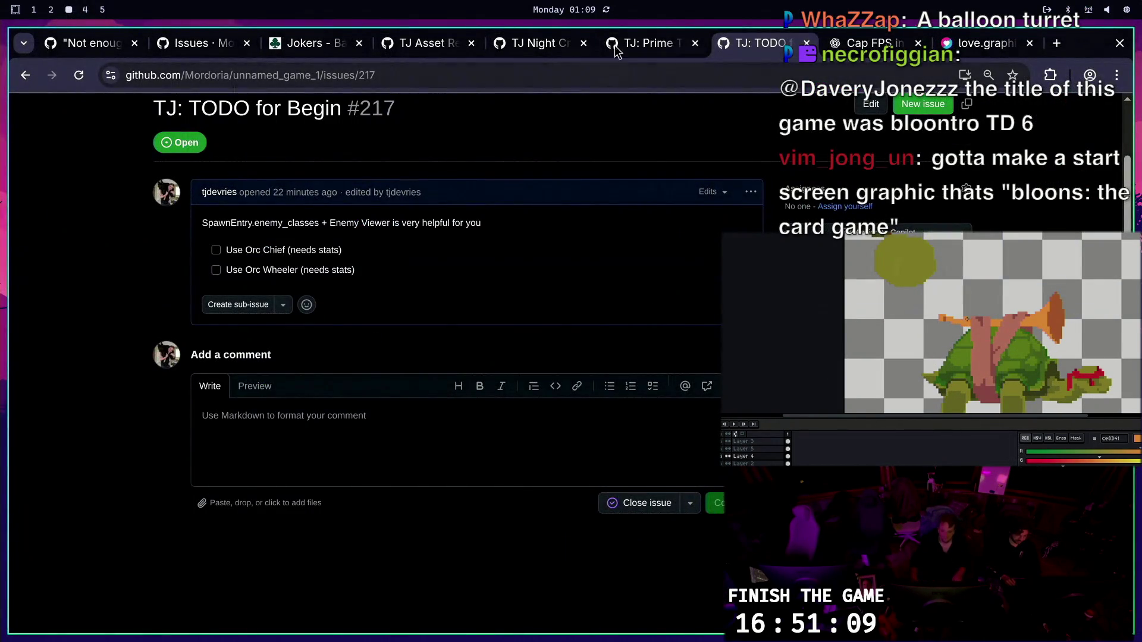
- Append a 'Grasping hand' checklist item after Trebuchet in issue #209 'TJ Night Crew Todo' and save
left_click(530, 52)
scroll(452, 459, "down", 5)
scroll(606, 439, "up", 3)
scroll(501, 515, "down", 3)
scroll(693, 311, "up", 1)
scroll(717, 245, "up", 2)
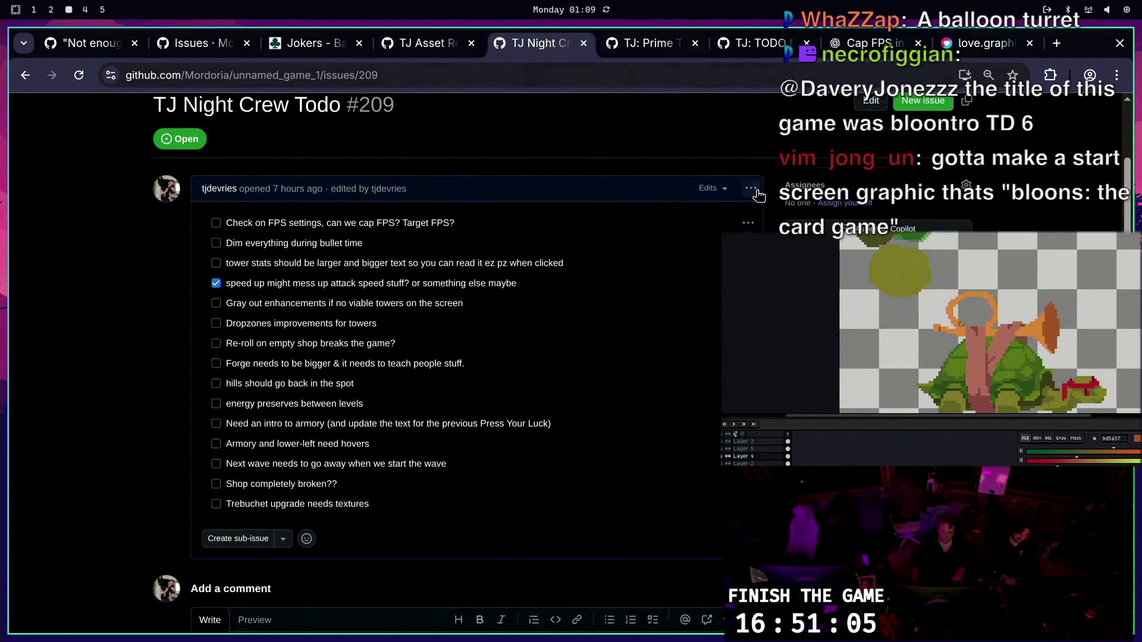
left_click(770, 274)
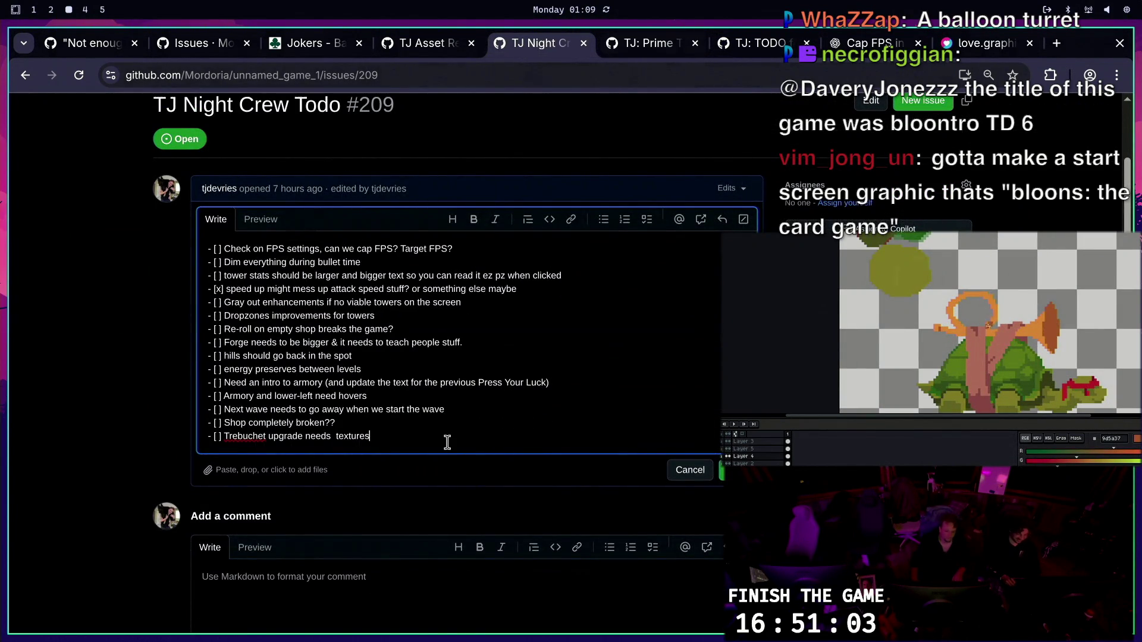
key("Return")
type("rasping")
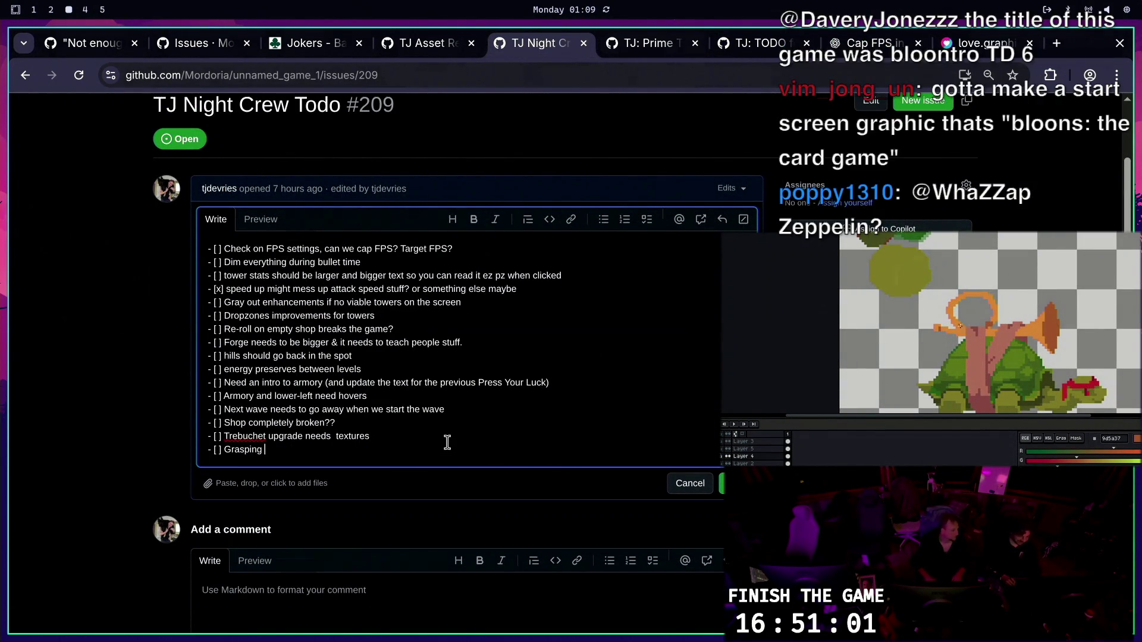
type(" hand")
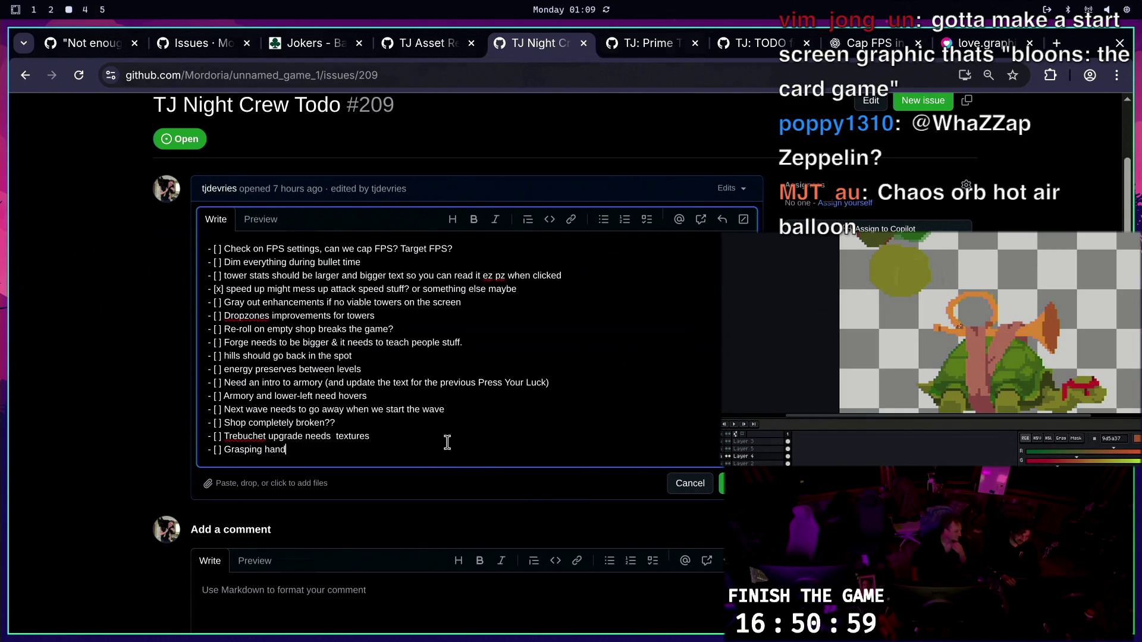
left_click(738, 483)
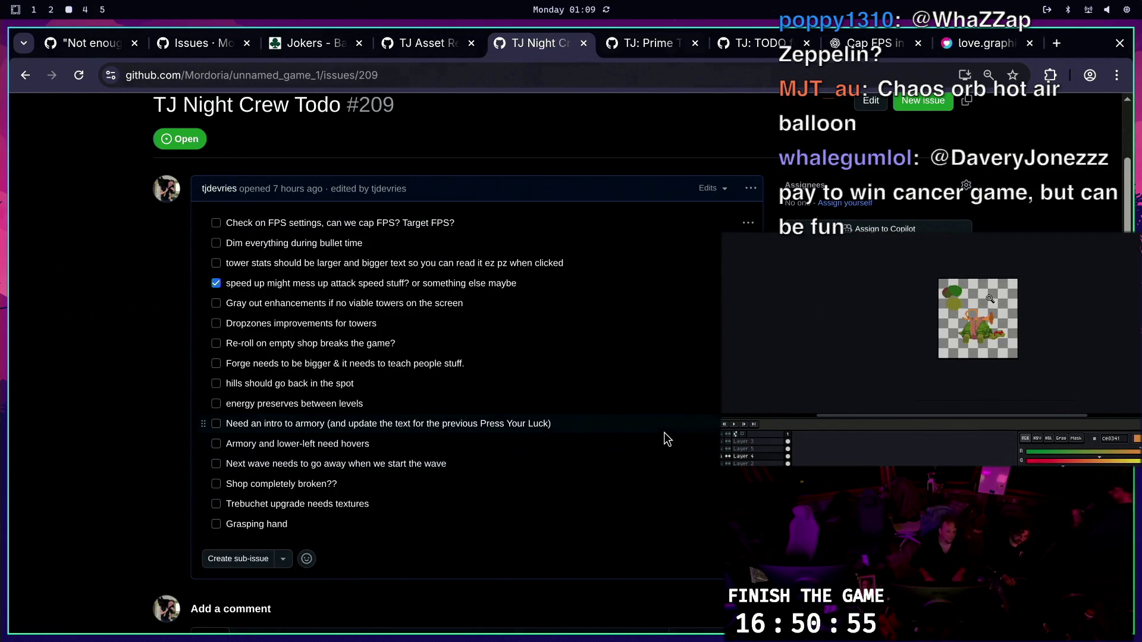
key("super+1")
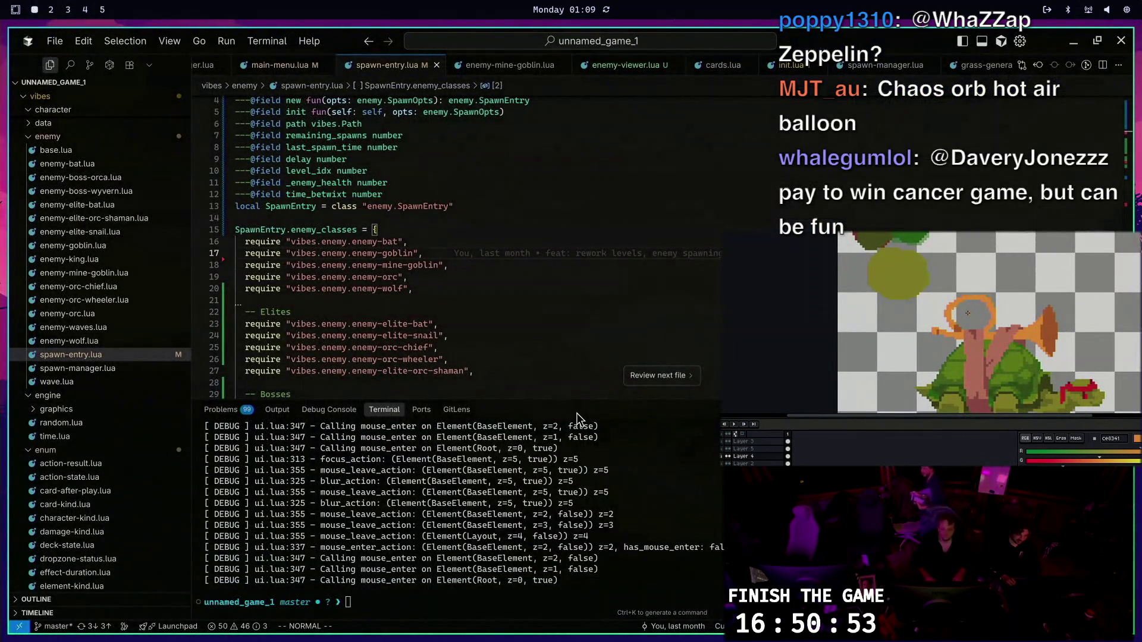
key("super+3")
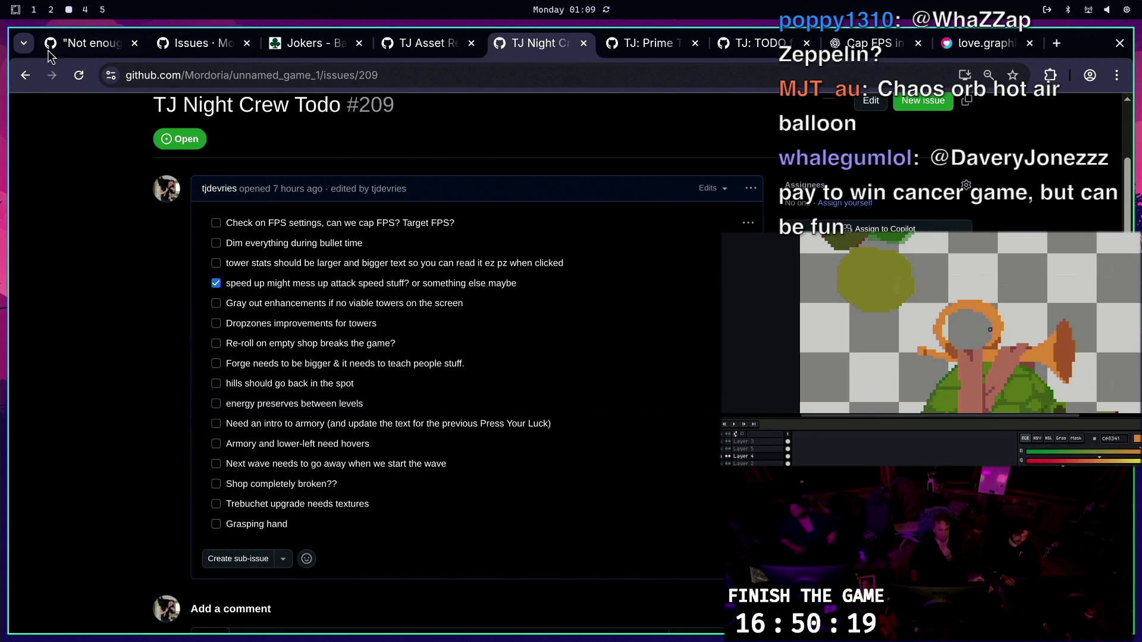
key("super+1")
scroll(565, 219, "down", 3)
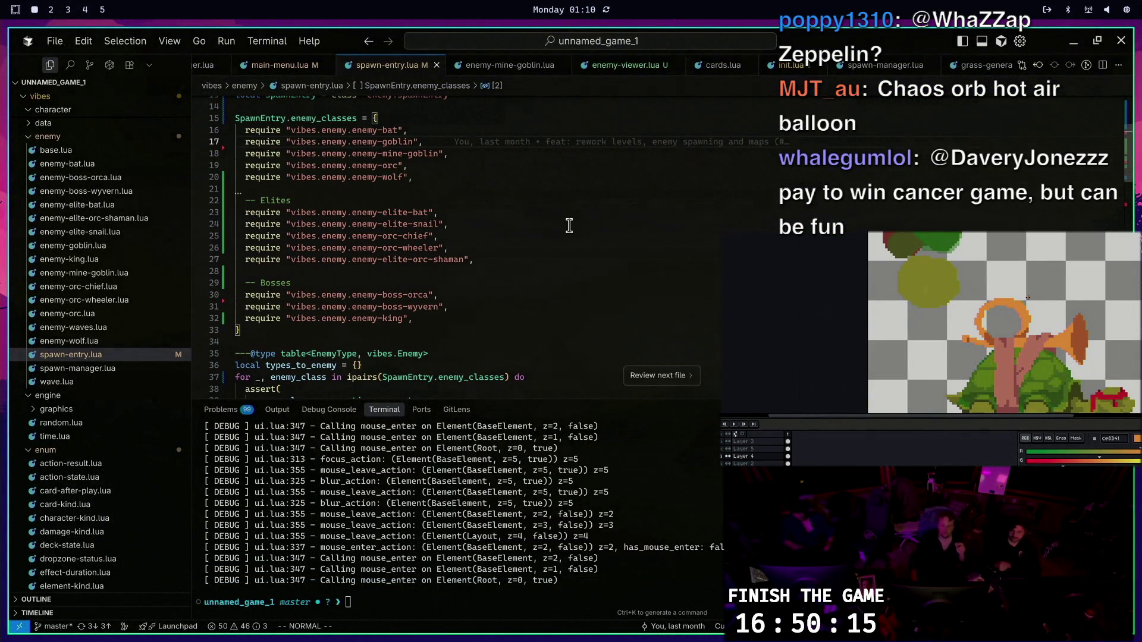
left_click(480, 252)
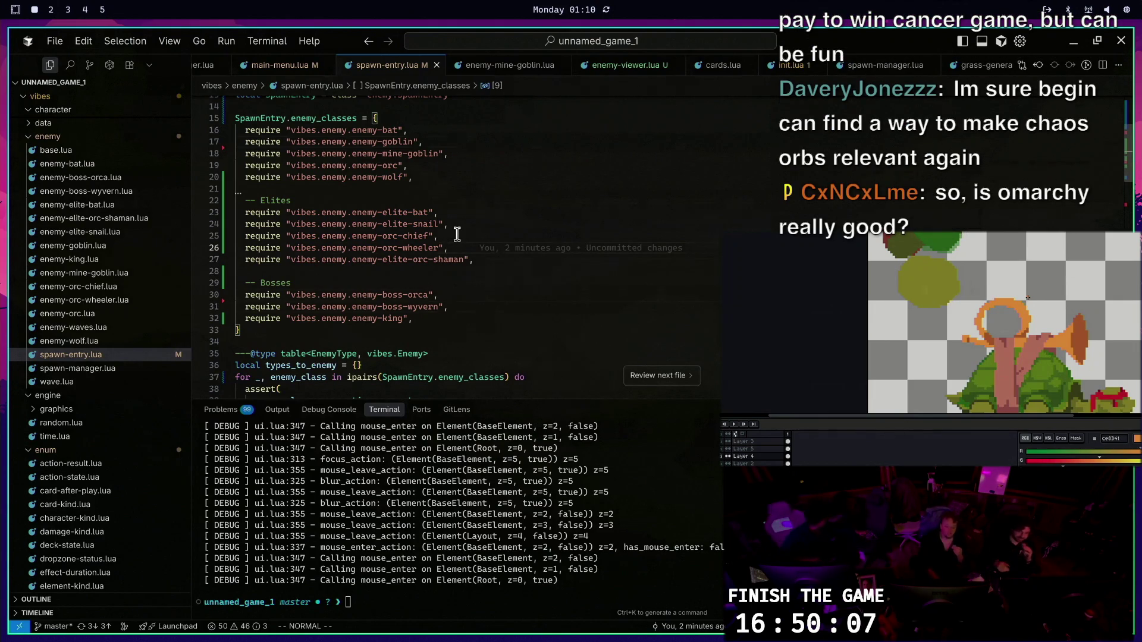
key("k")
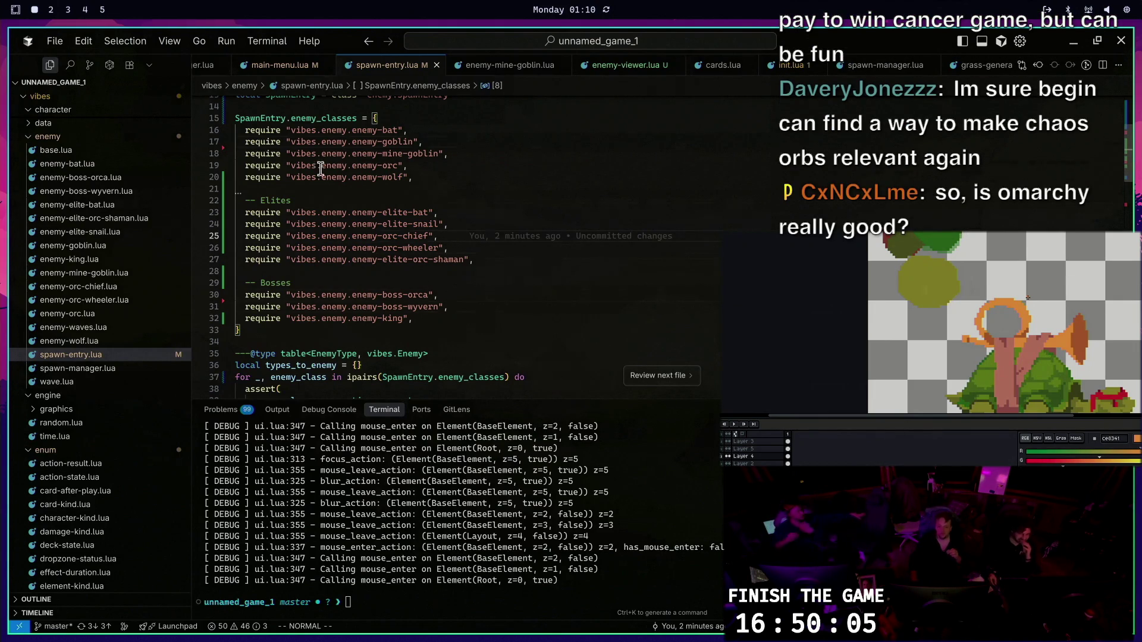
mouse_move(428, 215)
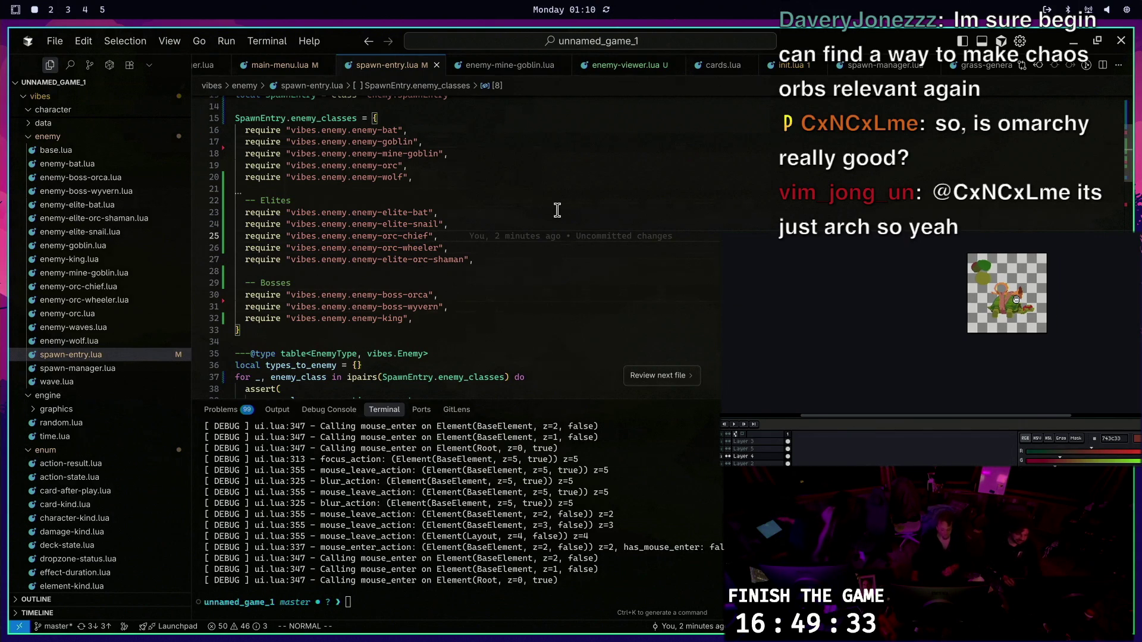
- Browse the sprite images in assets/sprites, then return to the TJ Night Crew Todo issue
left_click(74, 12)
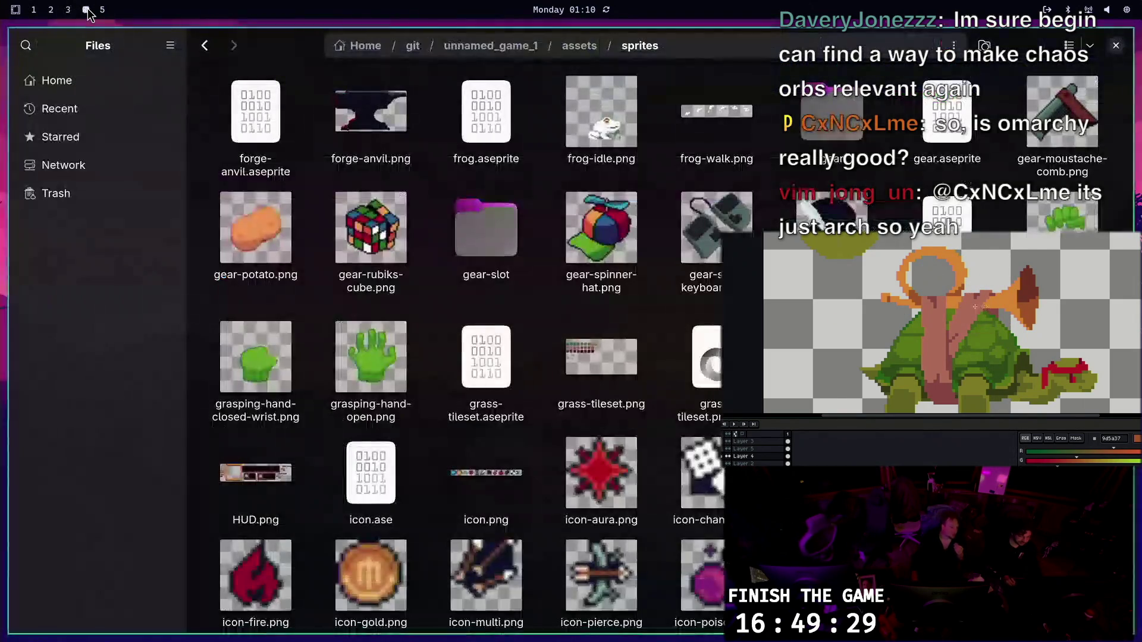
left_click(86, 9)
scroll(840, 160, "down", 1)
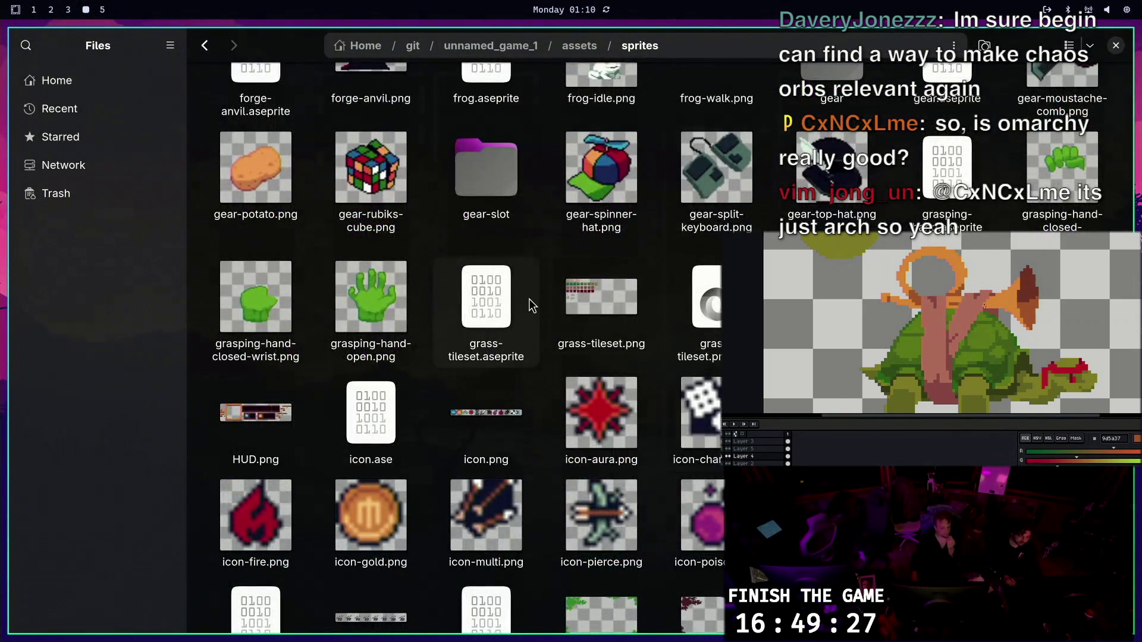
scroll(530, 303, "down", 1)
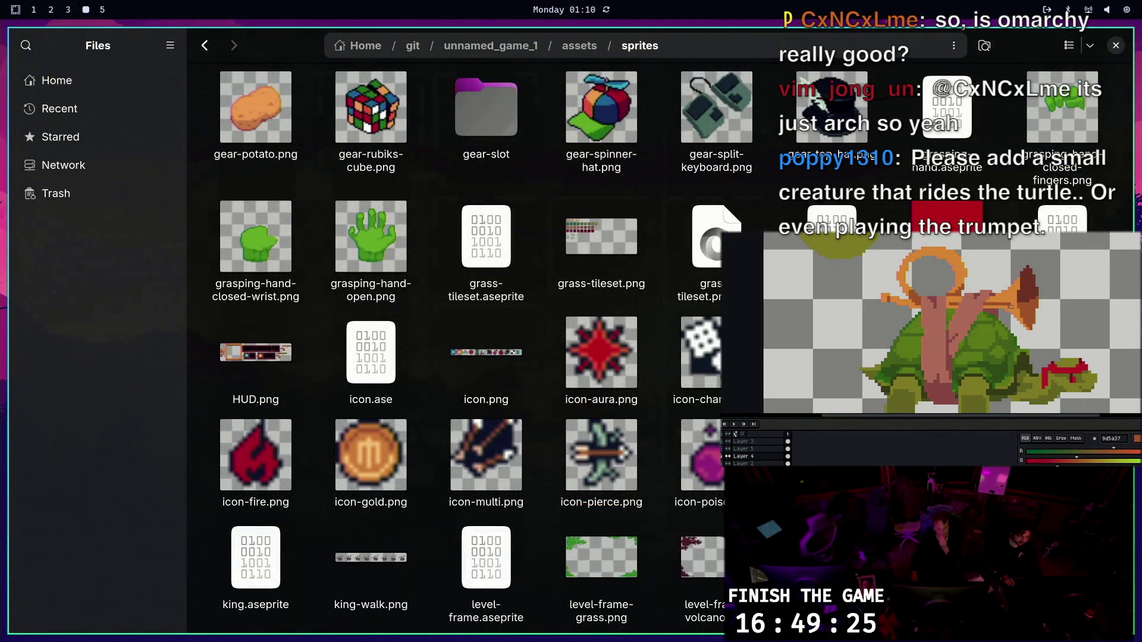
scroll(301, 310, "down", 2)
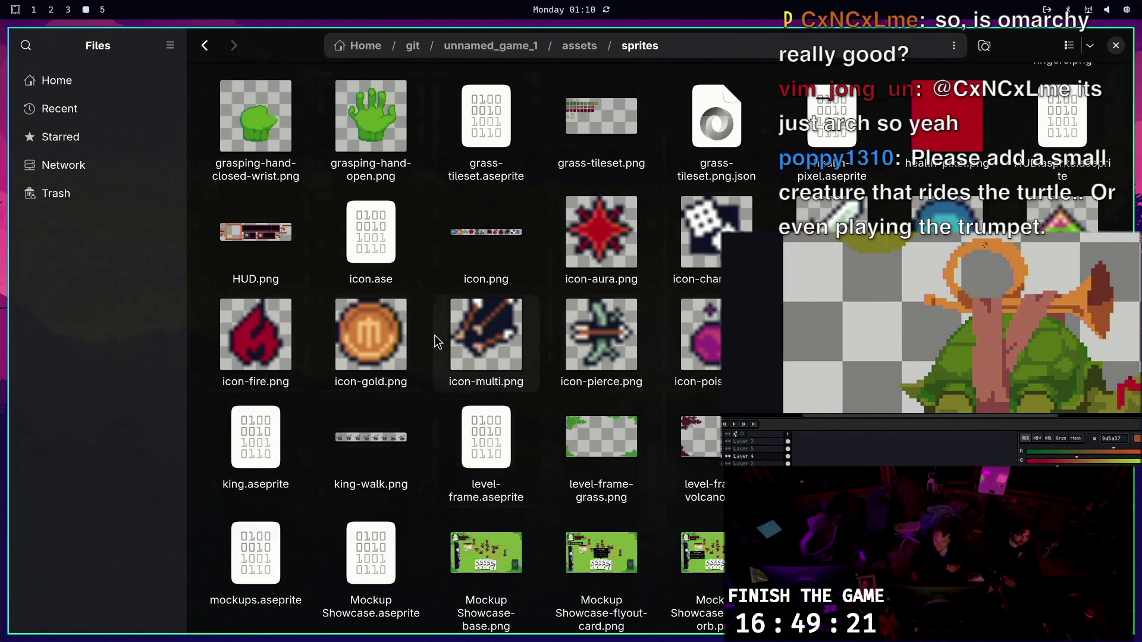
scroll(434, 334, "down", 1)
scroll(435, 335, "down", 1)
scroll(435, 336, "down", 1)
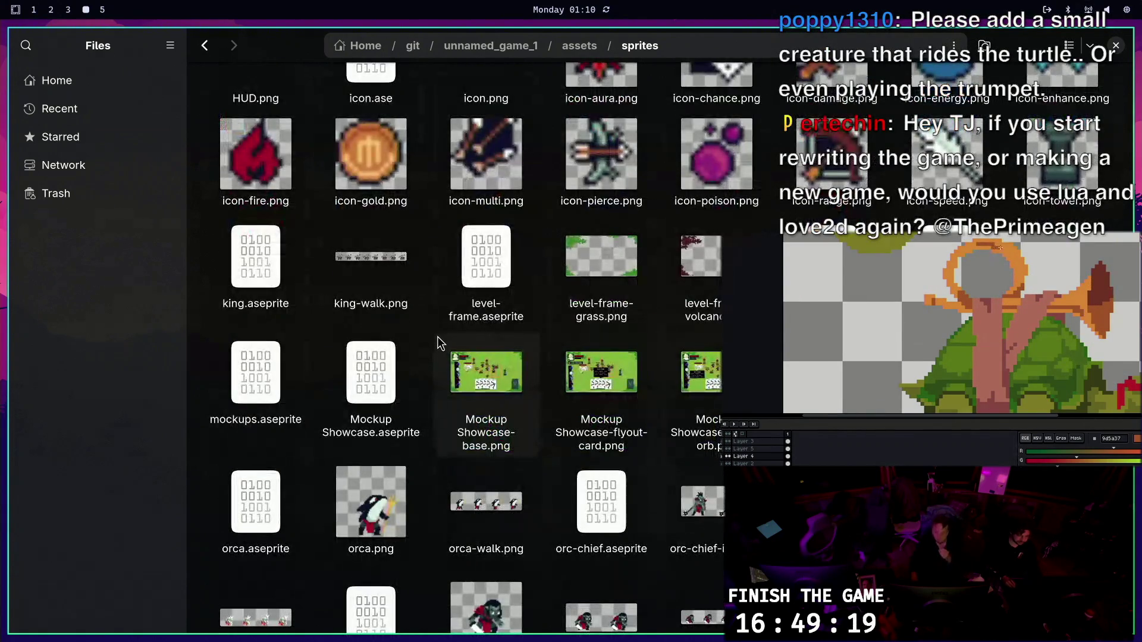
scroll(706, 432, "down", 1)
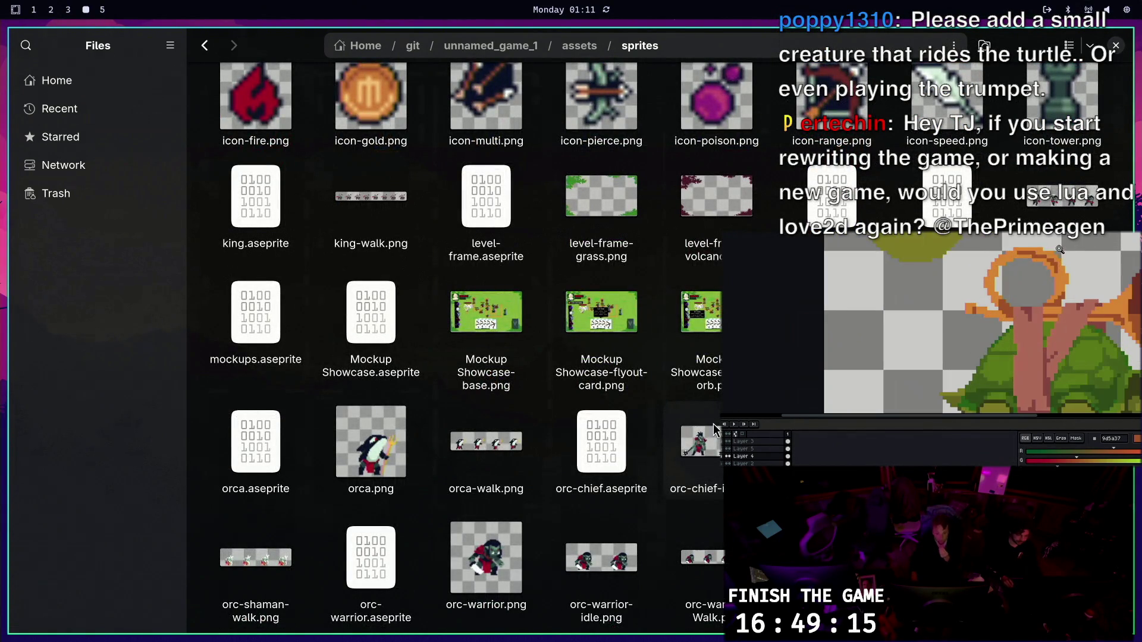
scroll(710, 428, "down", 2)
scroll(479, 426, "down", 2)
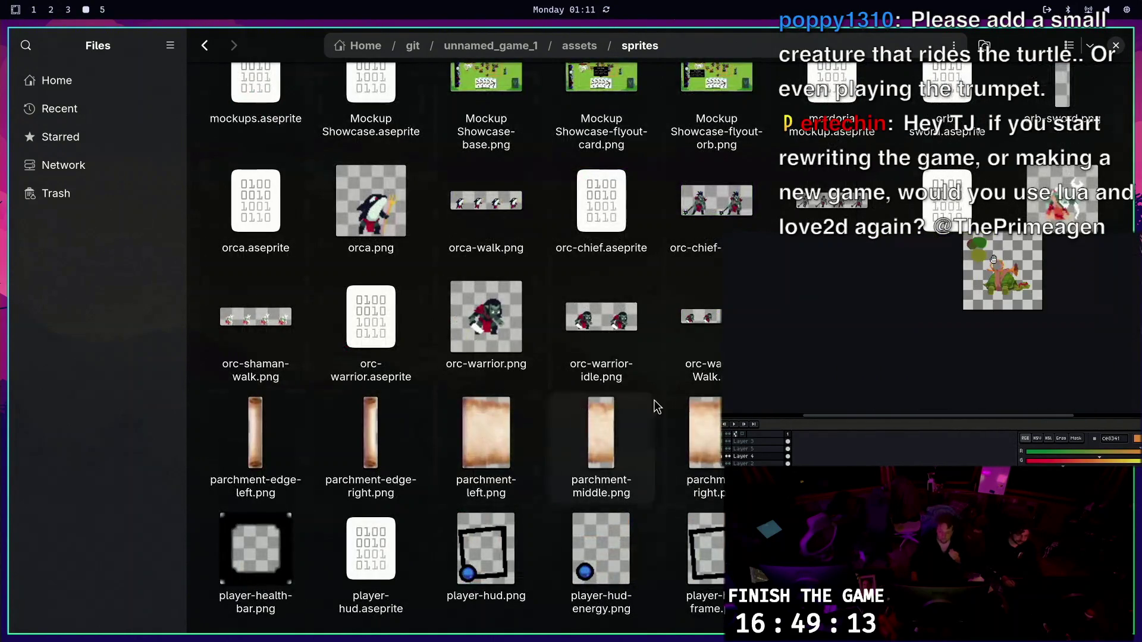
scroll(505, 422, "down", 3)
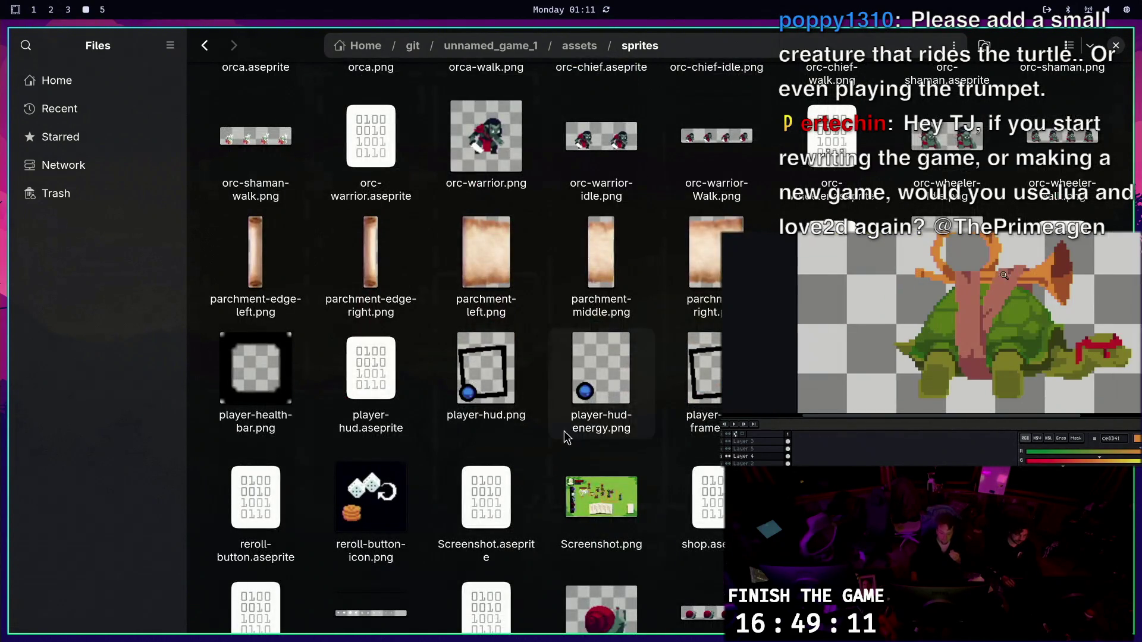
scroll(568, 431, "down", 3)
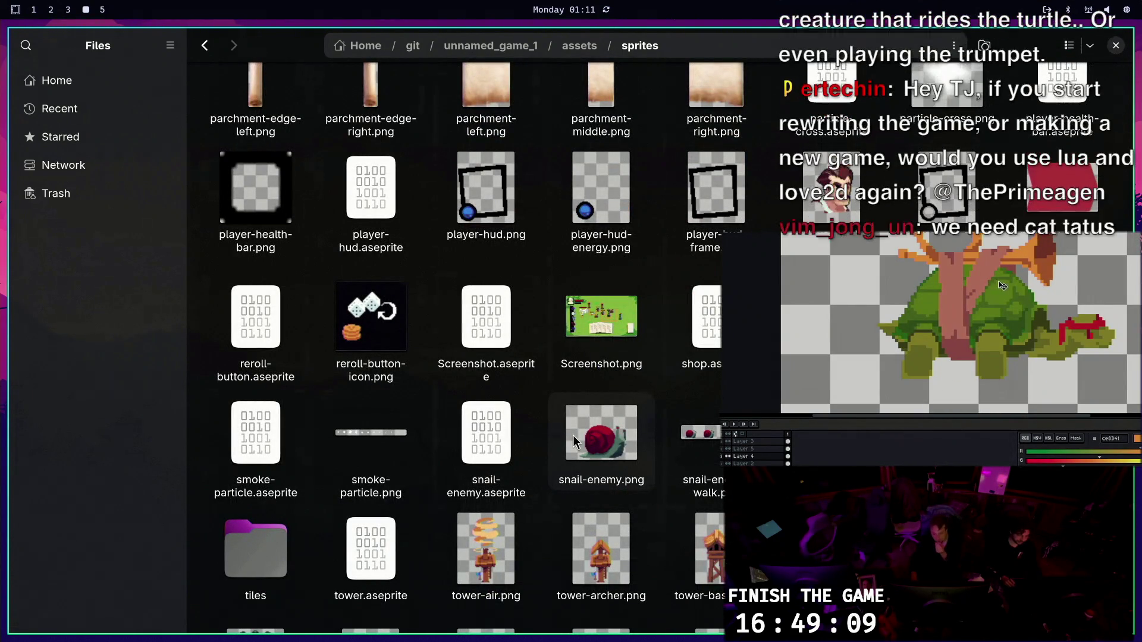
scroll(576, 432, "down", 3)
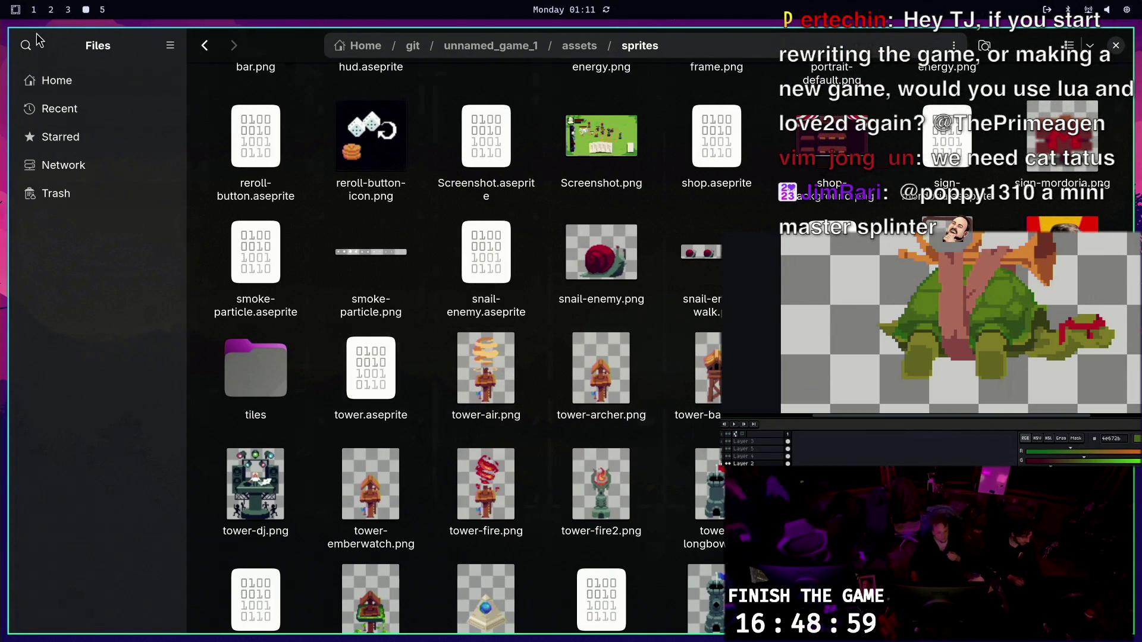
key("super+3")
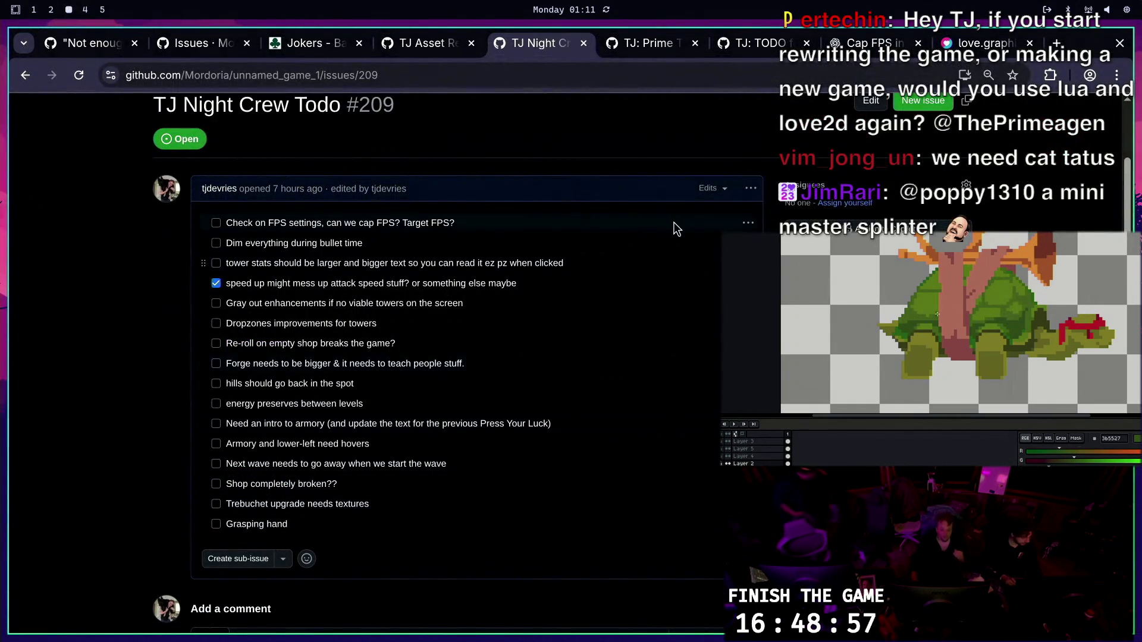
- Add an Assets section with '- [ ] Tower Air' and '- [ ] Cat Tatus' to issue #209's checklist
left_click(751, 188)
left_click(767, 244)
left_click(450, 455)
key("Return")
key("Return")
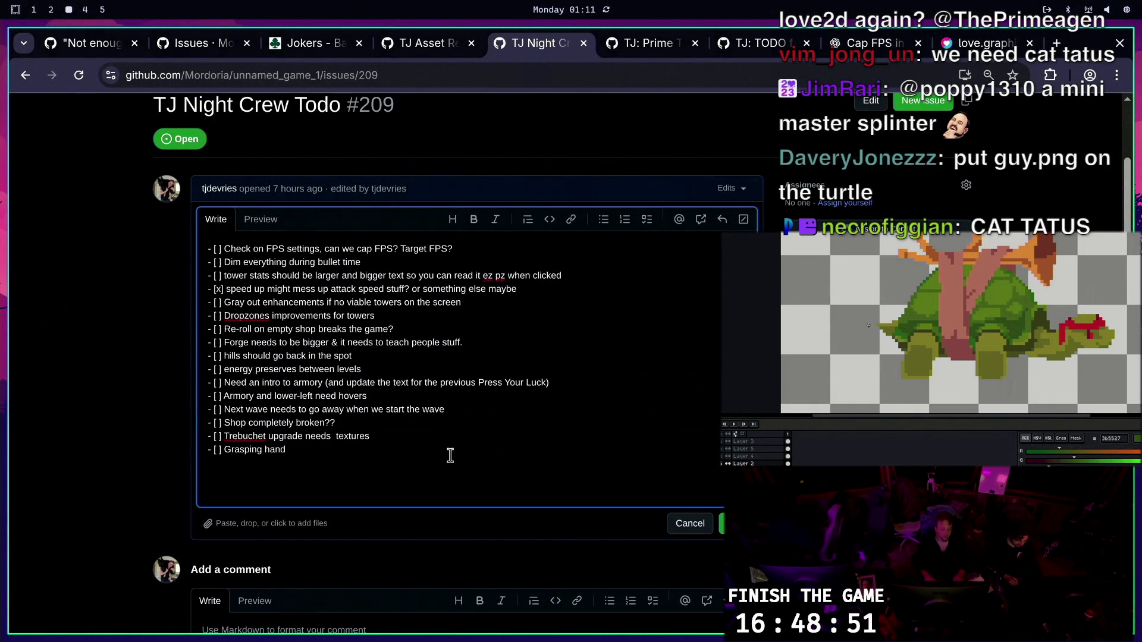
type("Assets")
key("Return")
type("- [ ]")
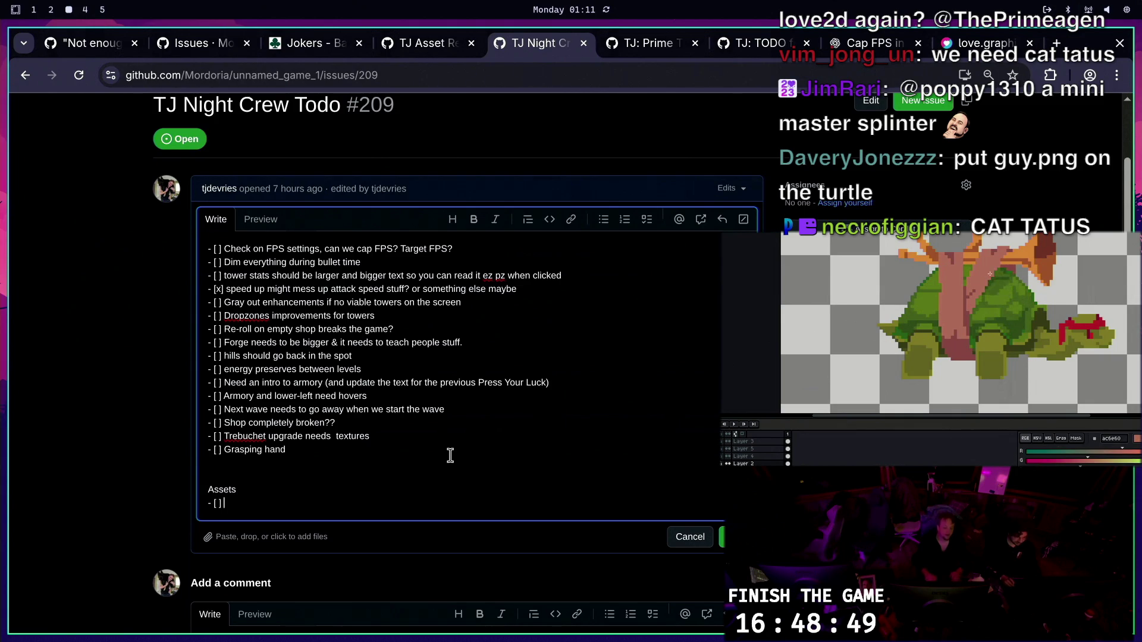
type(" Tower")
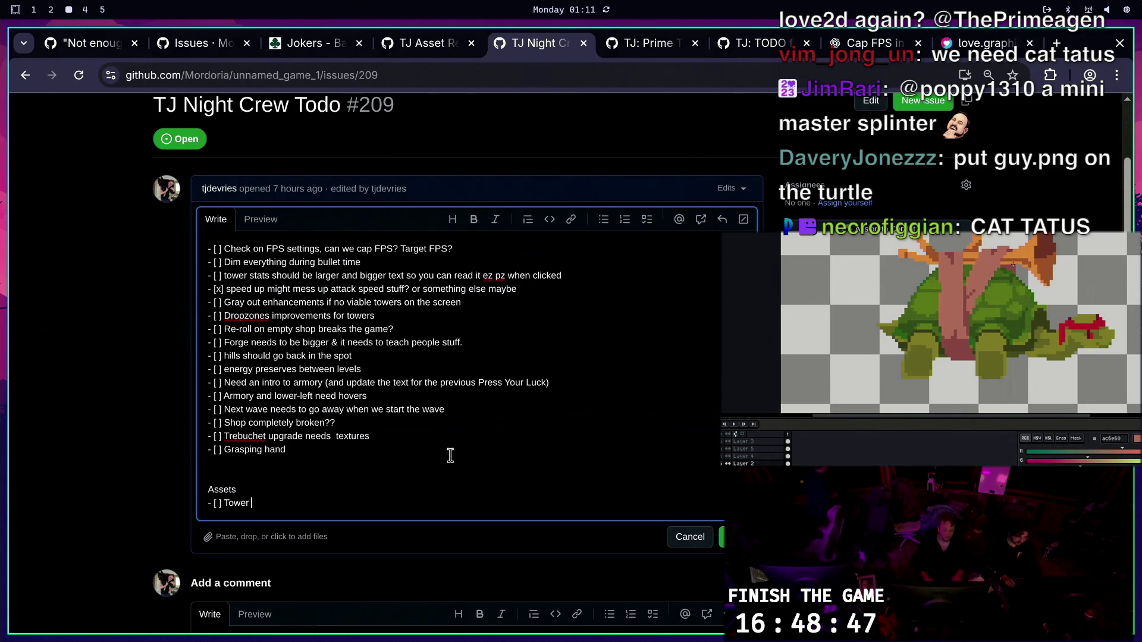
type(" Air")
key("Return")
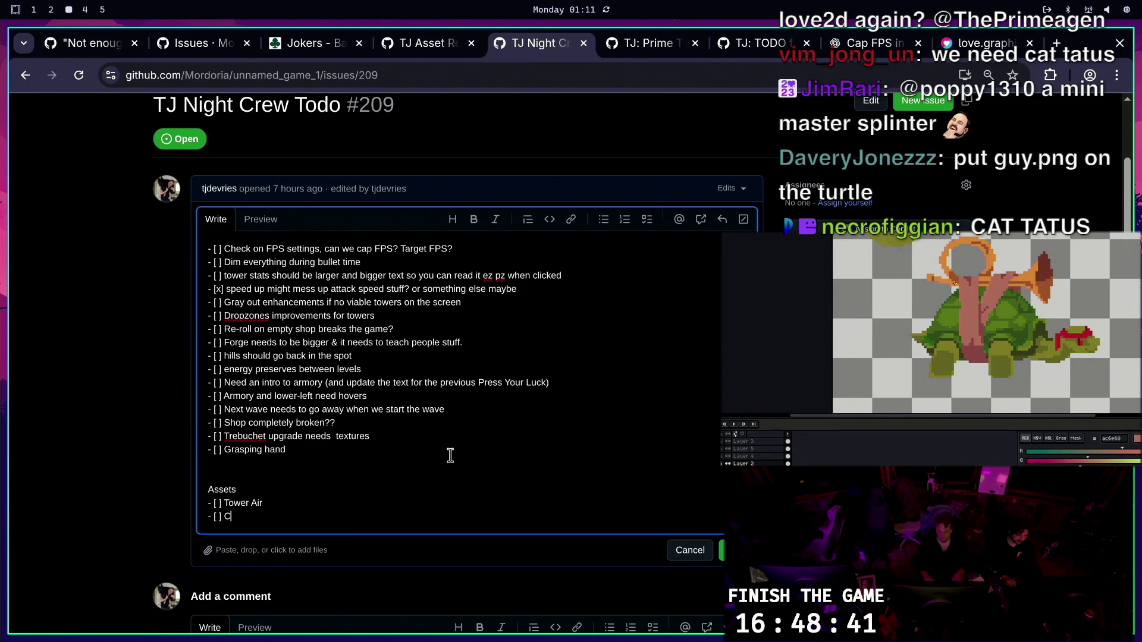
type("us")
key("ctrl+Return")
key("super+4")
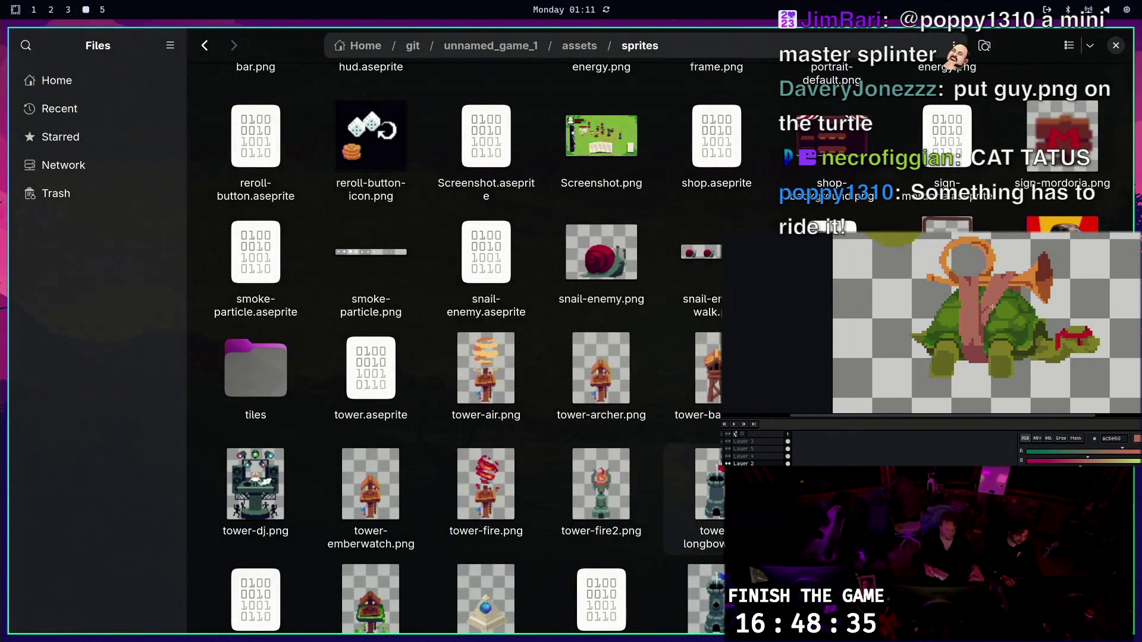
scroll(993, 295, "down", 4)
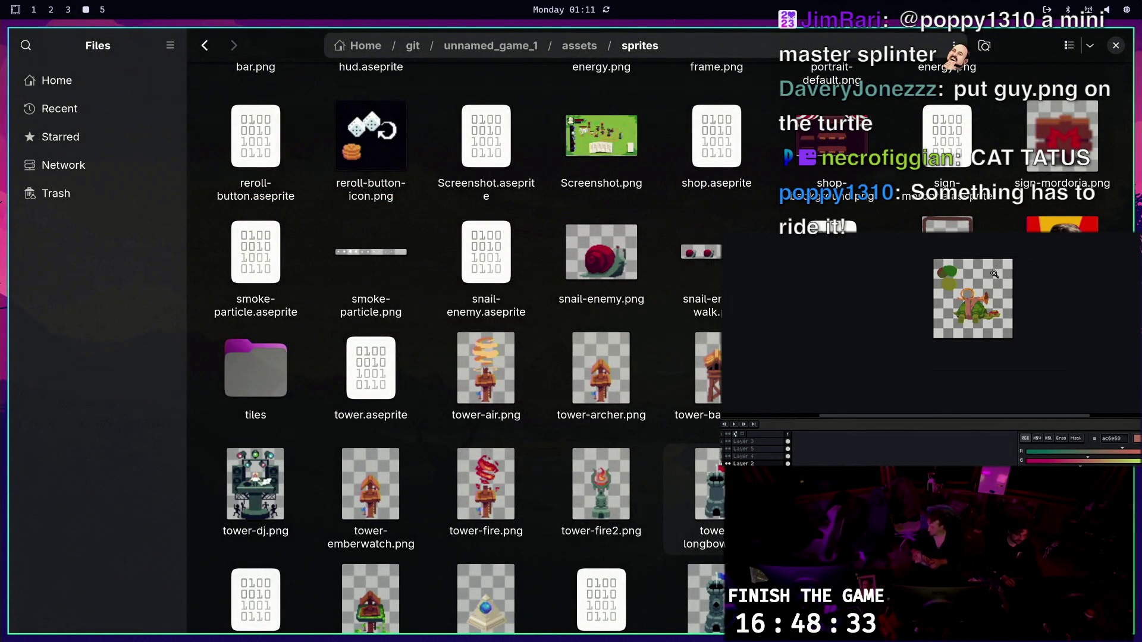
scroll(984, 315, "up", 5)
left_click(939, 303, "alt")
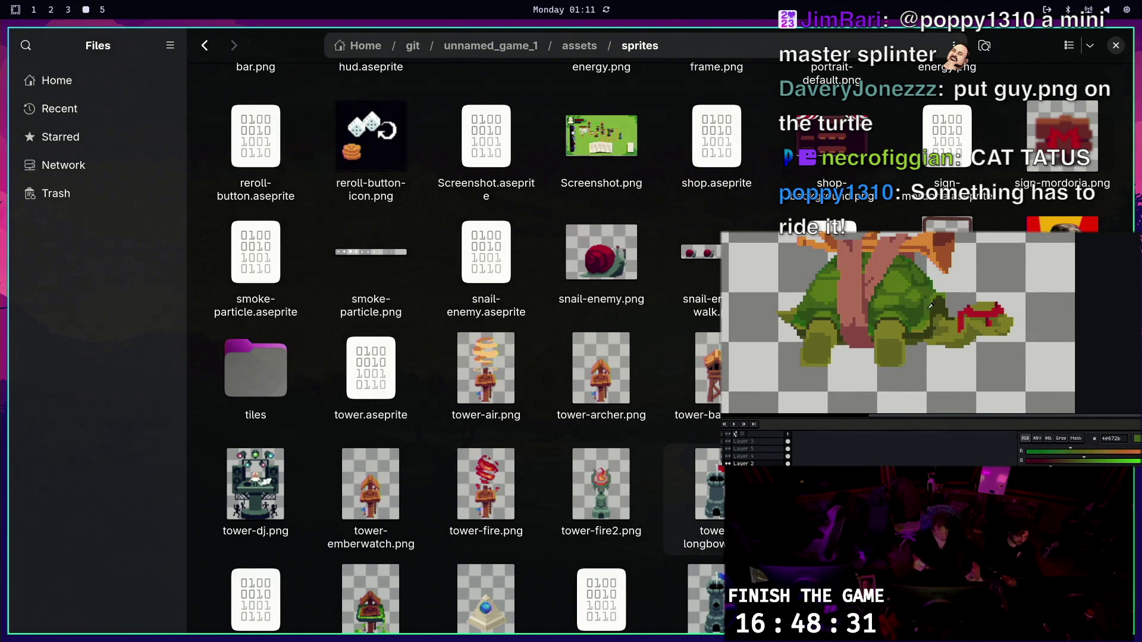
left_click(964, 321, "alt")
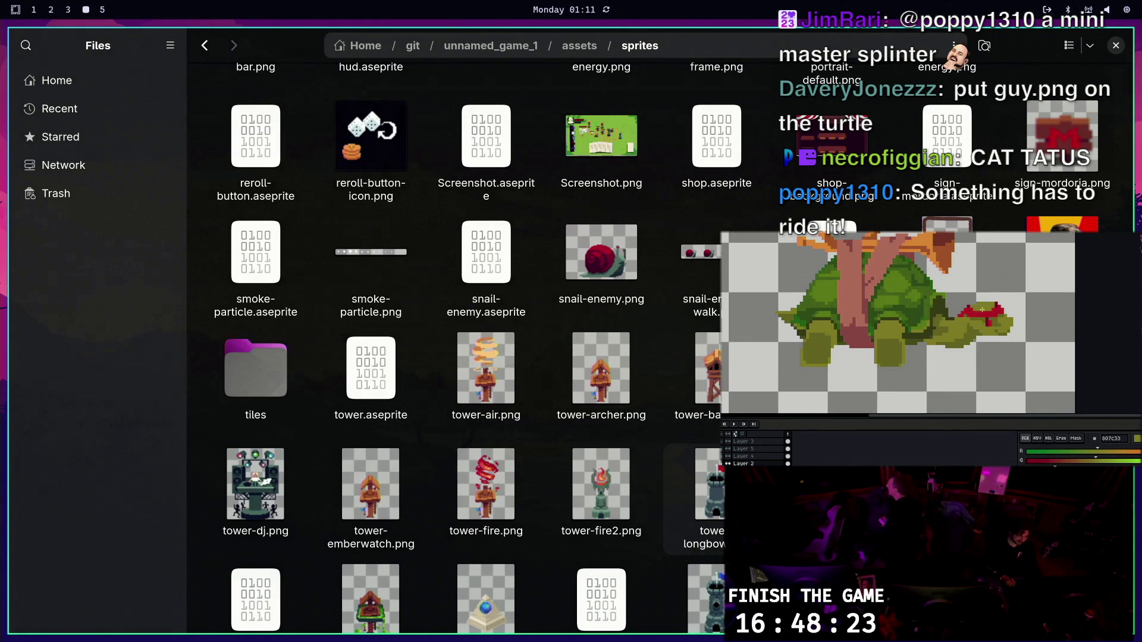
left_click(982, 305)
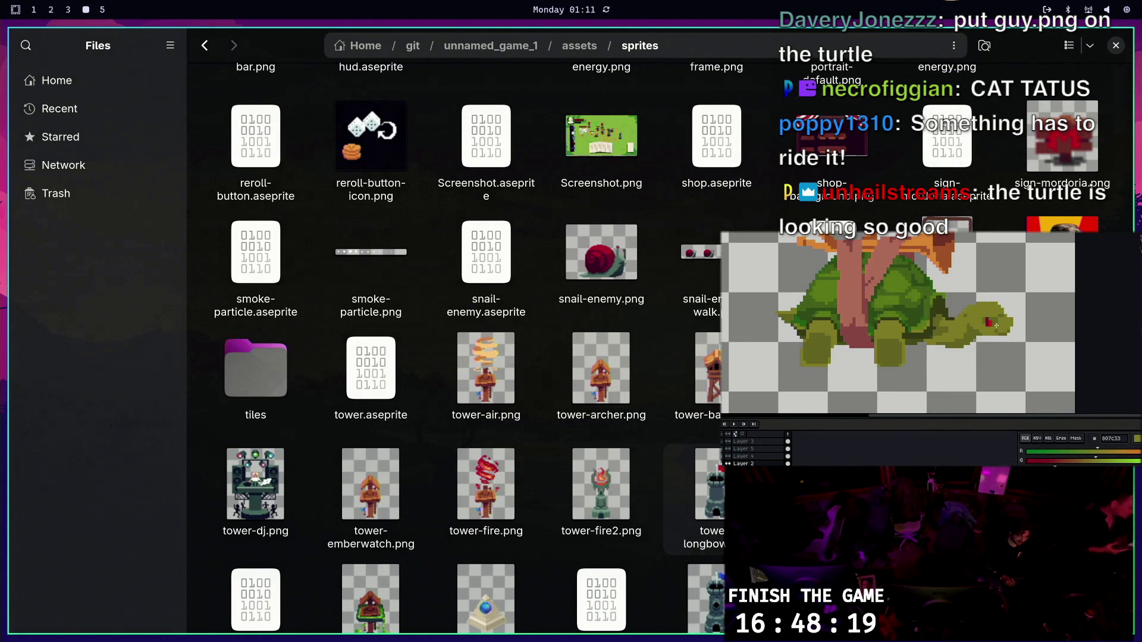
left_click(995, 318, "alt")
left_click(997, 318, "alt")
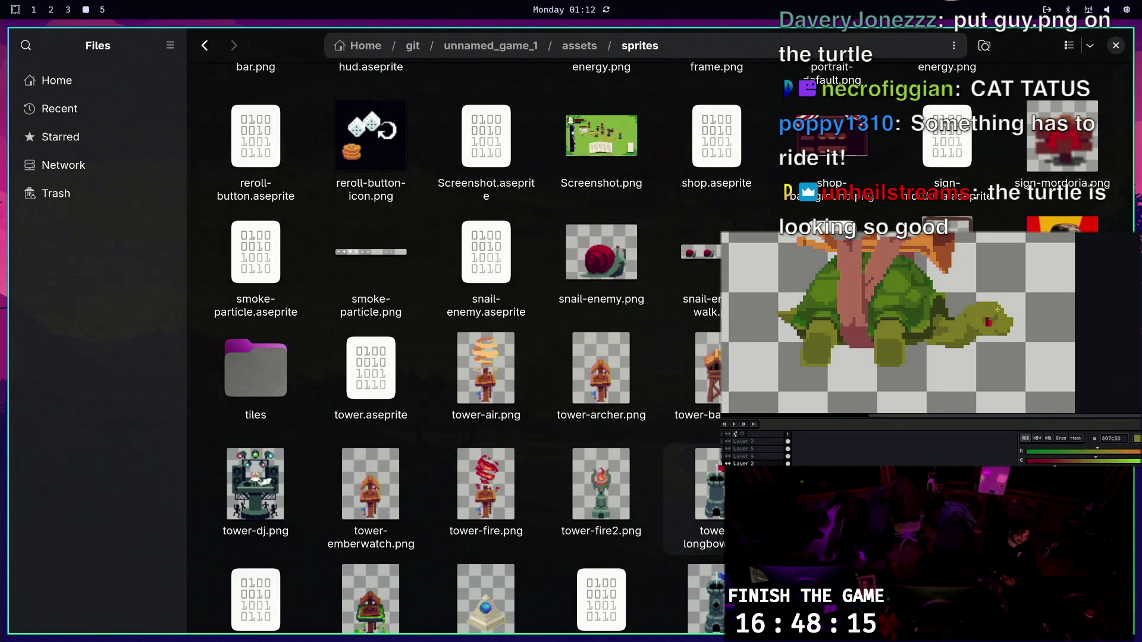
scroll(997, 309, "down", 3)
scroll(997, 311, "up", 3)
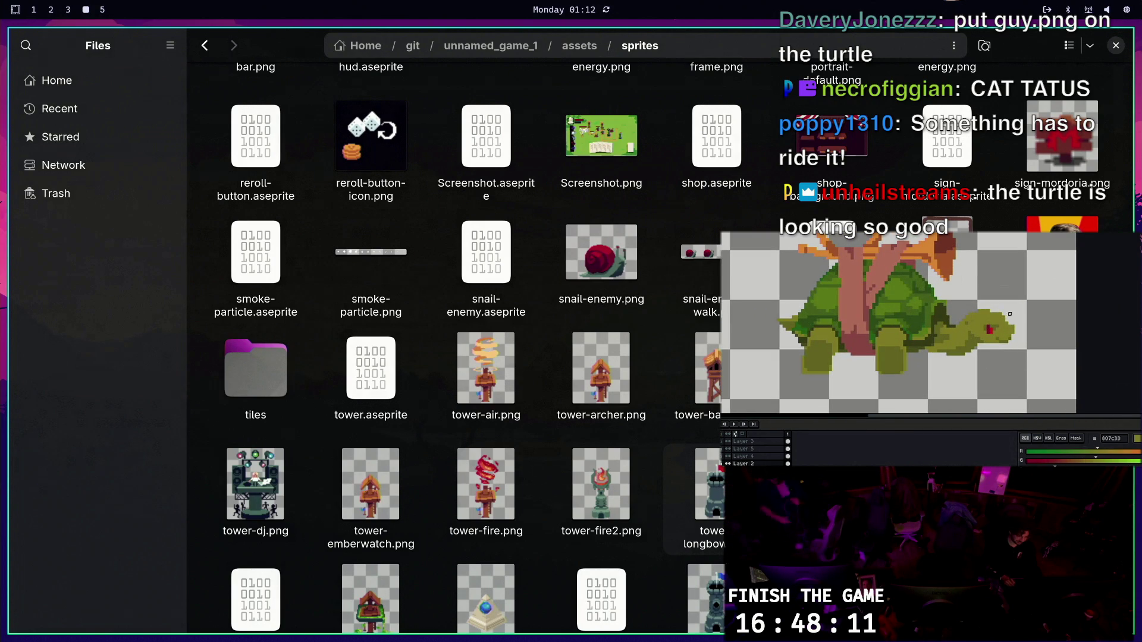
left_click(1008, 337, "alt")
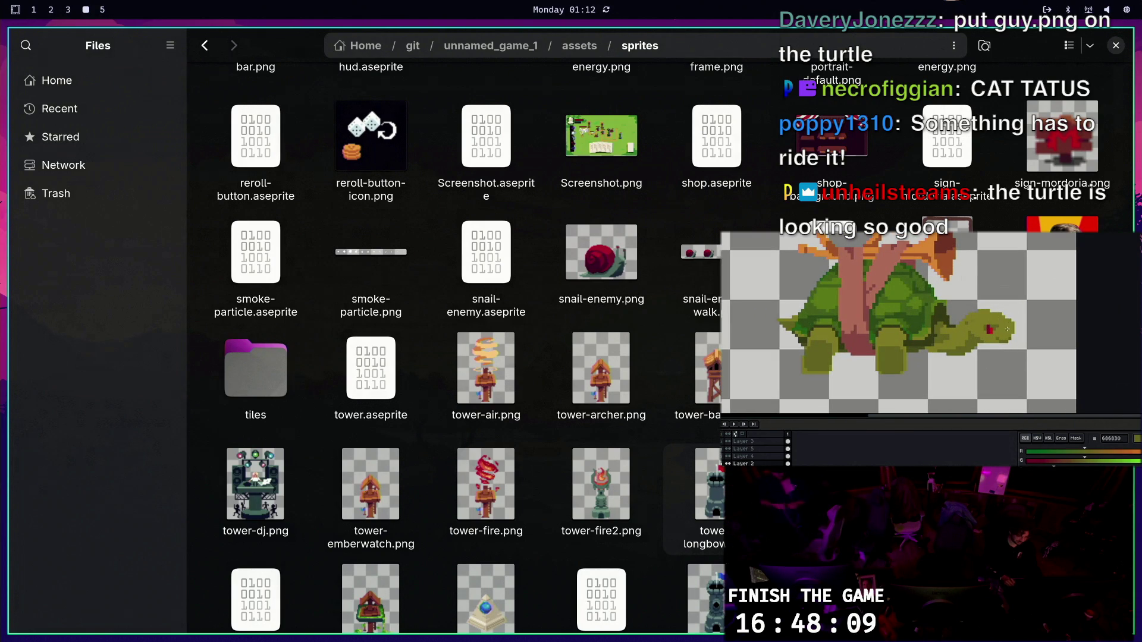
scroll(1017, 313, "down", 1)
scroll(1008, 314, "up", 1)
scroll(998, 314, "up", 1)
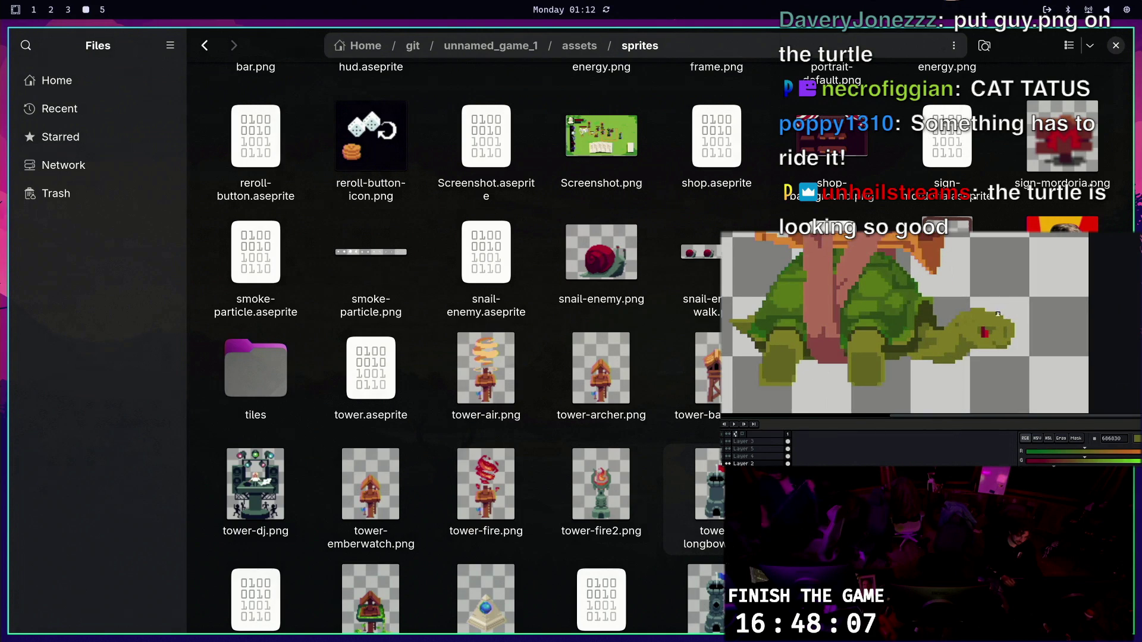
left_click(977, 313, "alt")
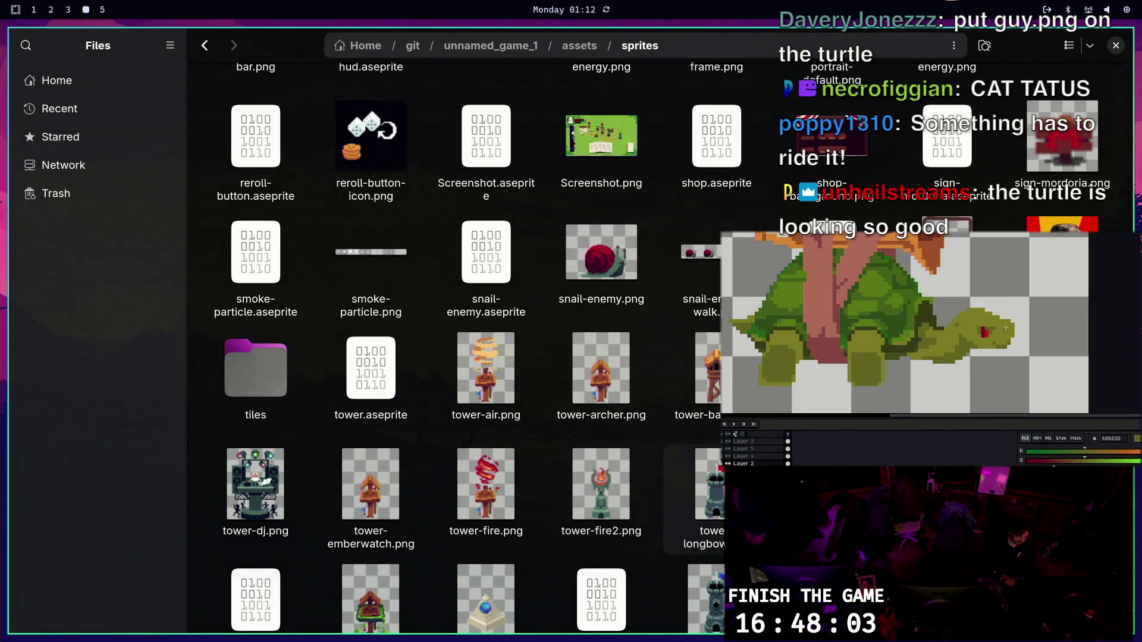
scroll(1004, 324, "down", 1)
scroll(1006, 311, "down", 1)
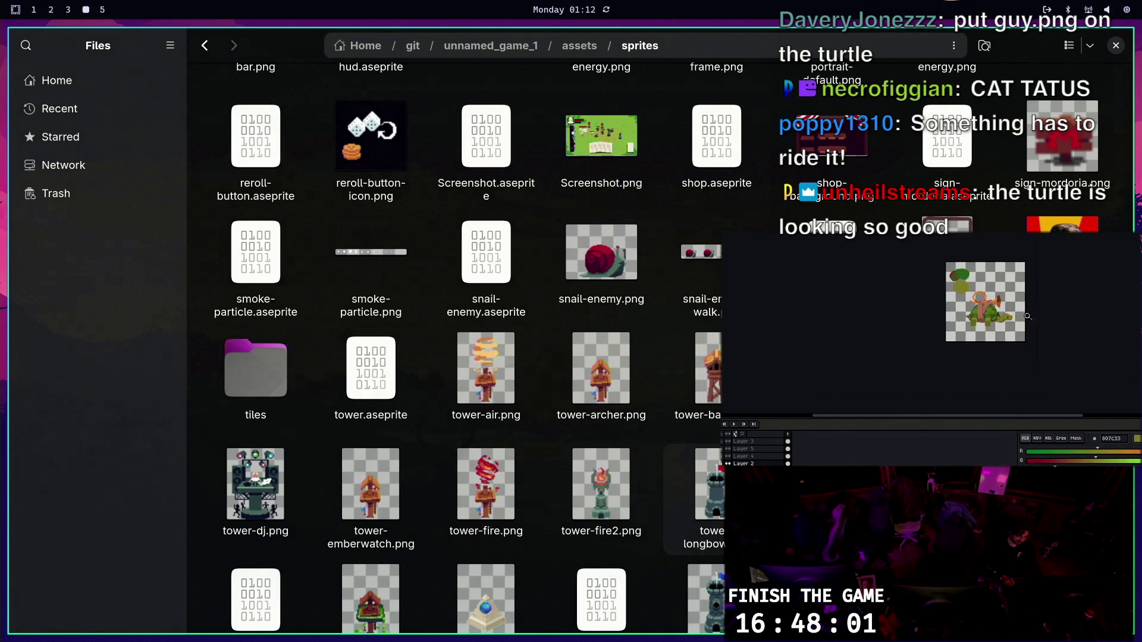
scroll(1005, 312, "up", 2)
left_click(947, 295, "alt")
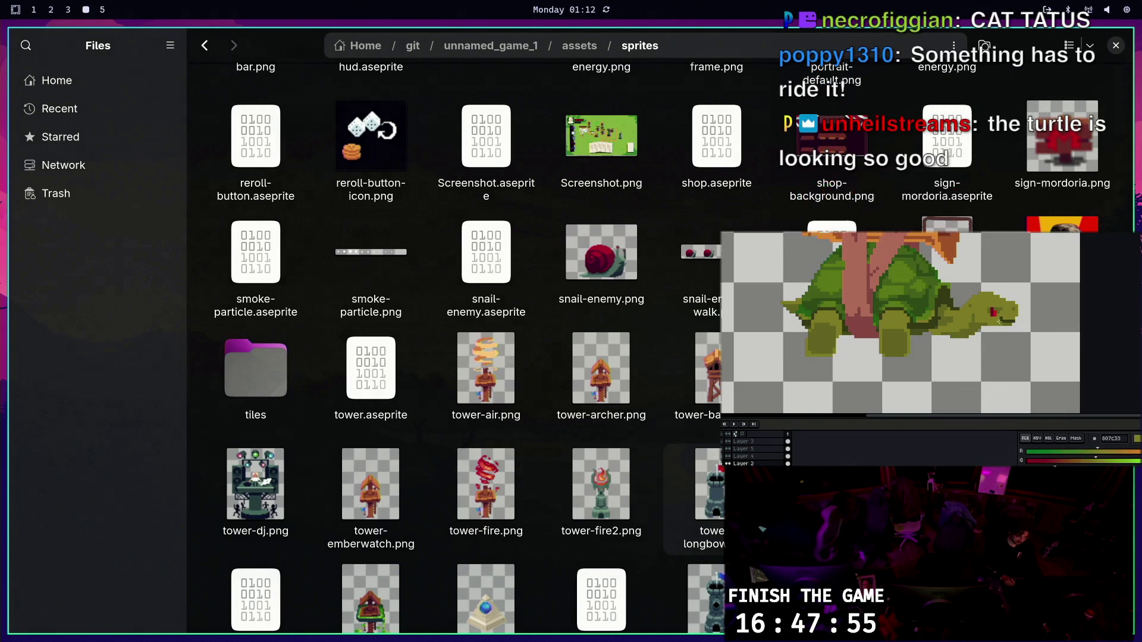
left_click(1009, 323, "alt")
scroll(1016, 306, "down", 2)
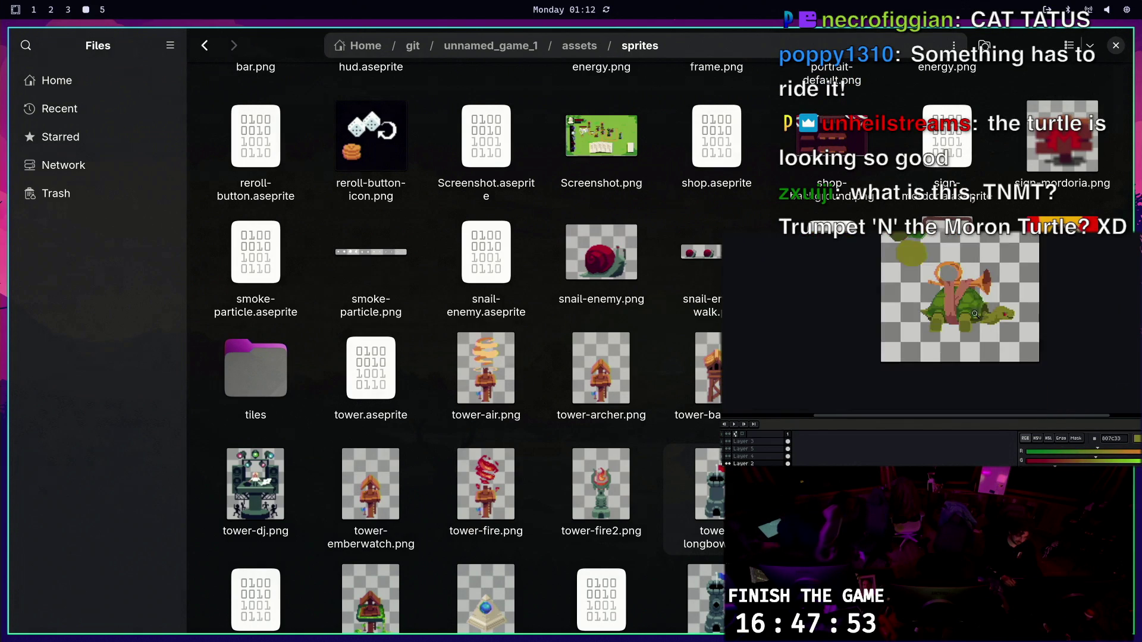
scroll(1018, 295, "down", 1)
scroll(1009, 305, "up", 2)
scroll(1005, 312, "up", 1)
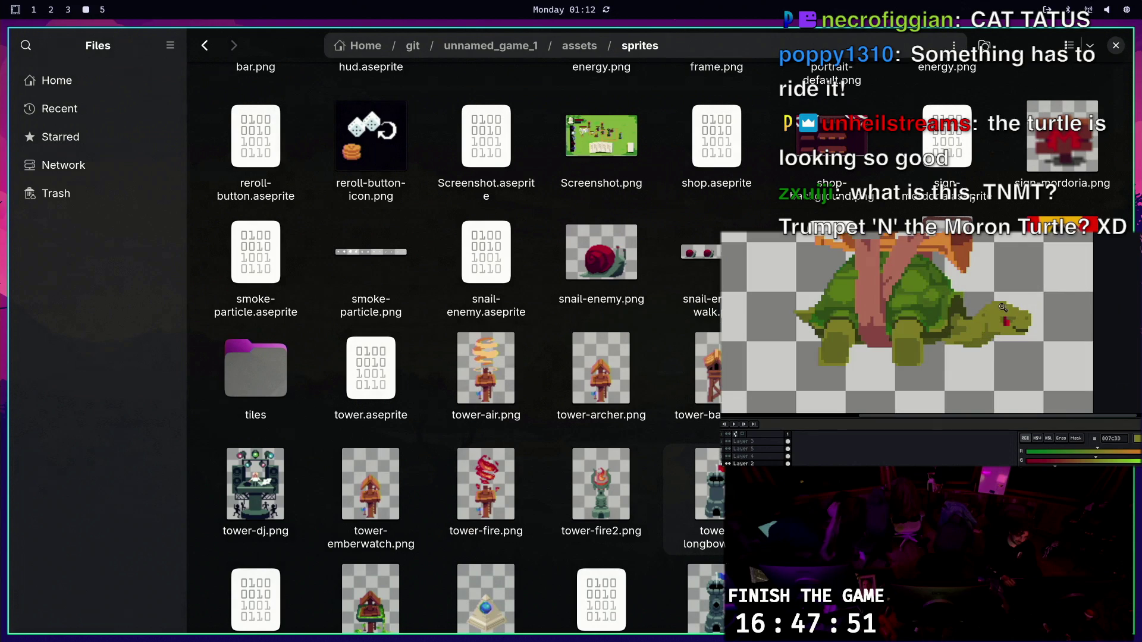
left_click(984, 342, "alt")
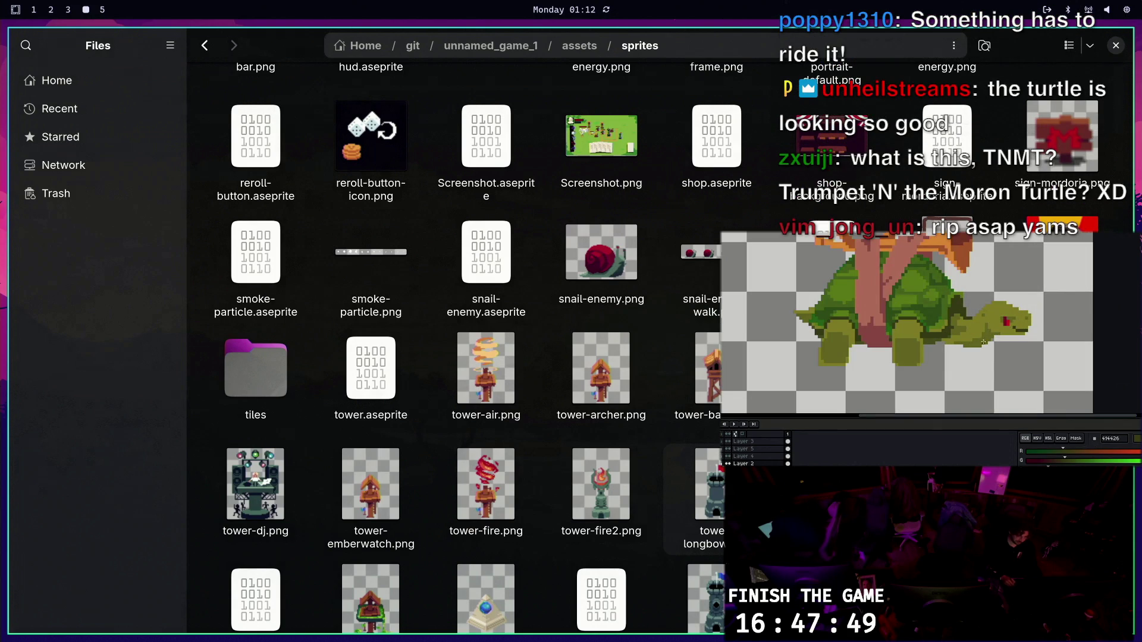
left_click(987, 335, "alt")
scroll(964, 324, "down", 4)
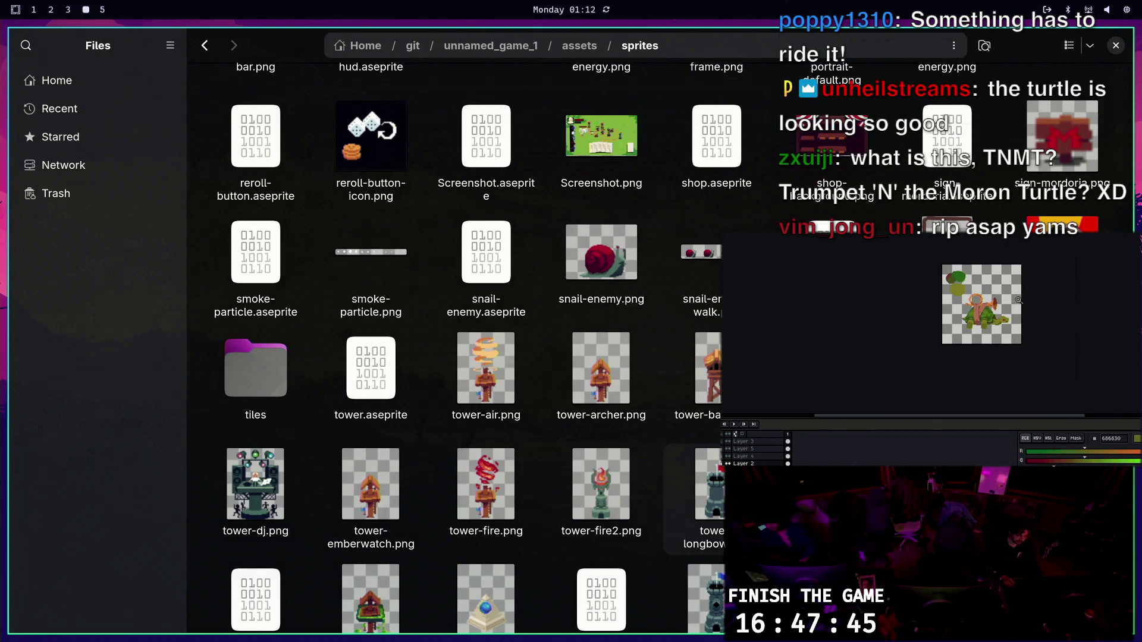
scroll(1011, 297, "up", 2)
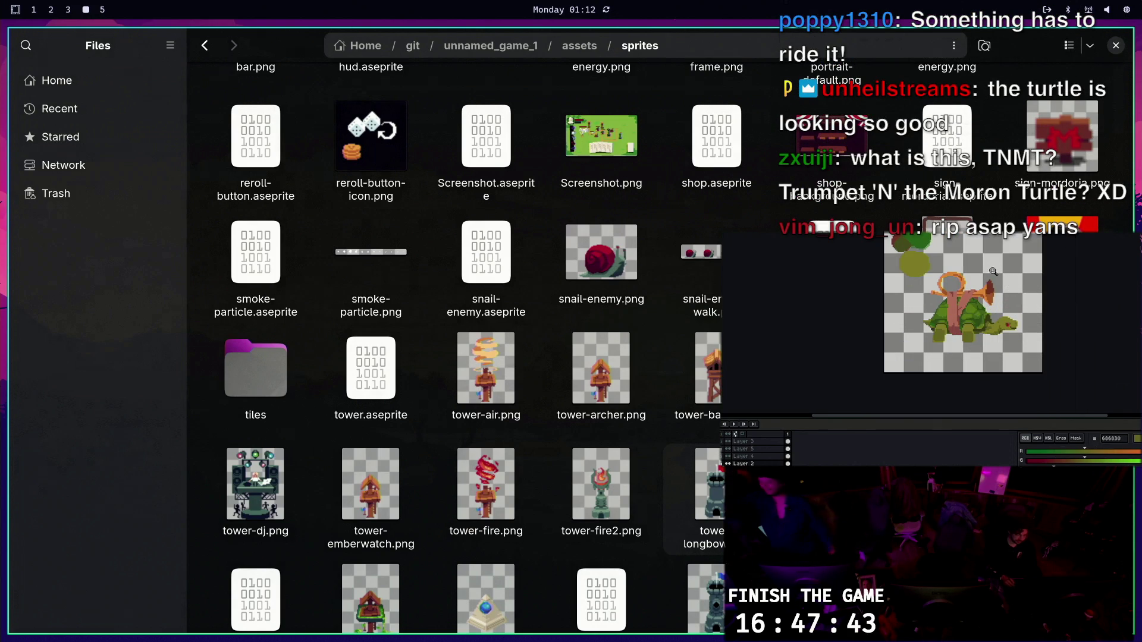
left_click_drag(945, 277, 944, 301)
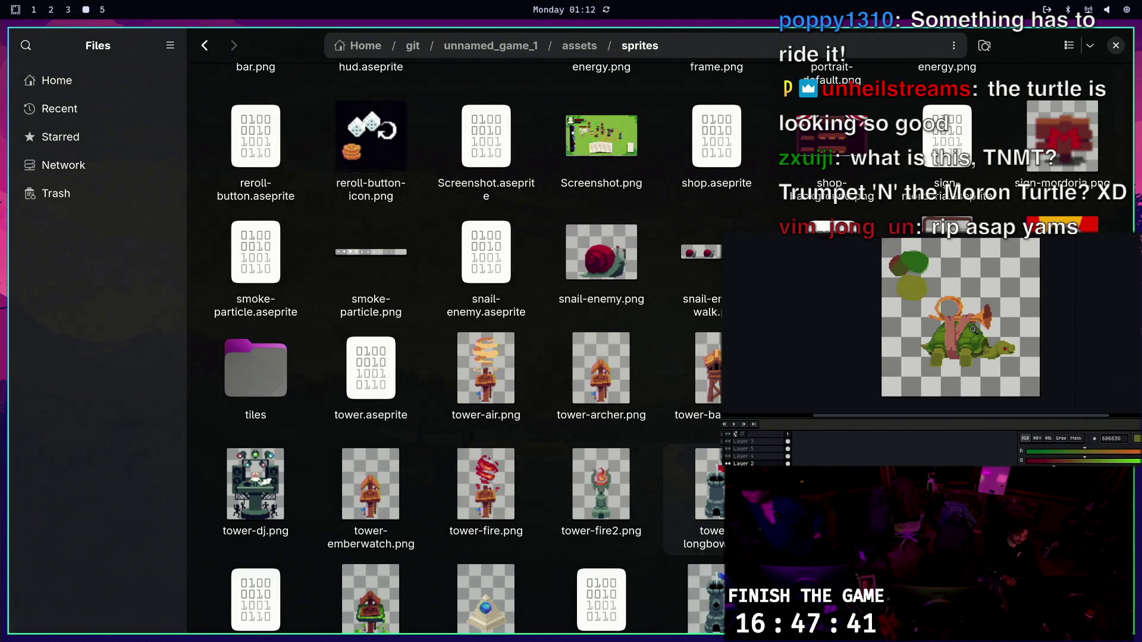
scroll(959, 337, "up", 2)
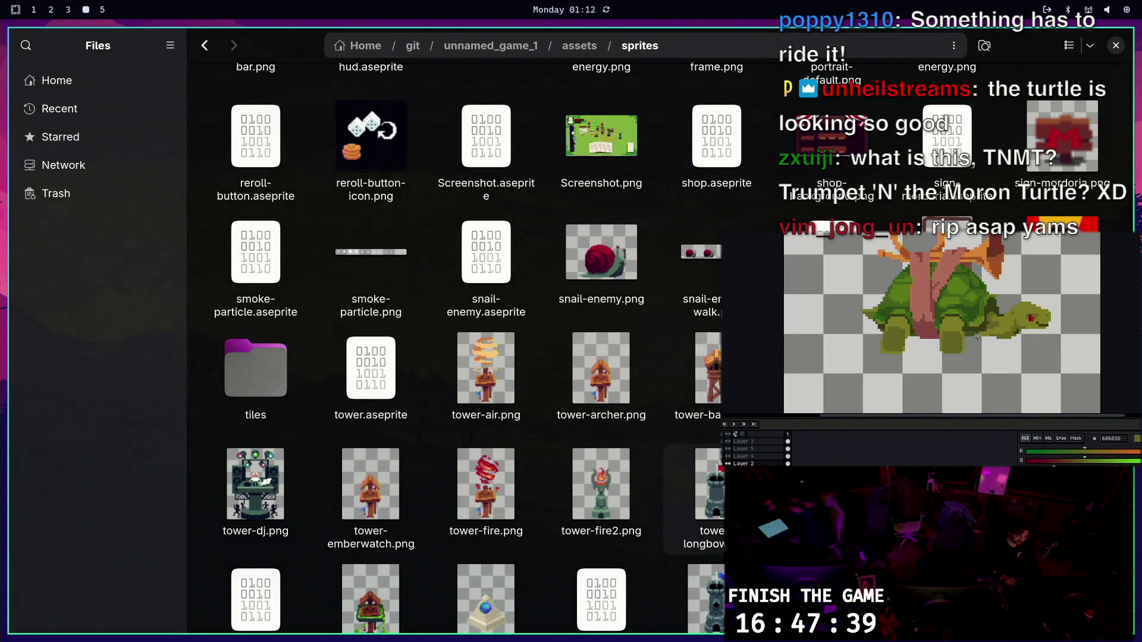
left_click(970, 329)
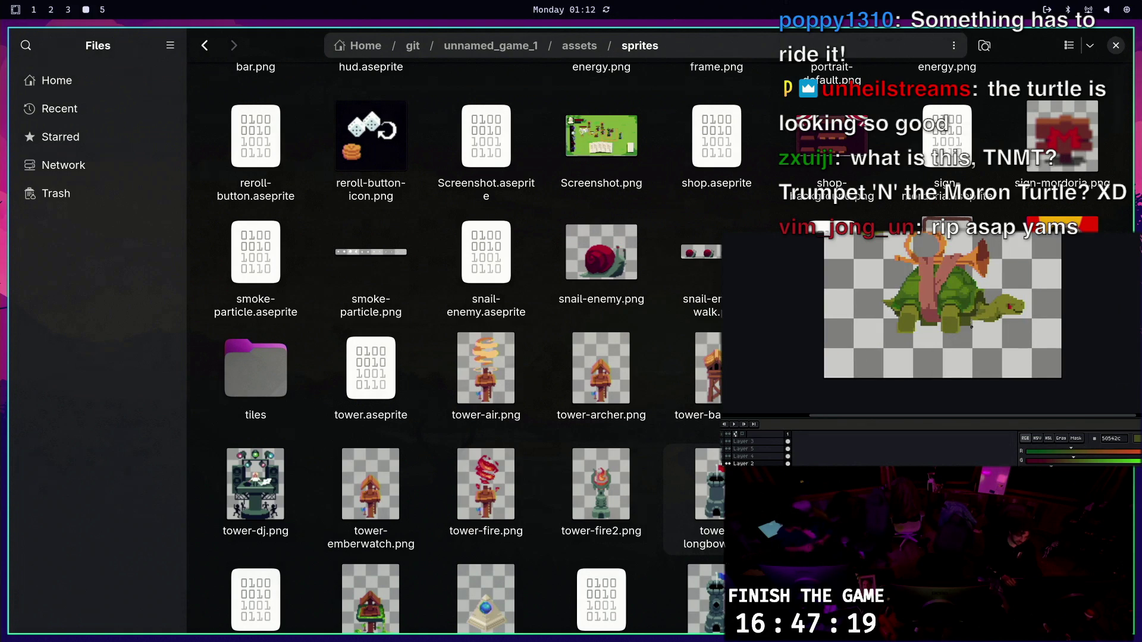
scroll(970, 326, "up", 1)
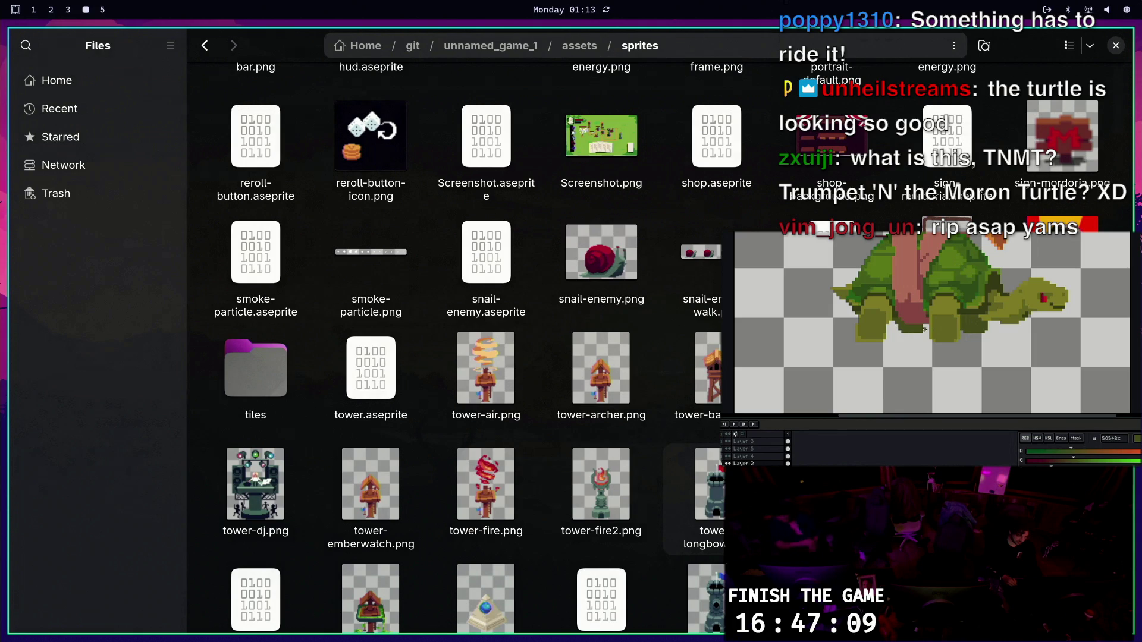
scroll(939, 309, "down", 3)
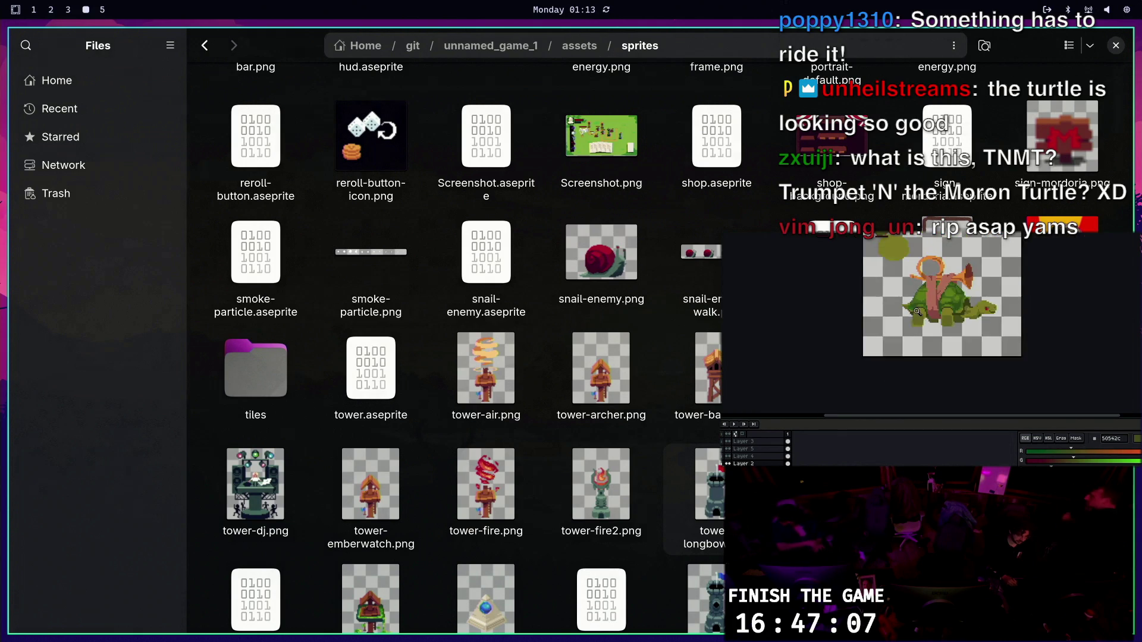
scroll(967, 278, "down", 2)
scroll(948, 308, "up", 3)
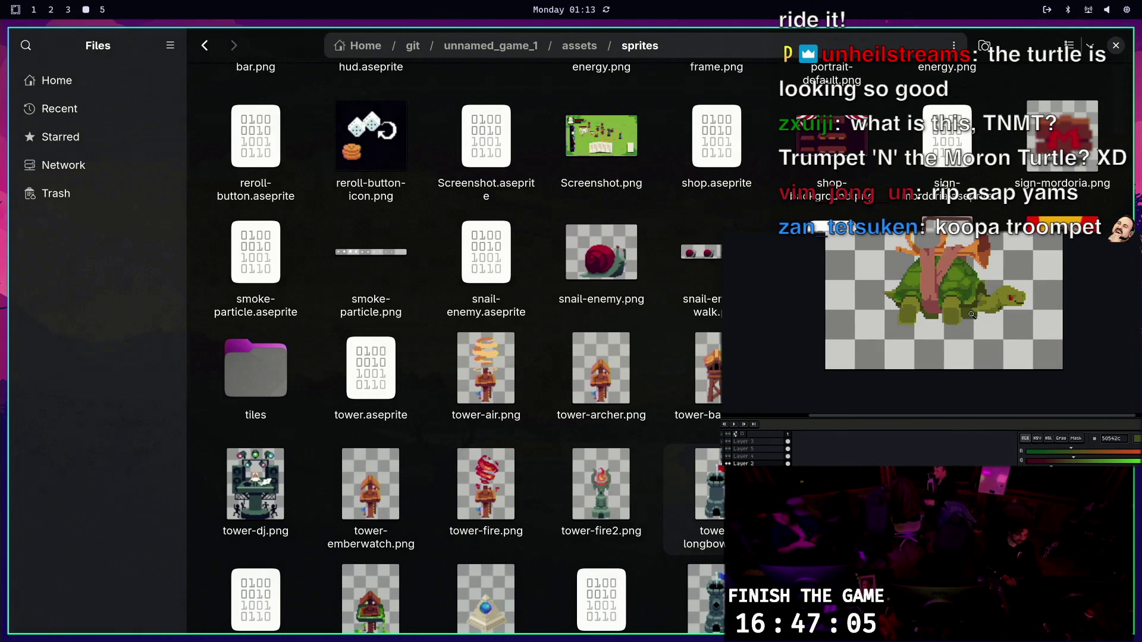
key("ctrl+d")
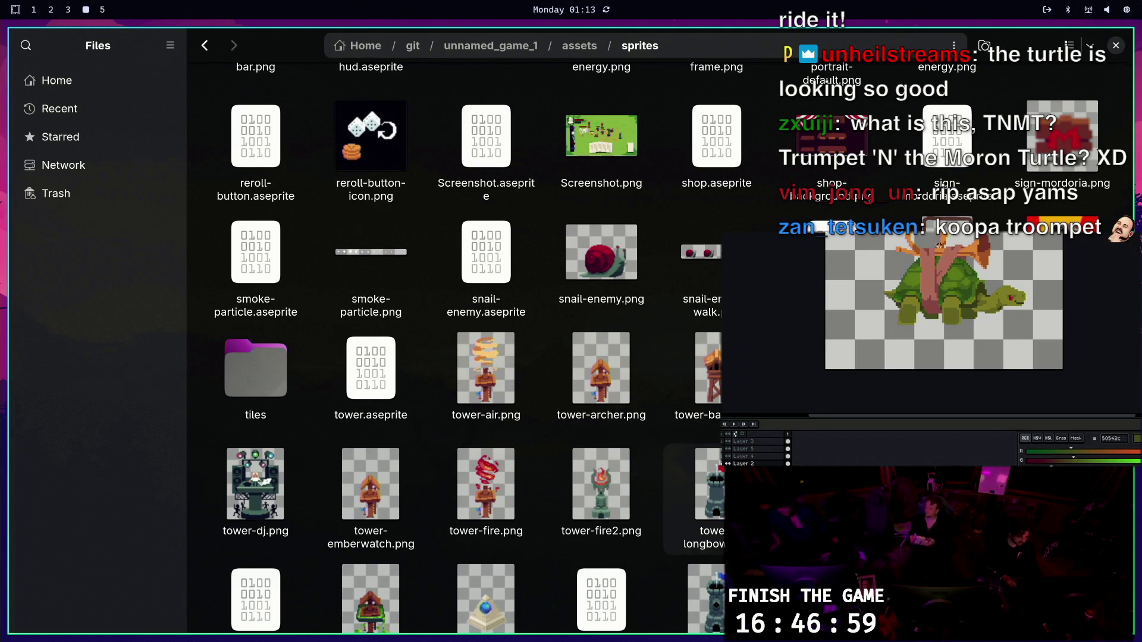
key("ctrl+z")
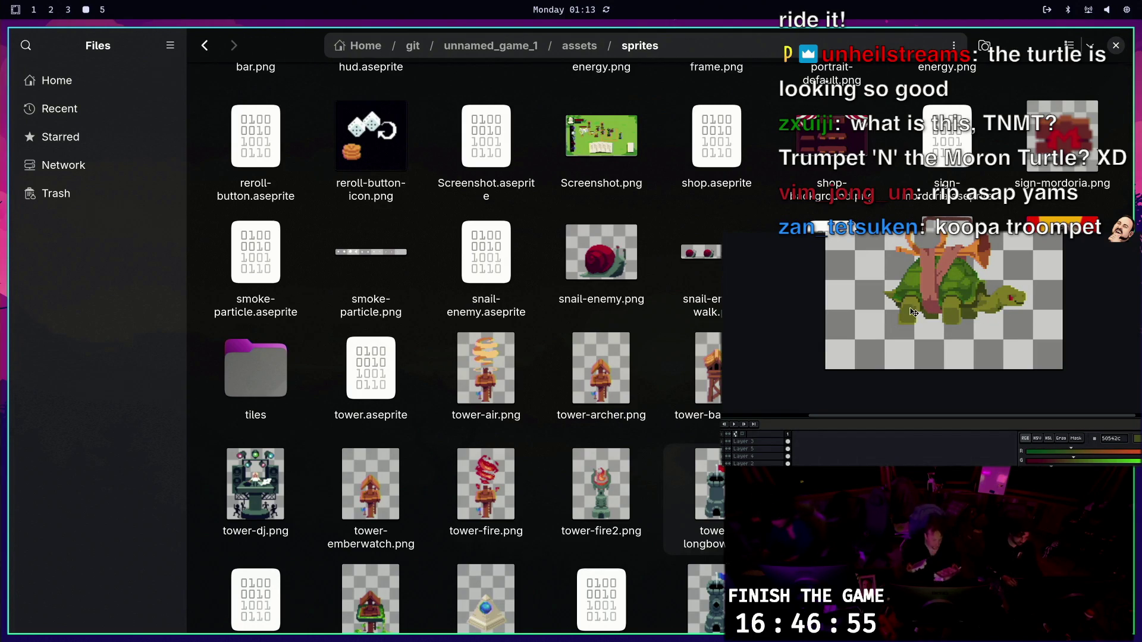
scroll(913, 312, "up", 2)
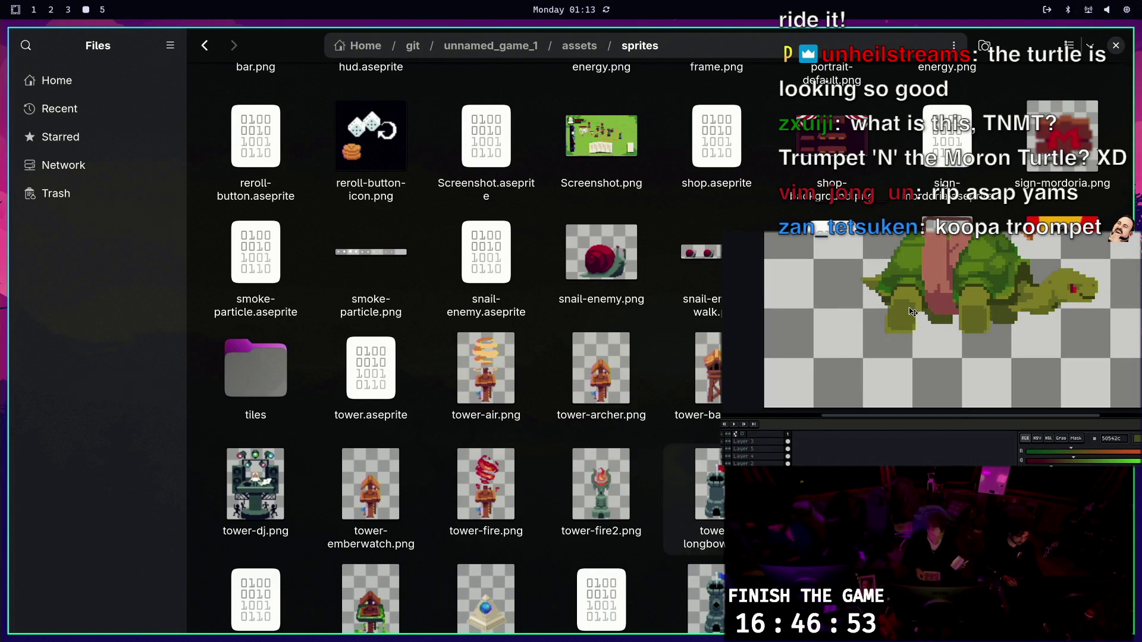
scroll(914, 306, "up", 10)
- Inspect the turtle sprite's leg poses and zoom in on it
left_click(905, 312)
left_click(975, 321, "shift")
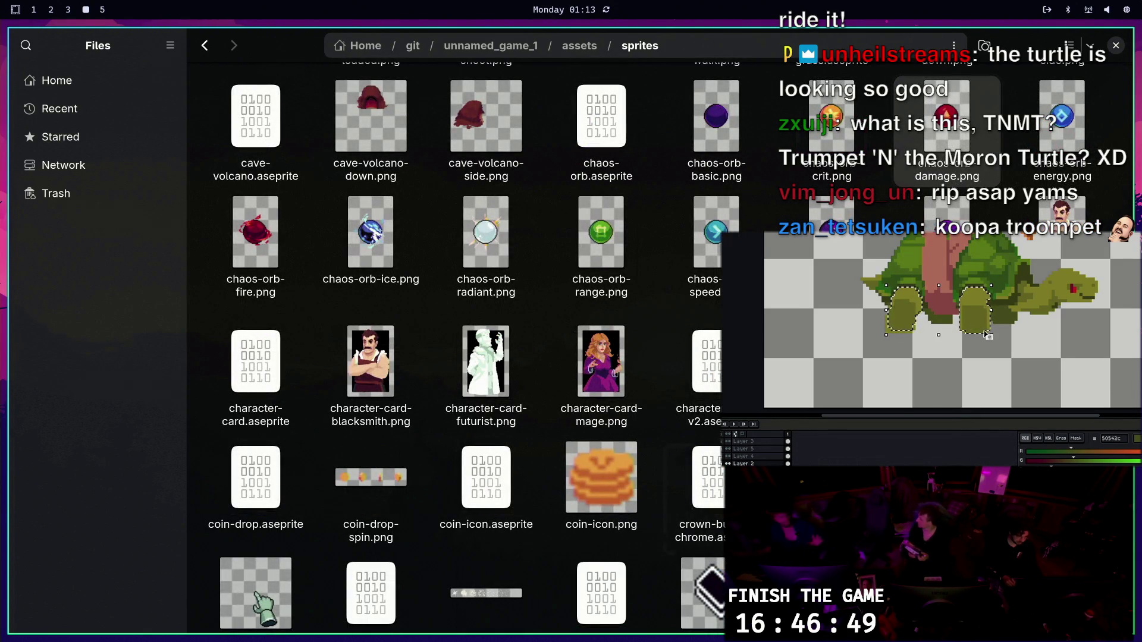
scroll(938, 328, "up", 1)
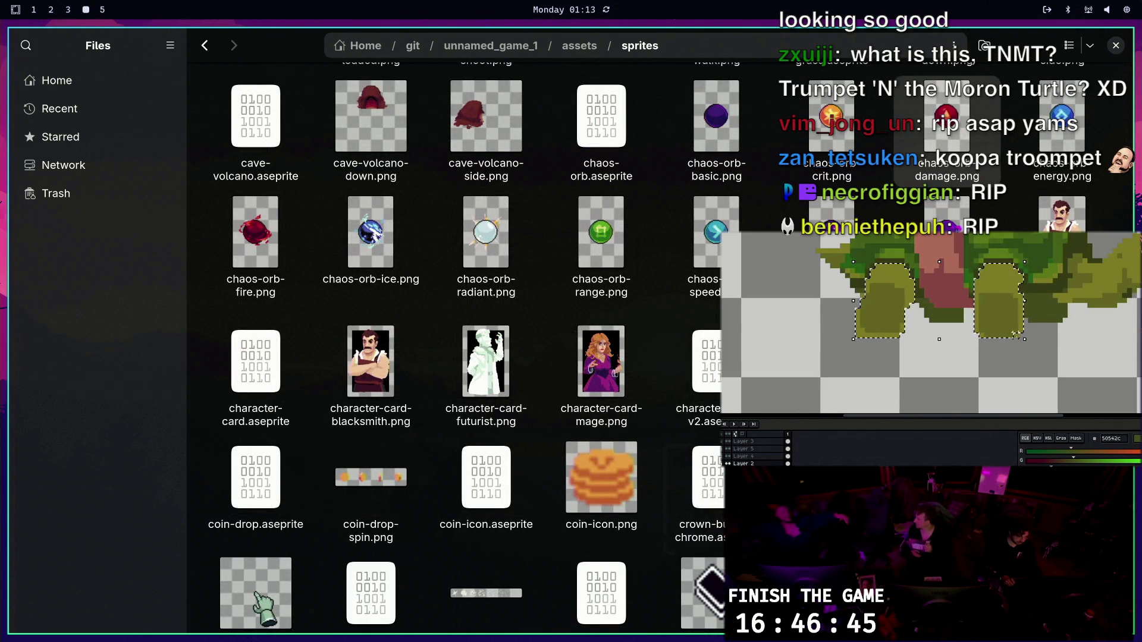
scroll(983, 280, "down", 1)
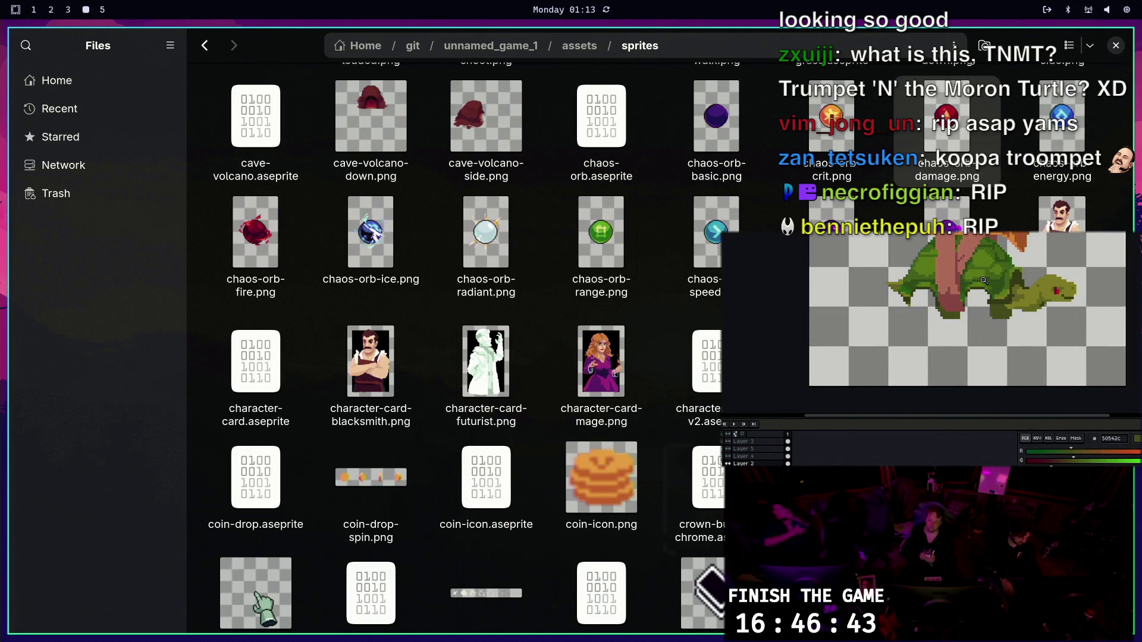
key("ctrl+z")
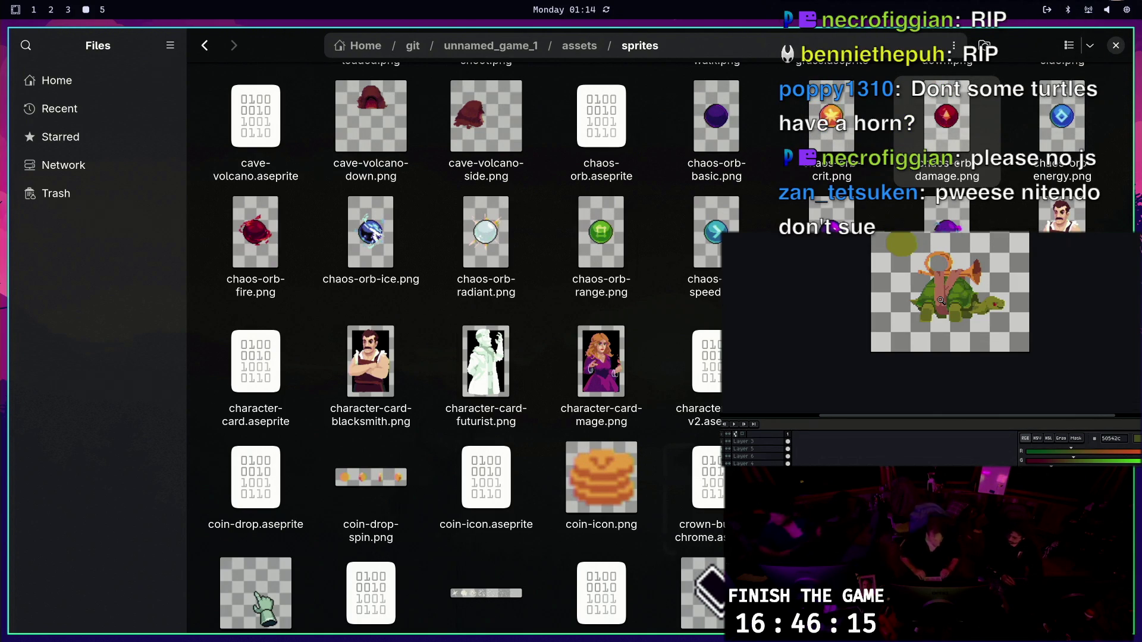
scroll(939, 297, "up", 1)
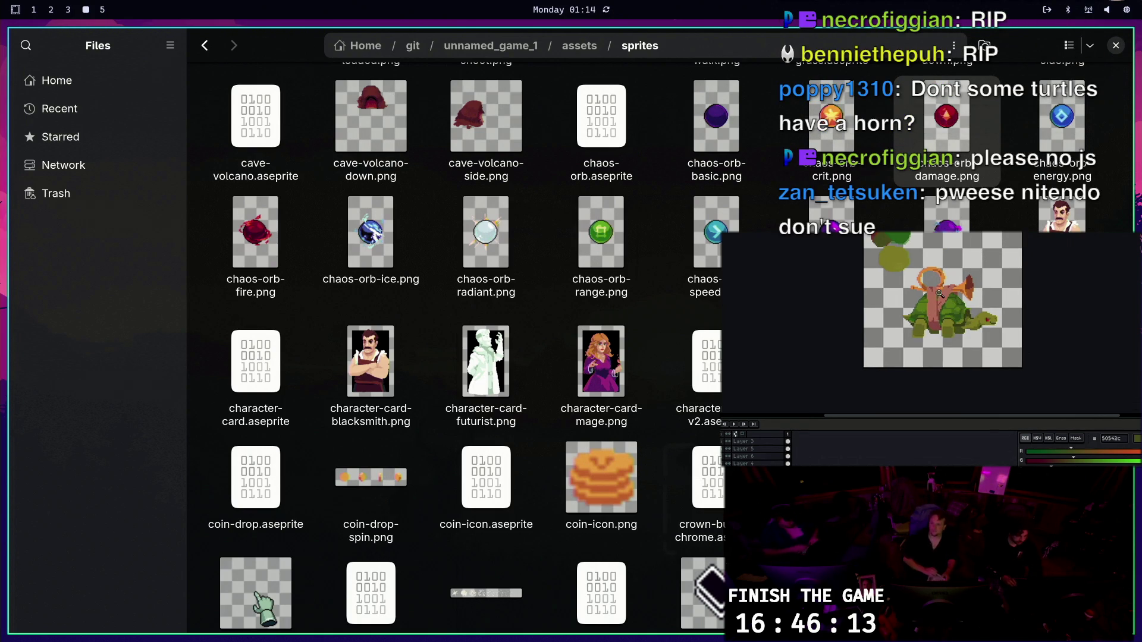
scroll(977, 278, "up", 1)
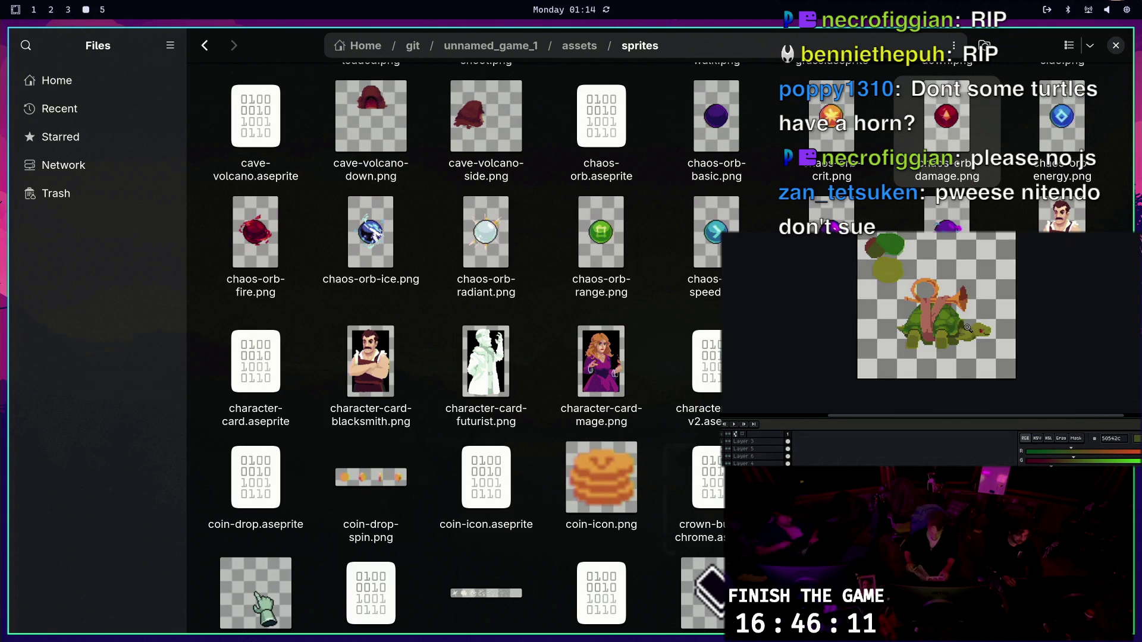
left_click(974, 278)
left_click(976, 285)
left_click_drag(975, 321, 989, 332)
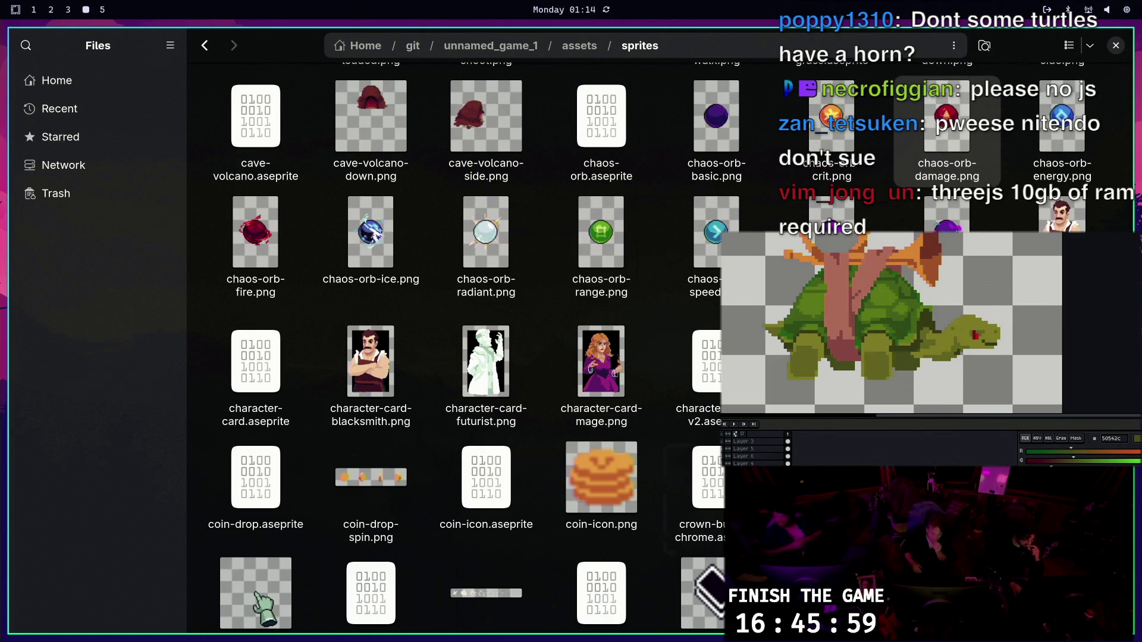
- Locate the cat-tatus sprites in the folder and open cat-tatus-walk.png in an image viewer
scroll(694, 312, "down", 5)
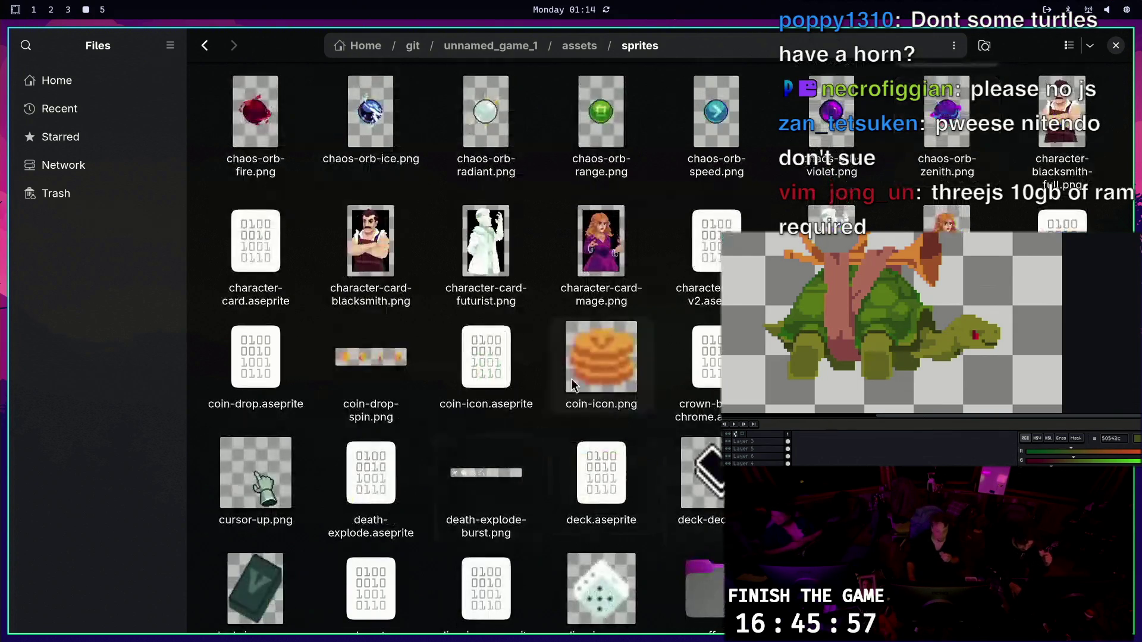
scroll(612, 270, "up", 3)
scroll(609, 266, "up", 3)
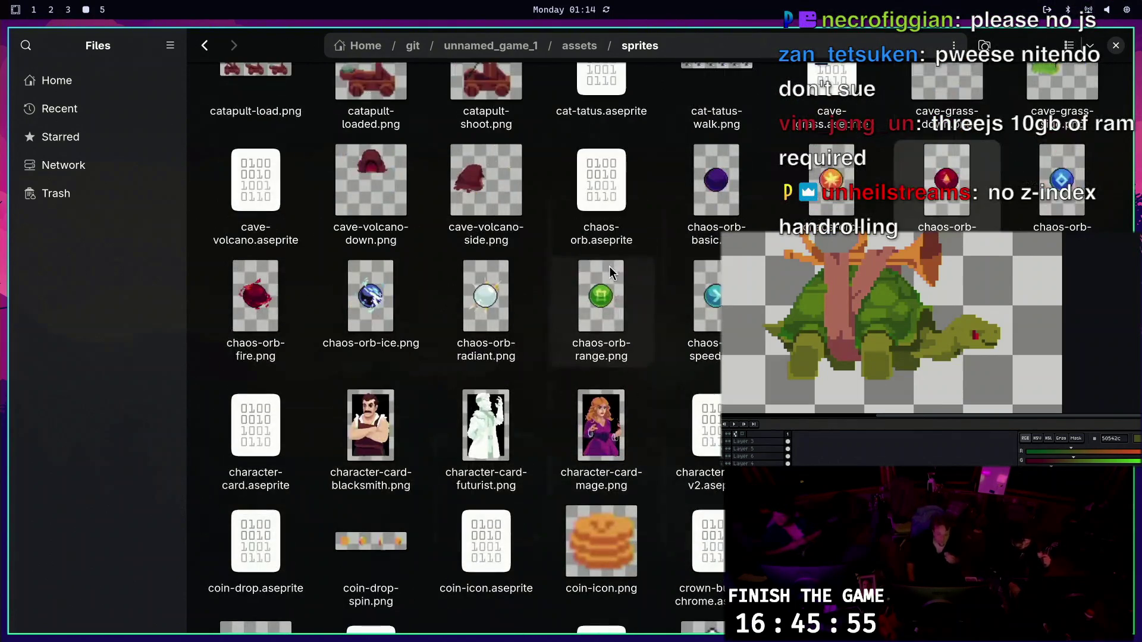
scroll(532, 426, "up", 5)
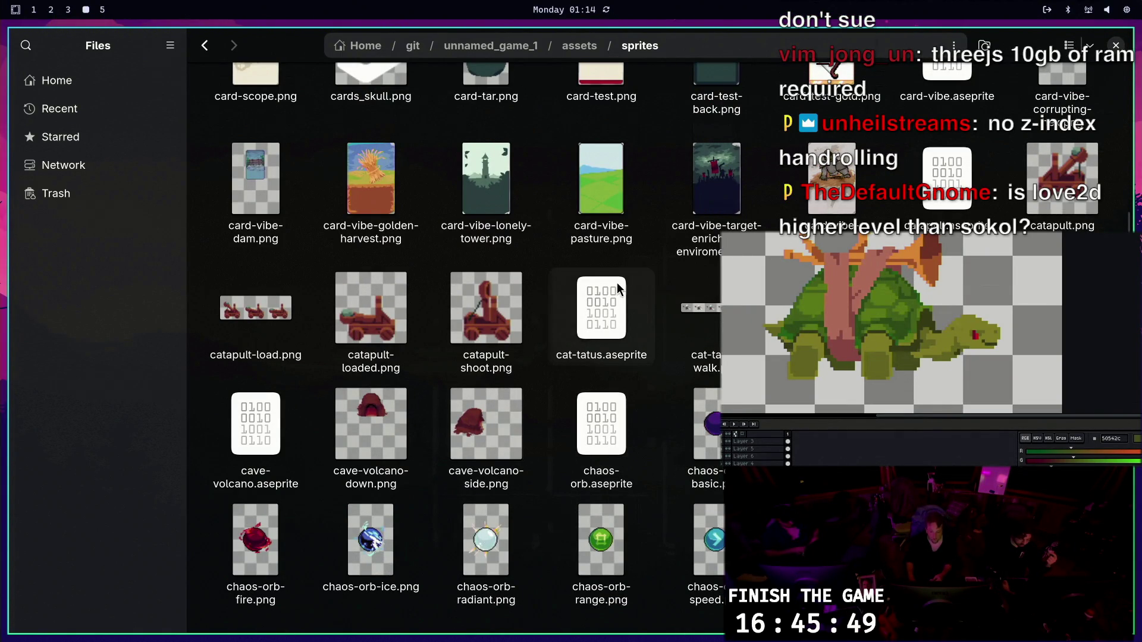
double_click(689, 290)
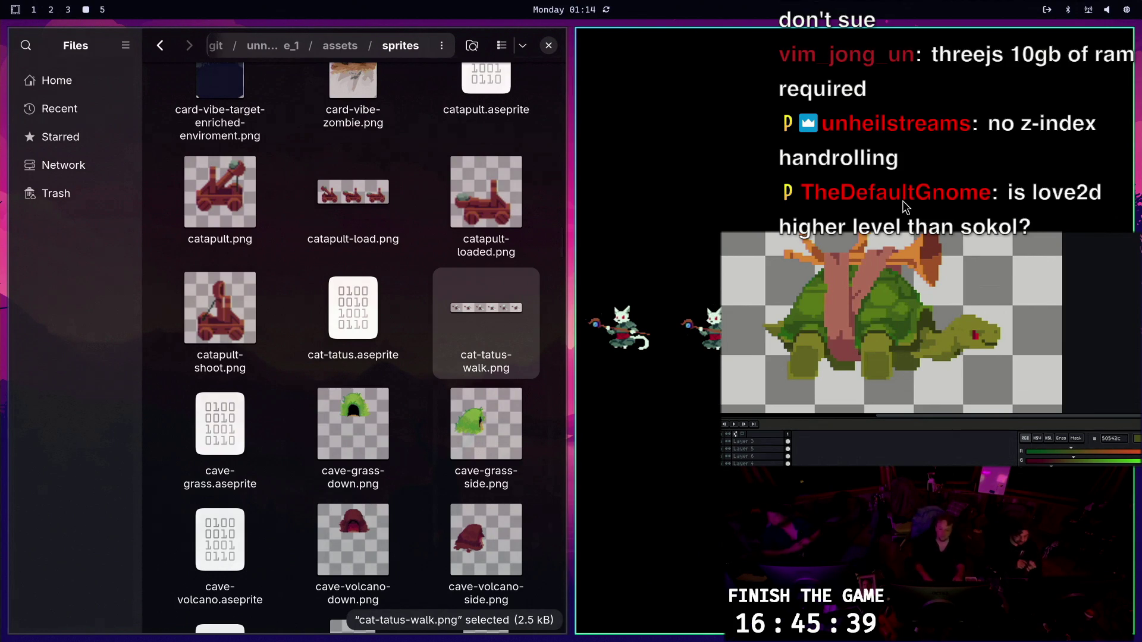
- Return to Cursor showing spawn-entry.lua's Elites and Bosses enemy lists
key("super+1")
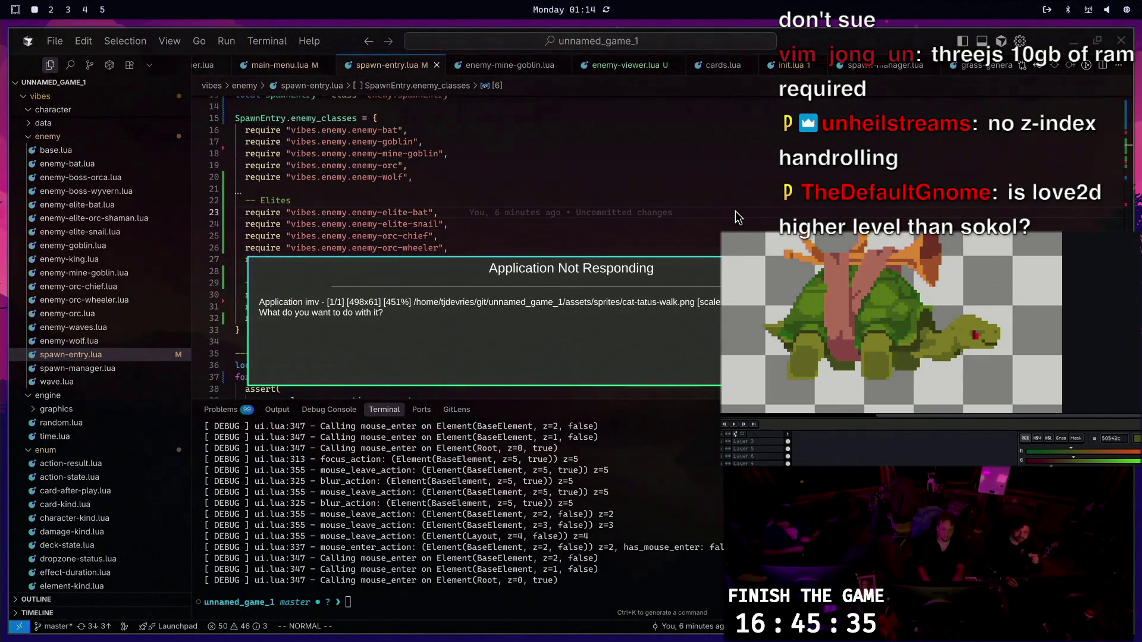
scroll(552, 260, "up", 5)
scroll(551, 259, "down", 5)
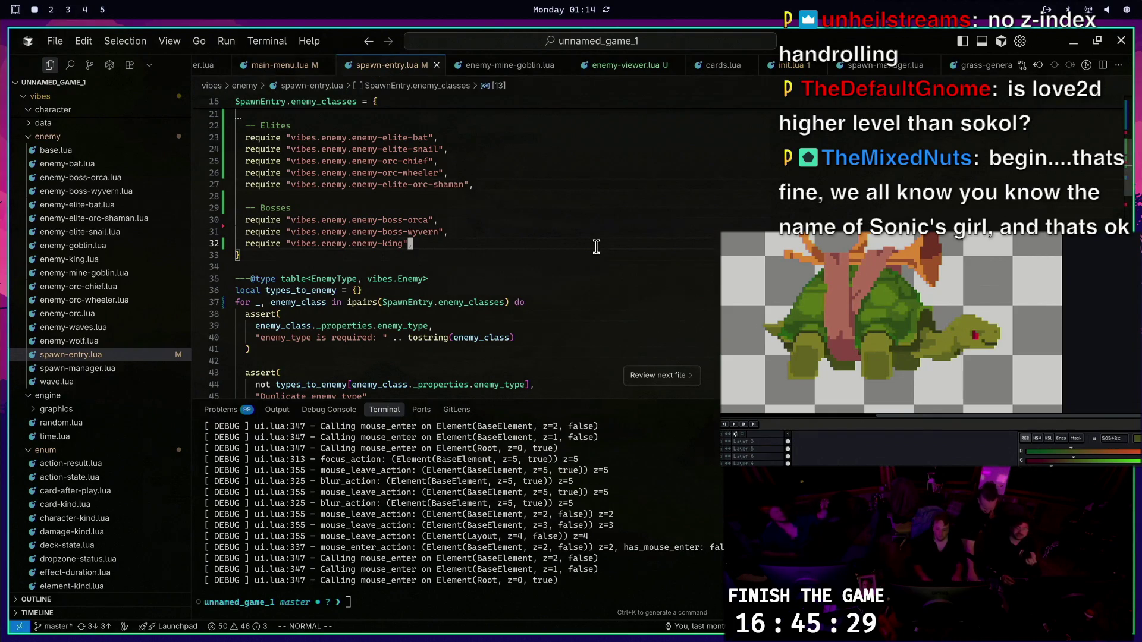
key("ctrl+l")
type("Ad")
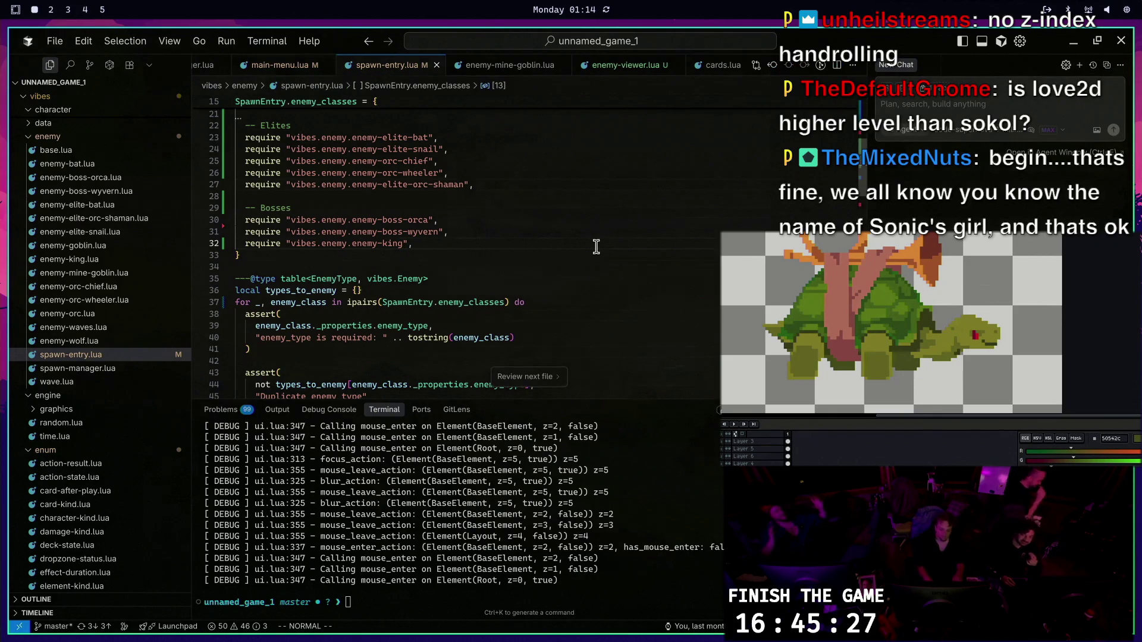
type("d @cat-tat")
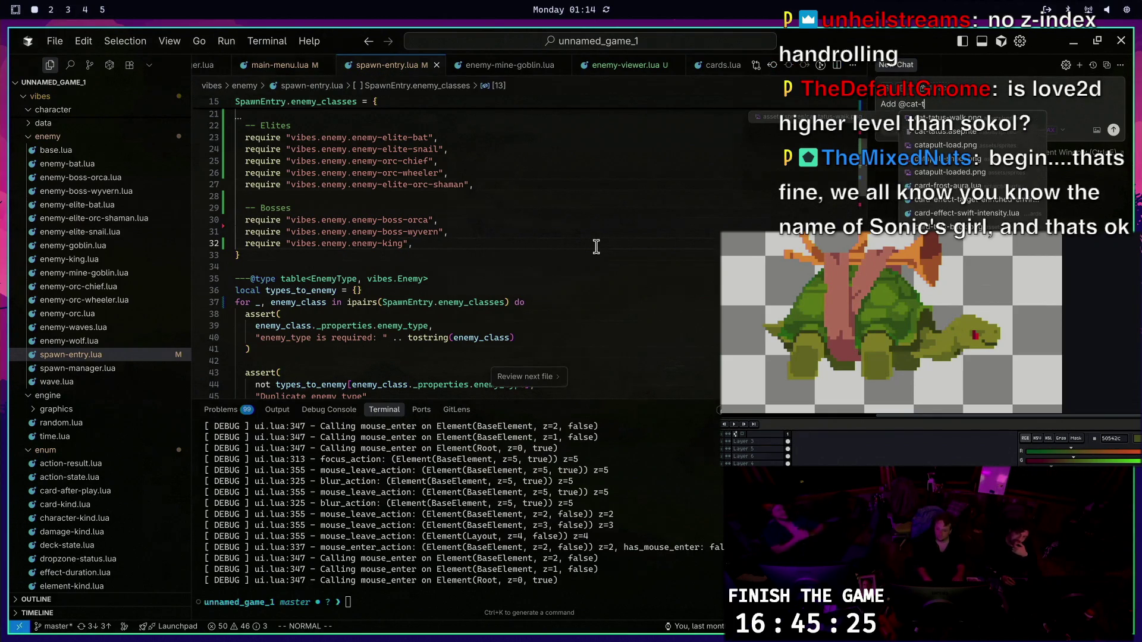
key("Return")
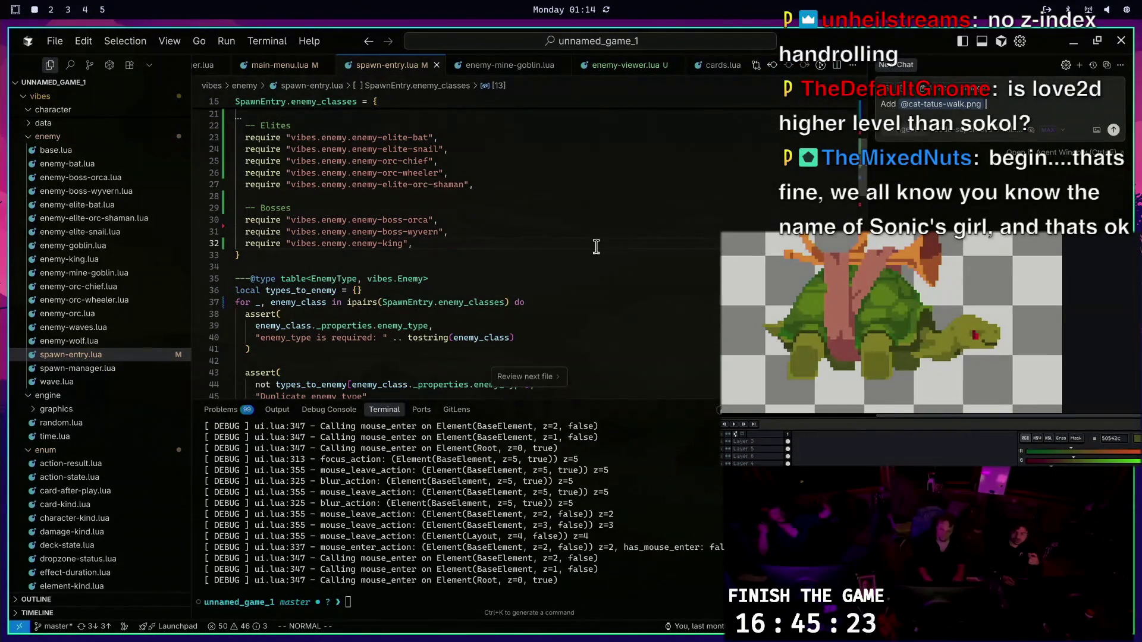
type("as a new boss enem")
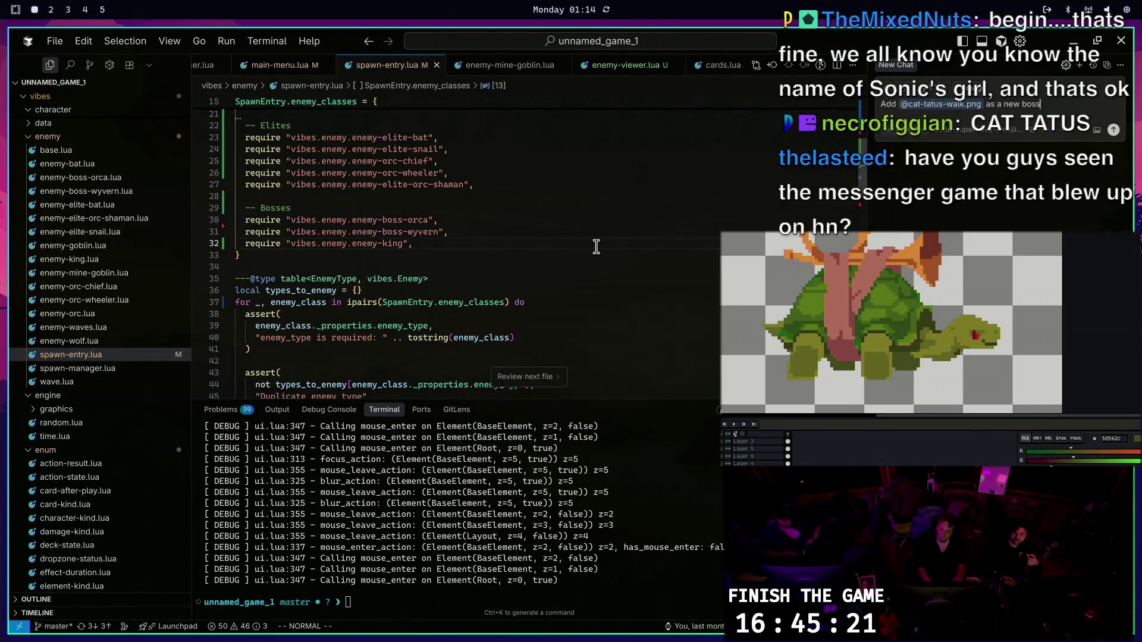
type("y.")
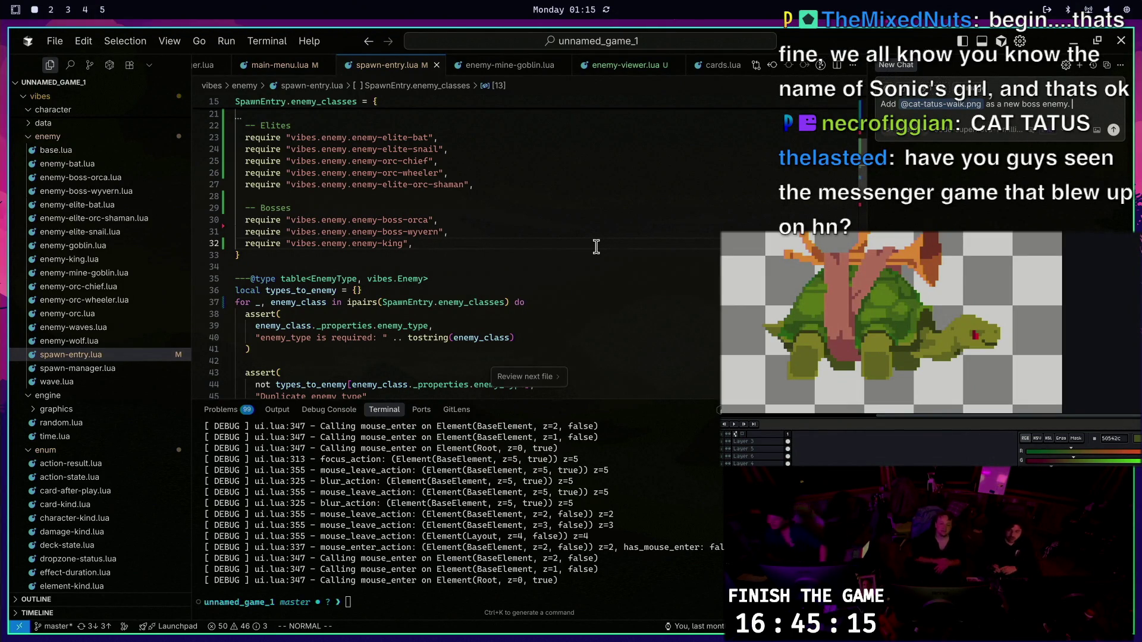
key("Return")
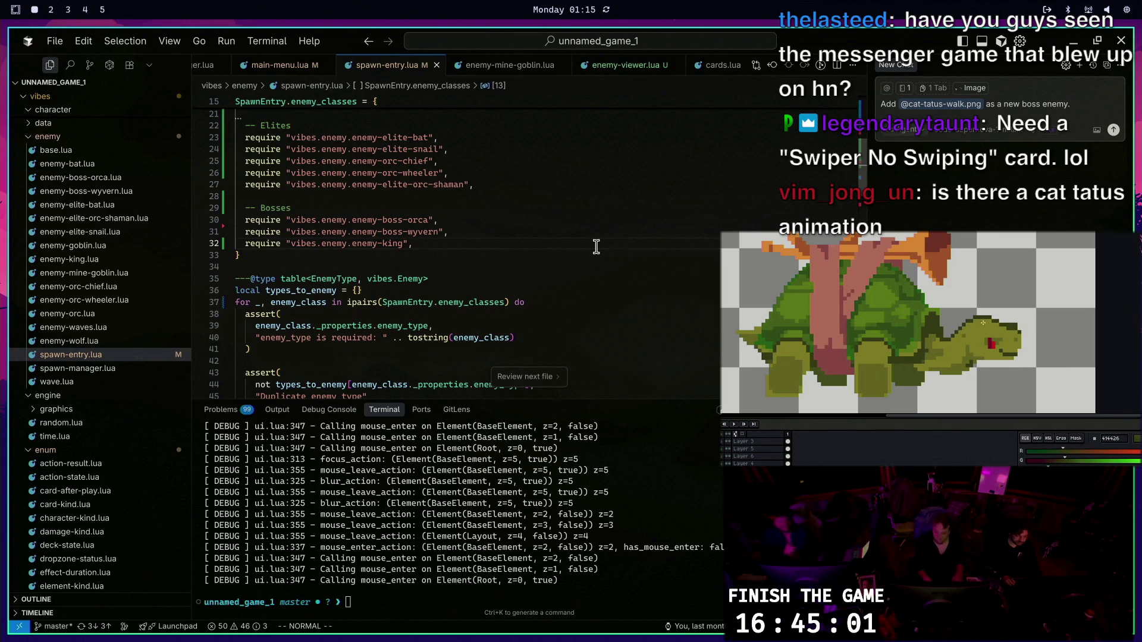
type("Ad")
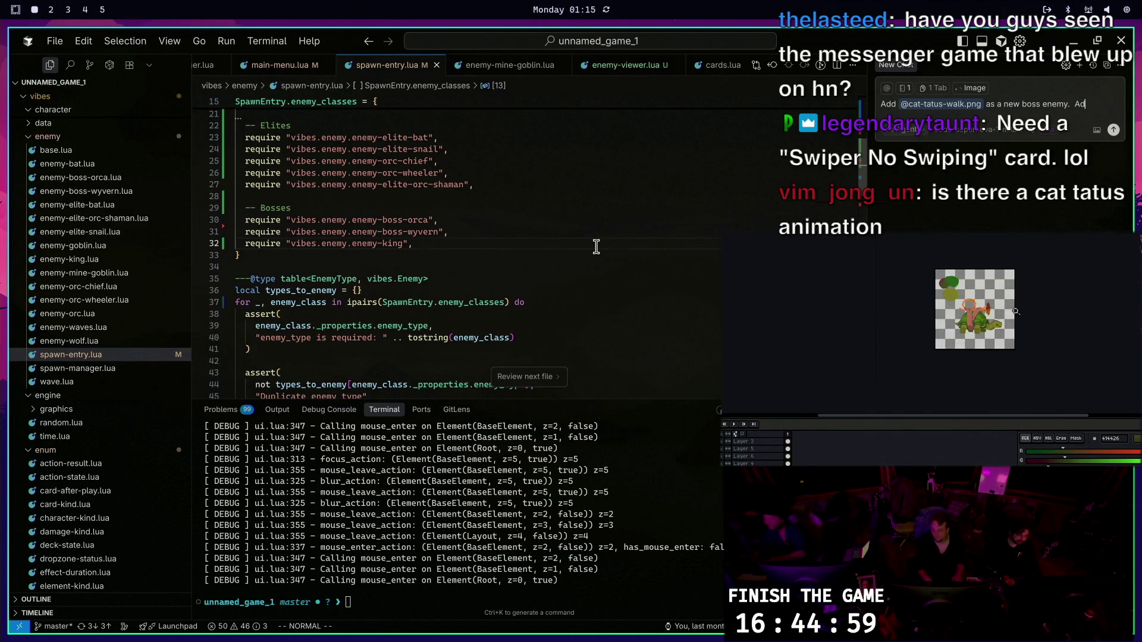
type("d the sprite to the list")
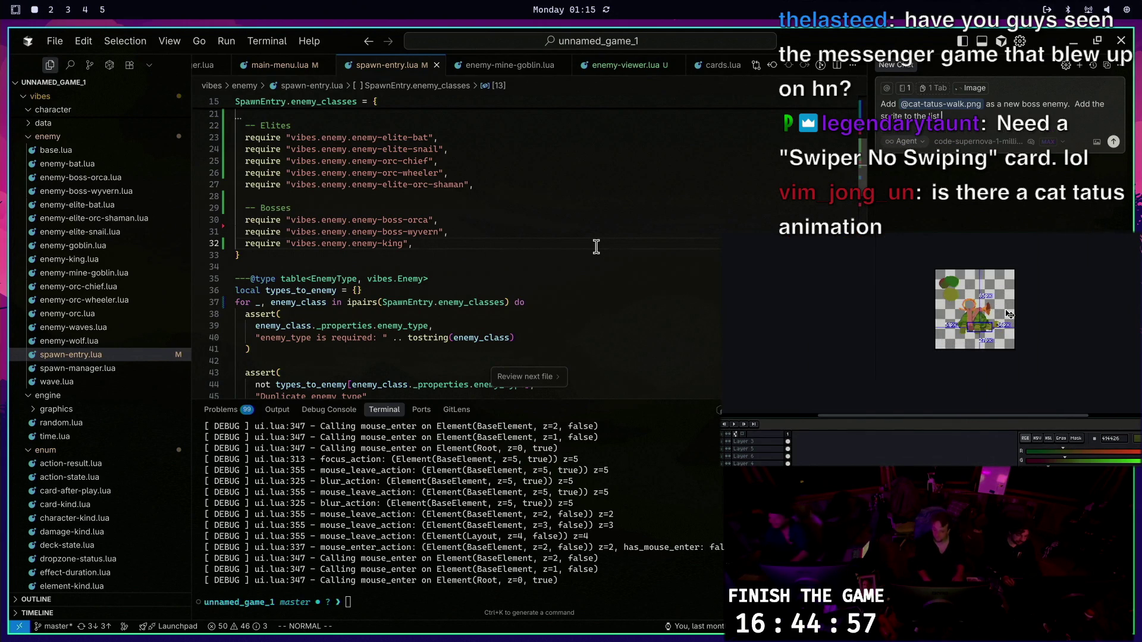
type(" we load.")
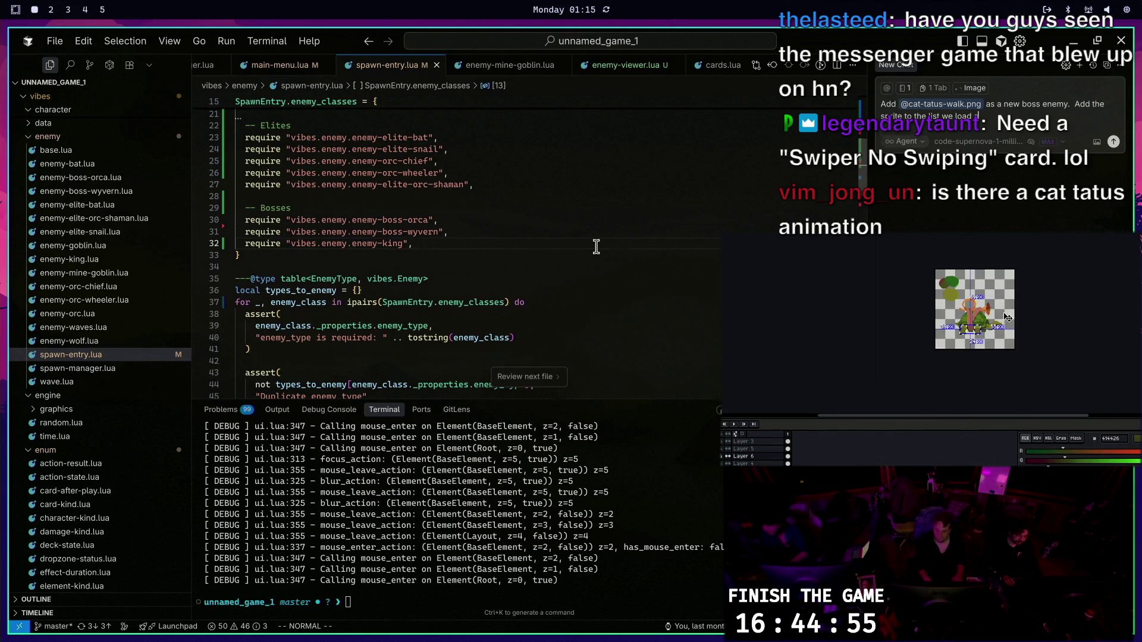
type(" new enemy typ")
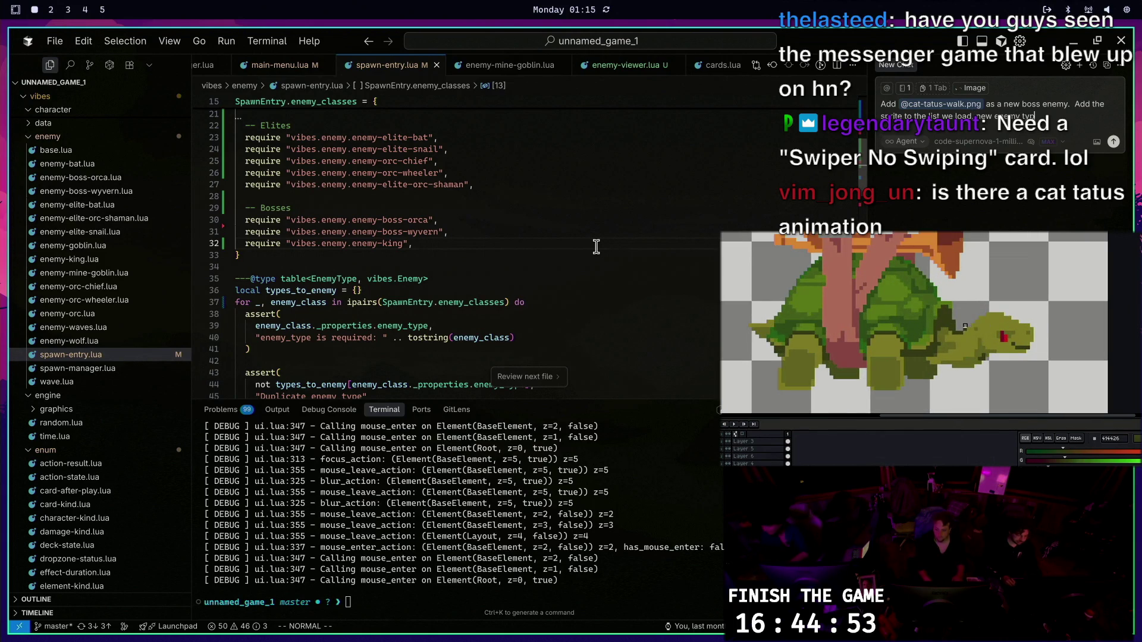
type("e in @enem")
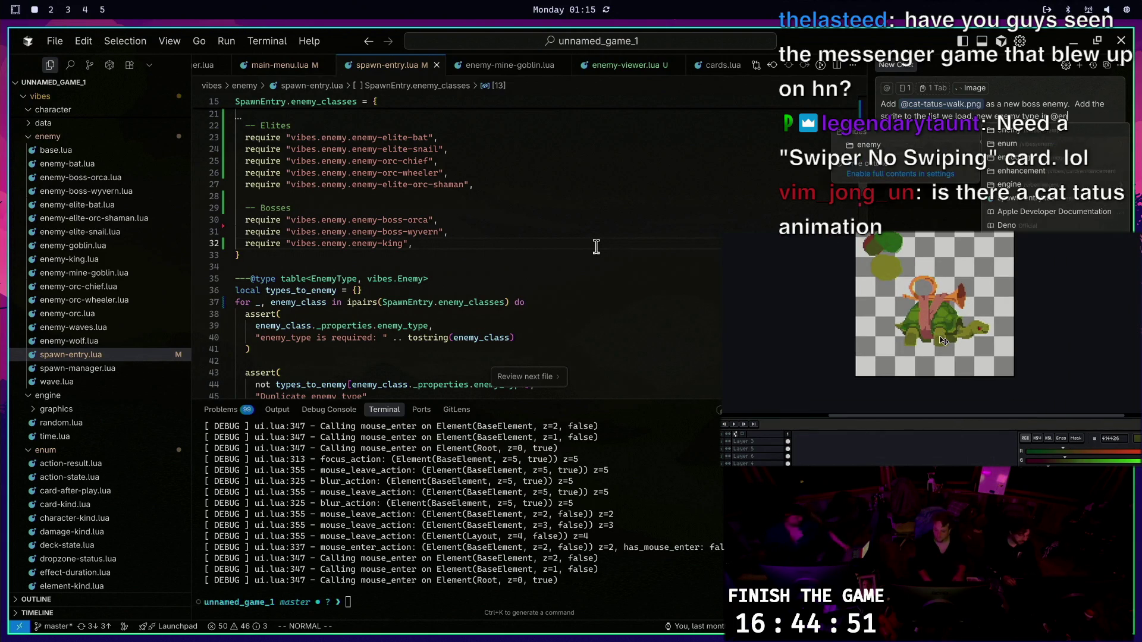
key("Return")
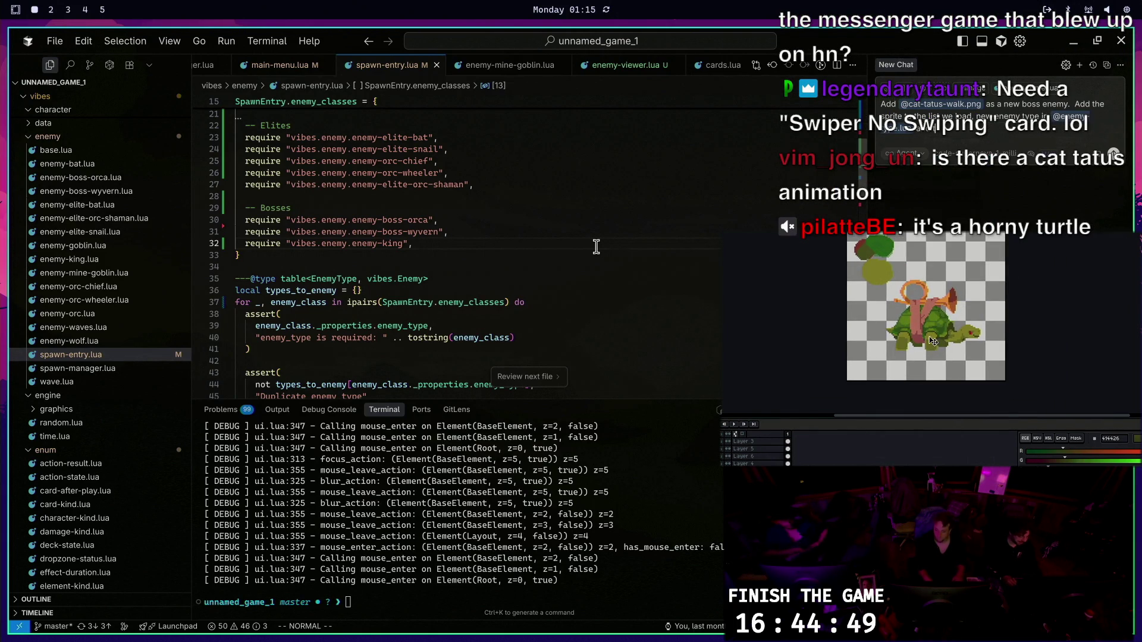
key("shift+n")
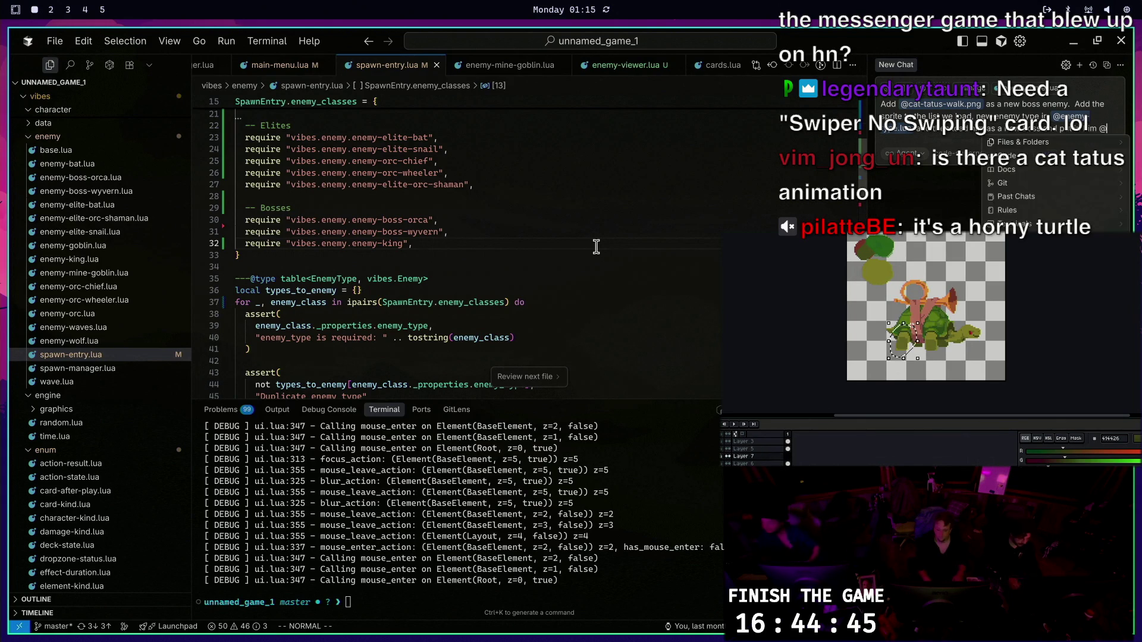
type("@SpawnEntr")
left_click_drag(910, 348, 945, 352)
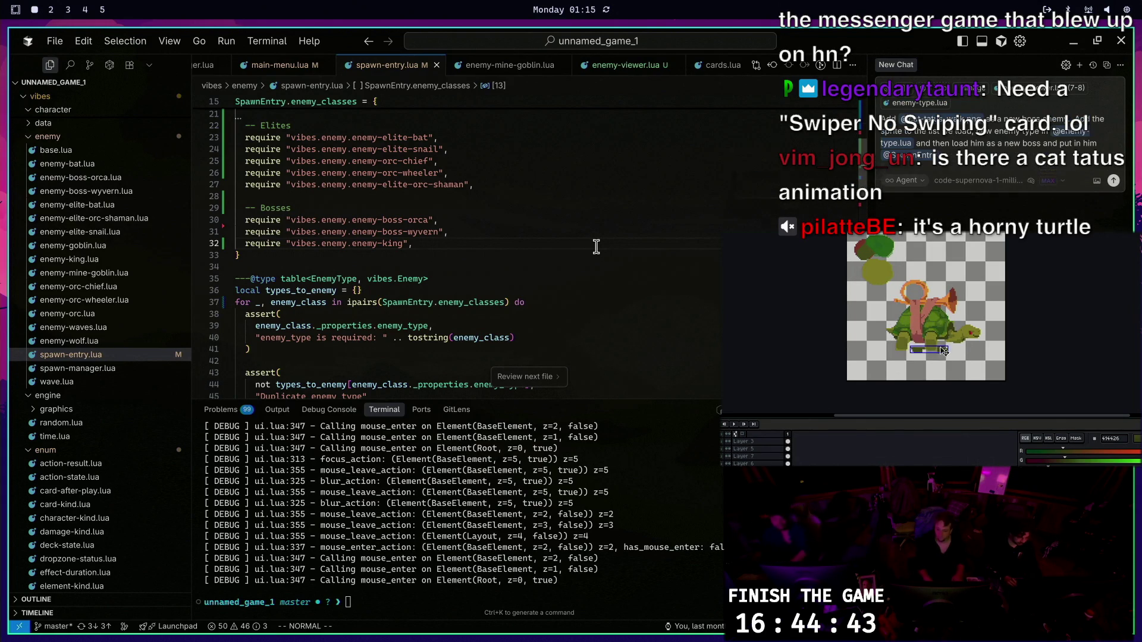
key("BackSpace")
key("BackSpace")
key("BackSpace")
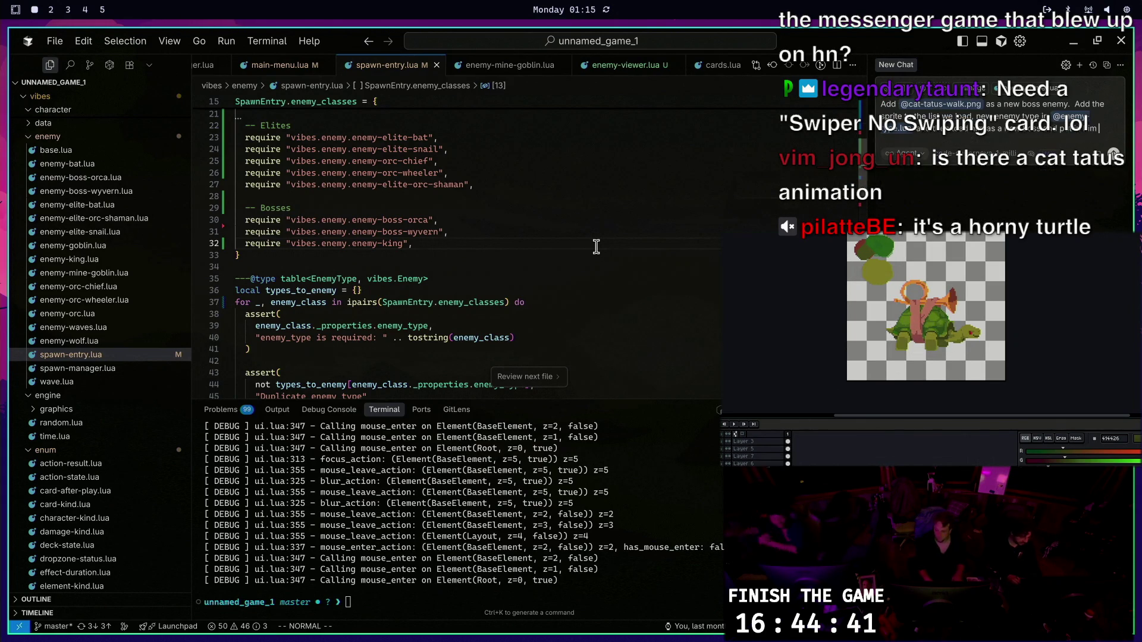
type("spwne-")
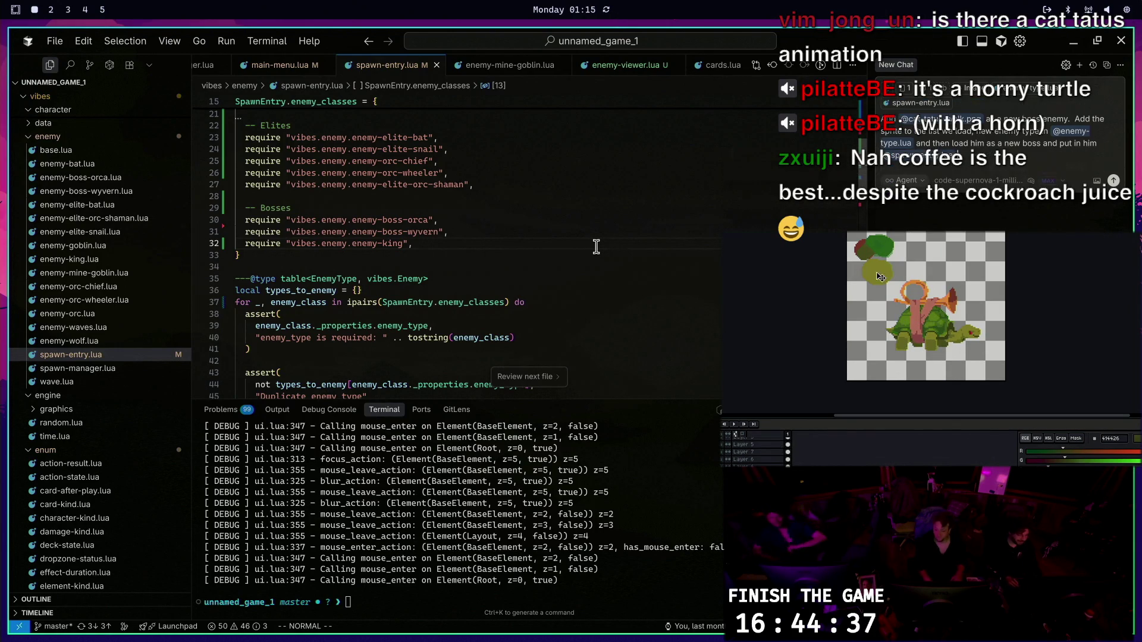
key("Return")
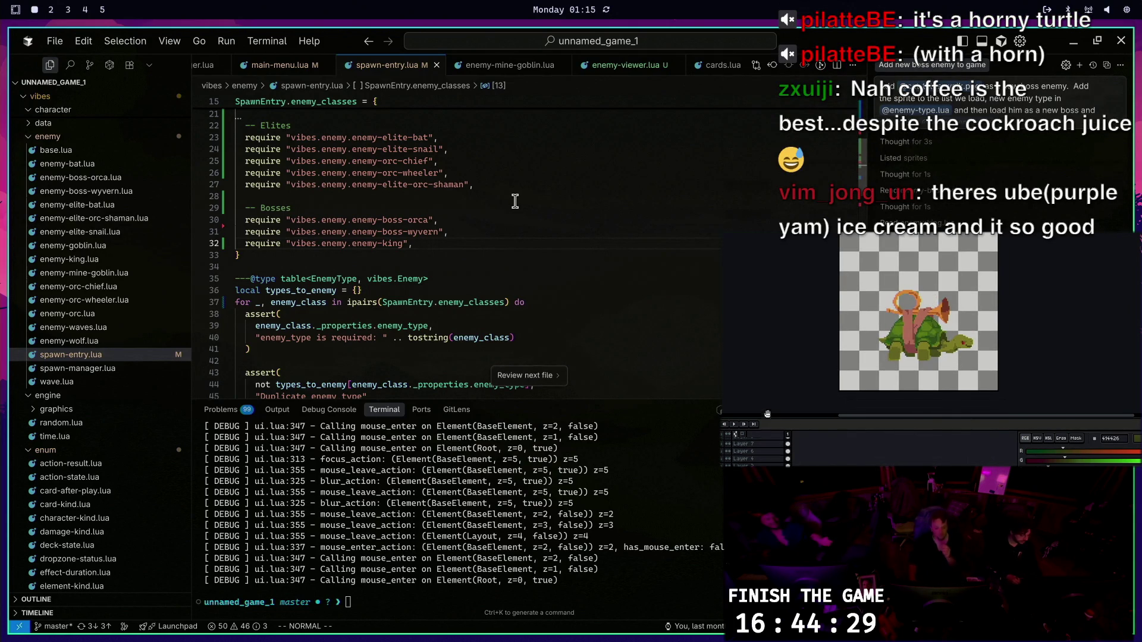
left_click(50, 9)
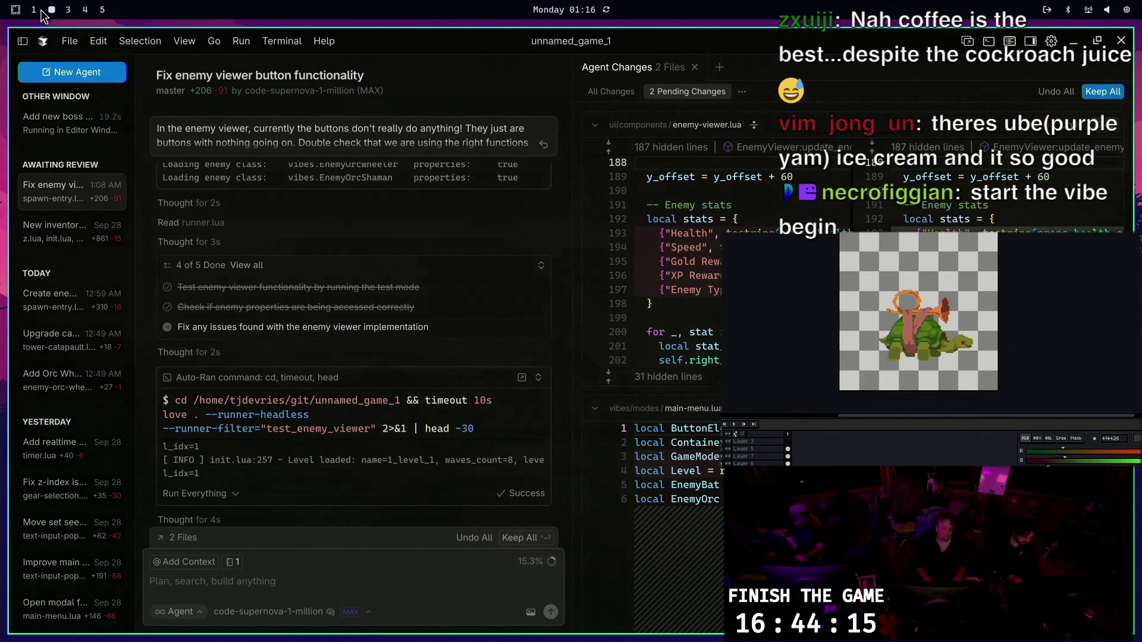
left_click(41, 10)
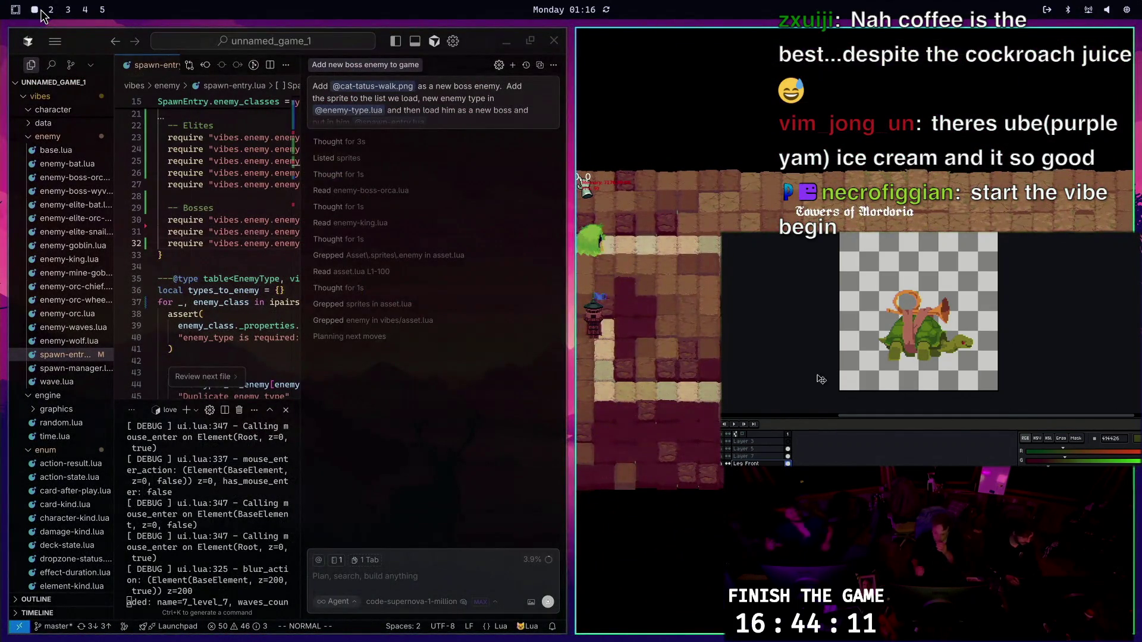
double_click(746, 456)
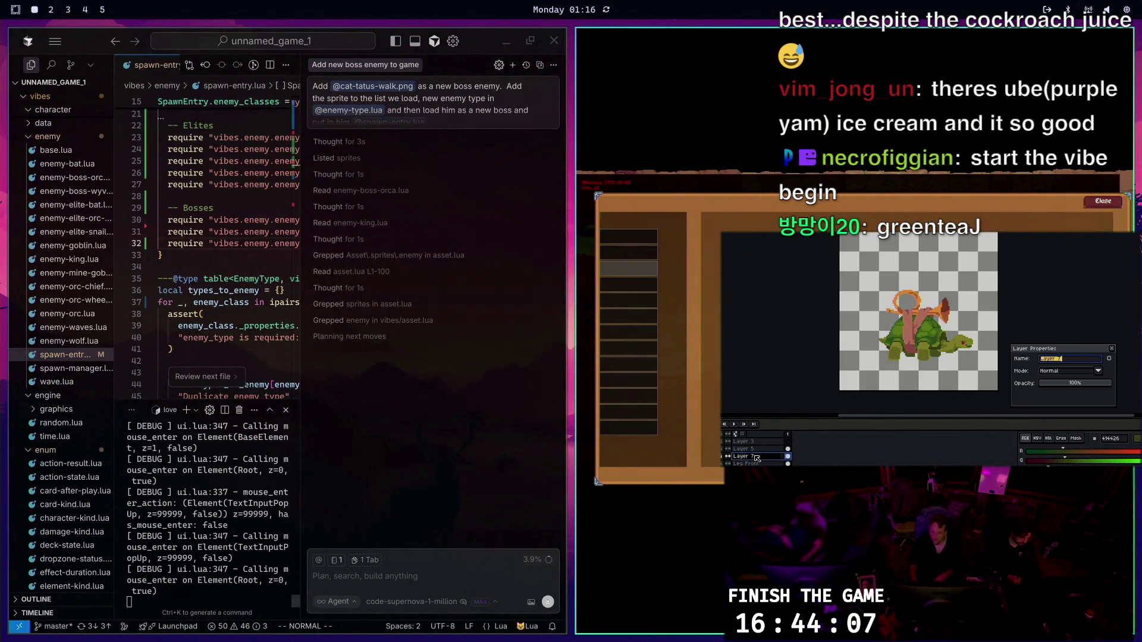
- Tell the enemy viewer agent nothing shows and ask for enemy names as button labels
type("Leg Back")
key("Return")
key("super+2")
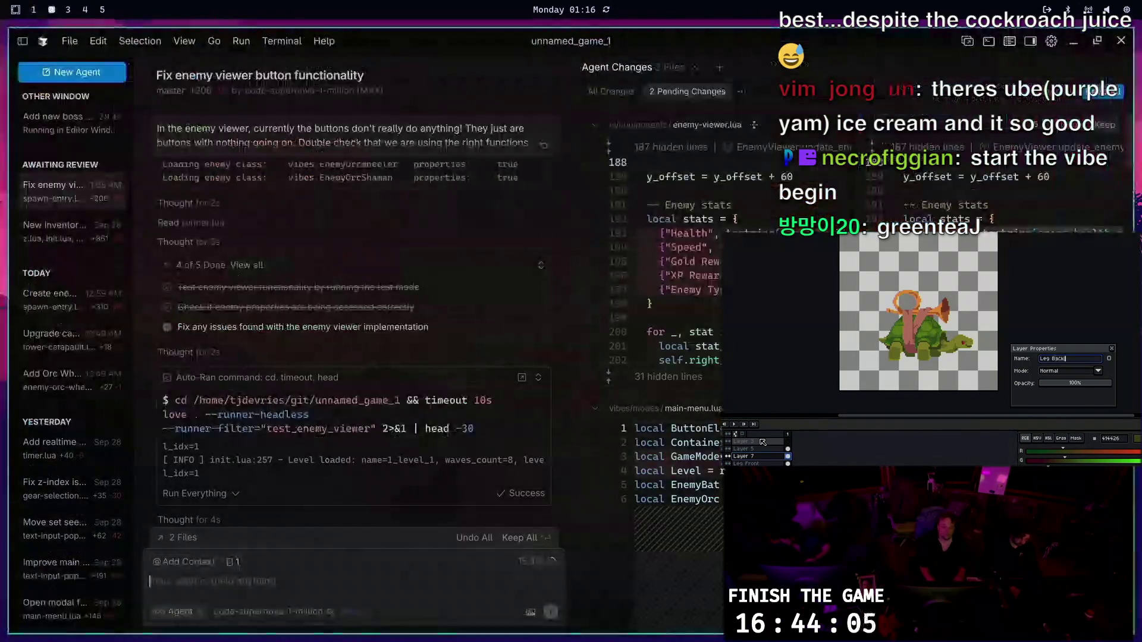
scroll(408, 321, "down", 5)
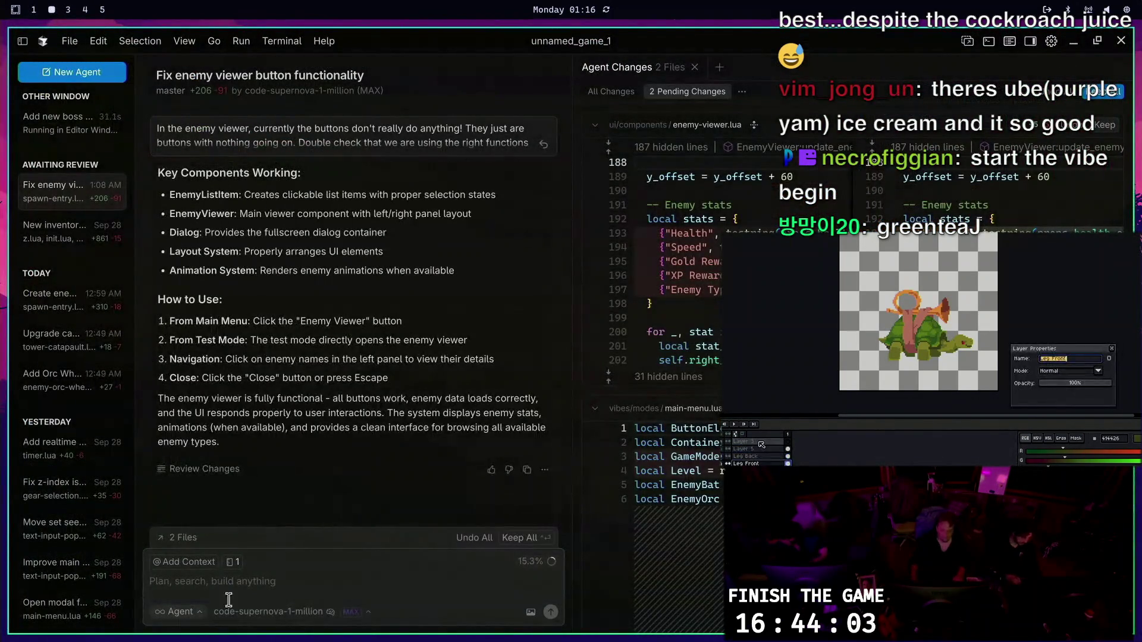
type("Literally no")
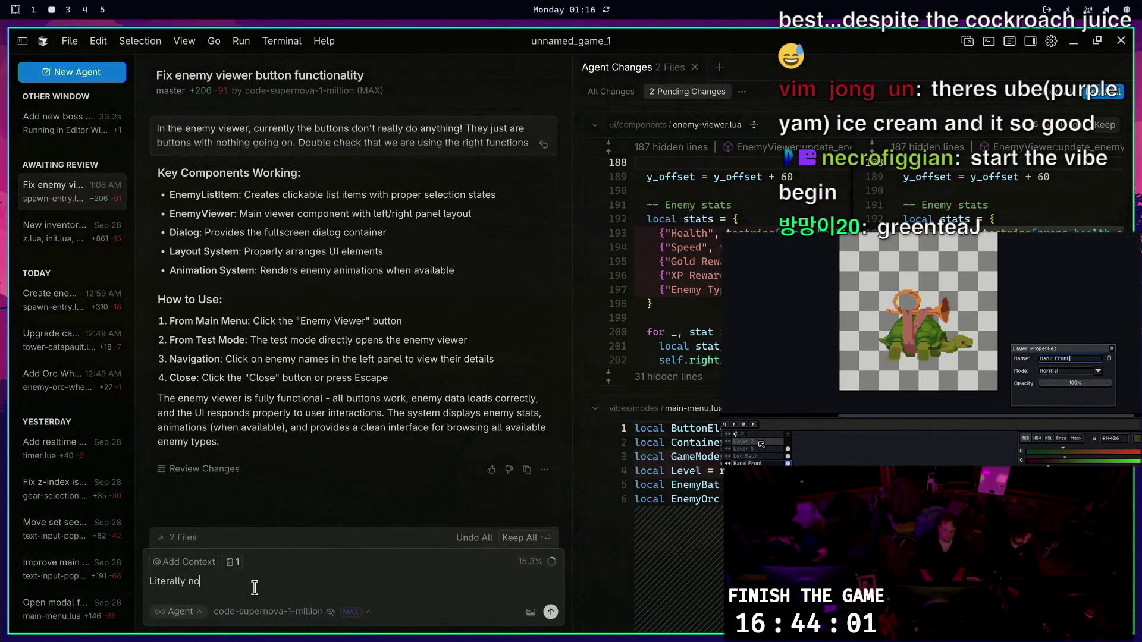
type("thing is showing in this. We need to actu")
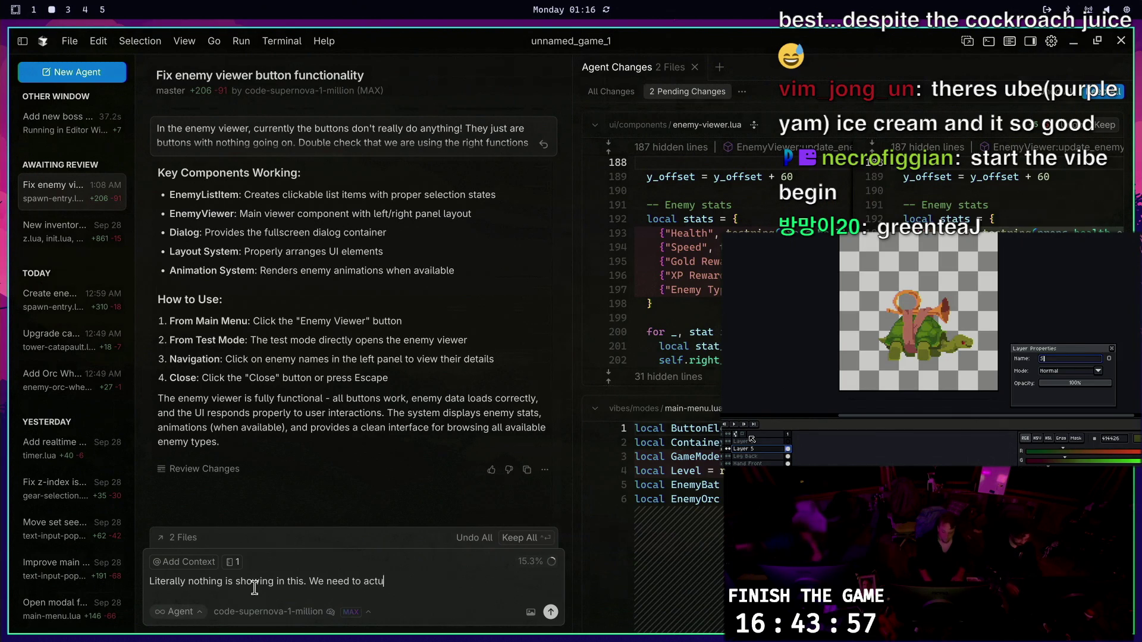
type("ally do something with the enemy kind and what no")
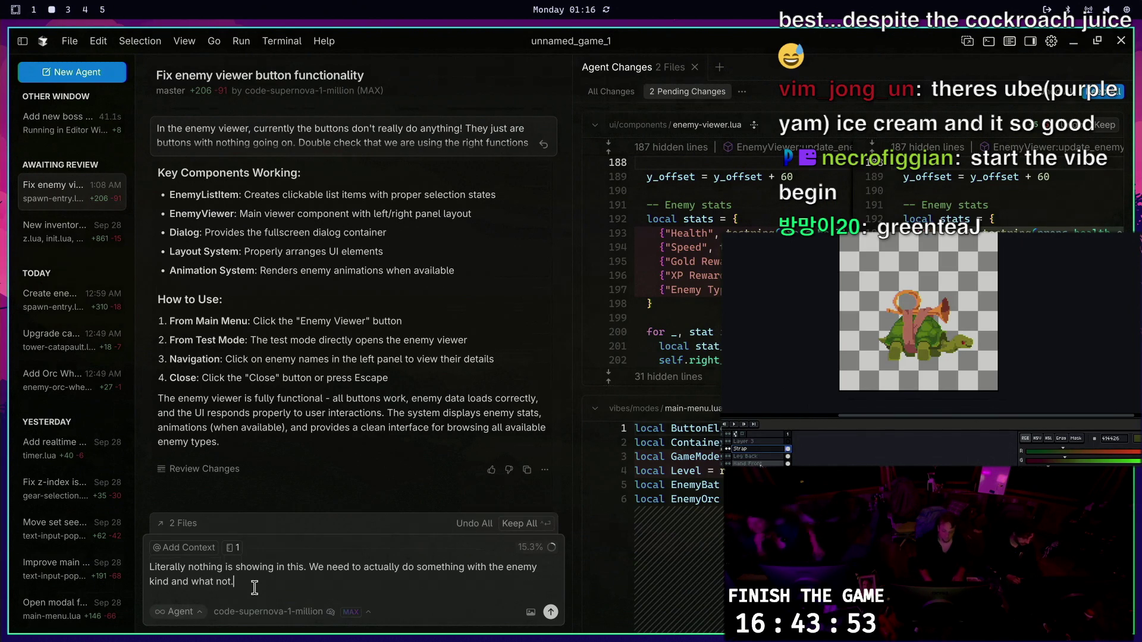
type("t. Let's not do that")
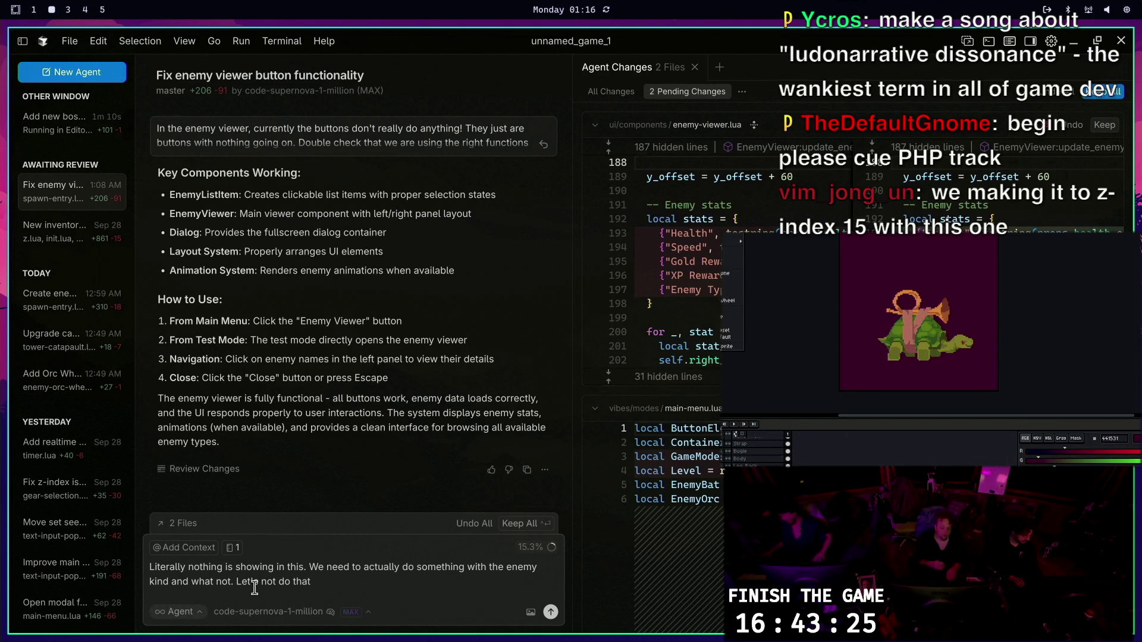
type("yet though.")
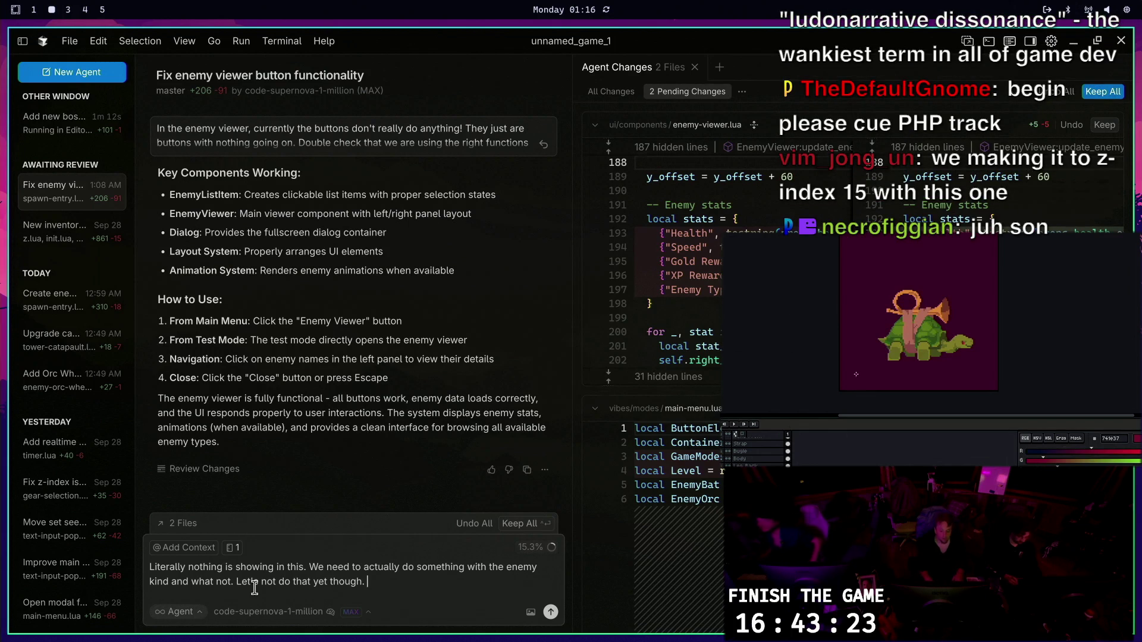
type(" At least just put the en")
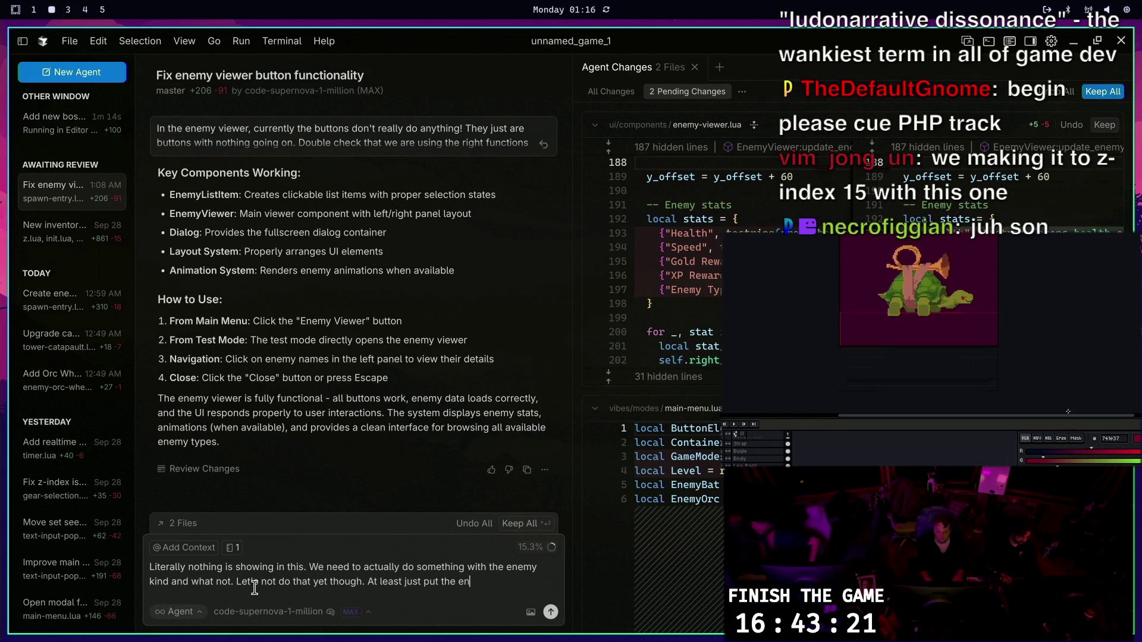
type("emy names as the bu")
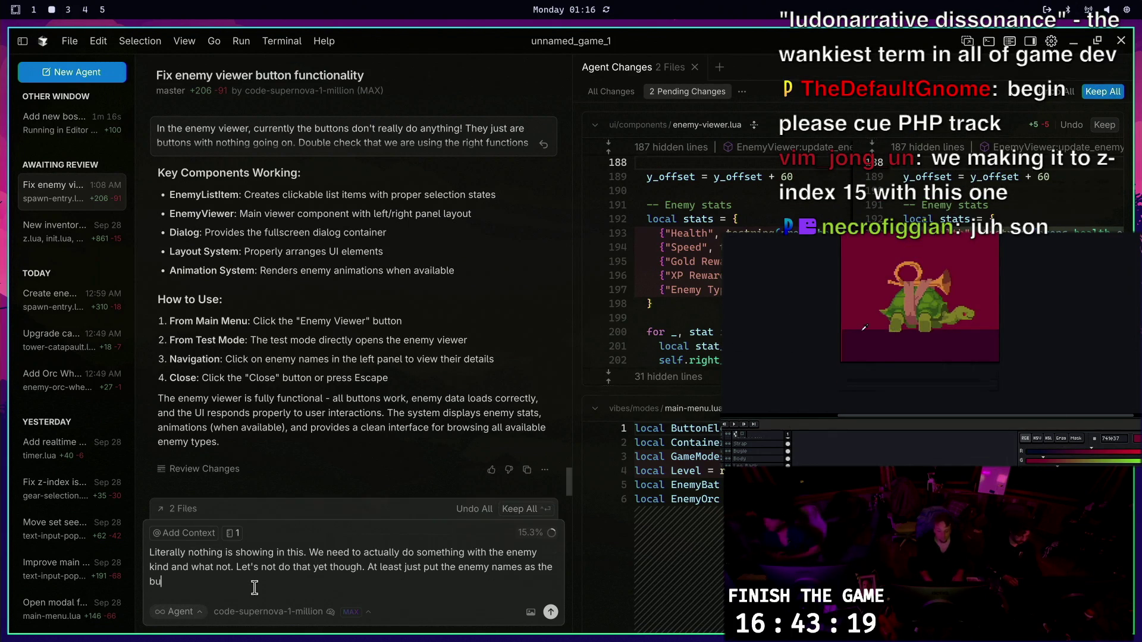
type("tton text")
key("Return")
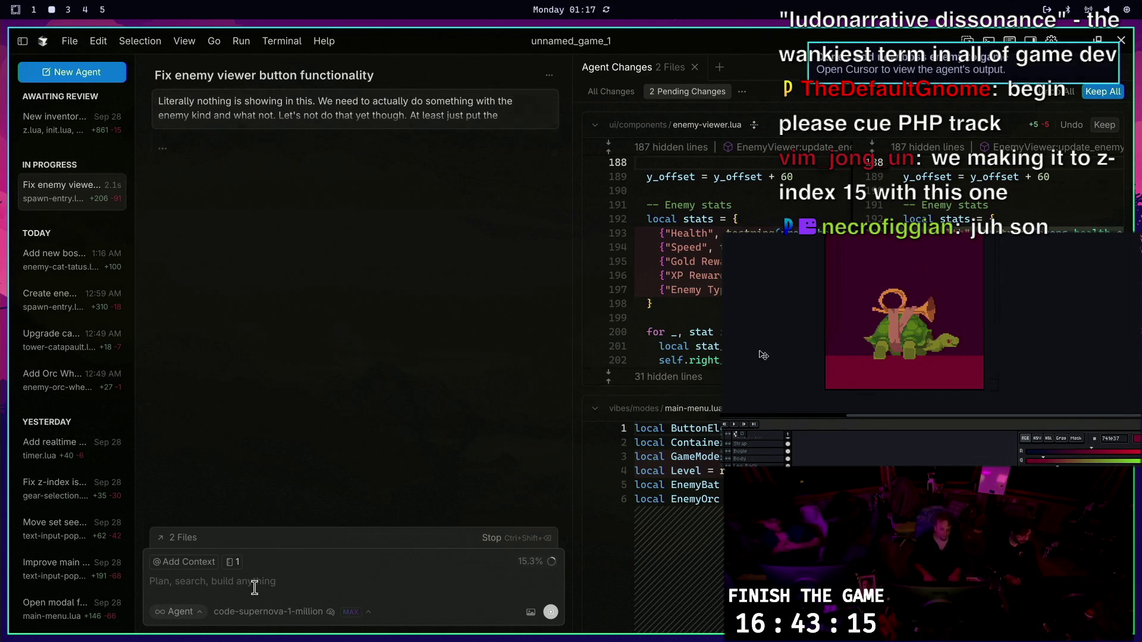
key("super+4")
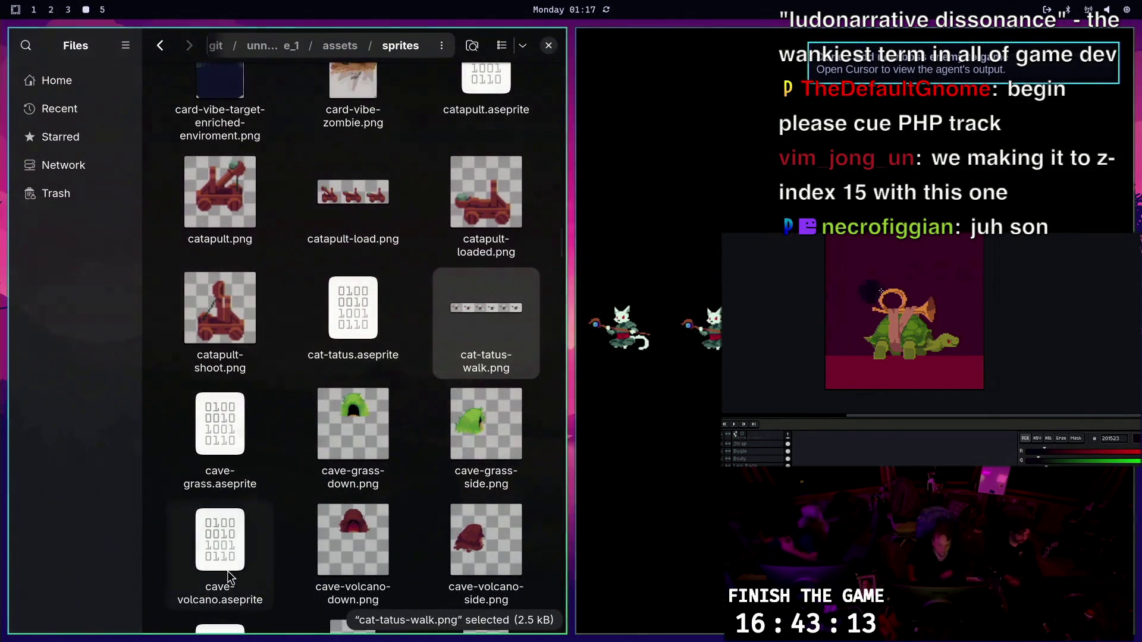
key("super+1")
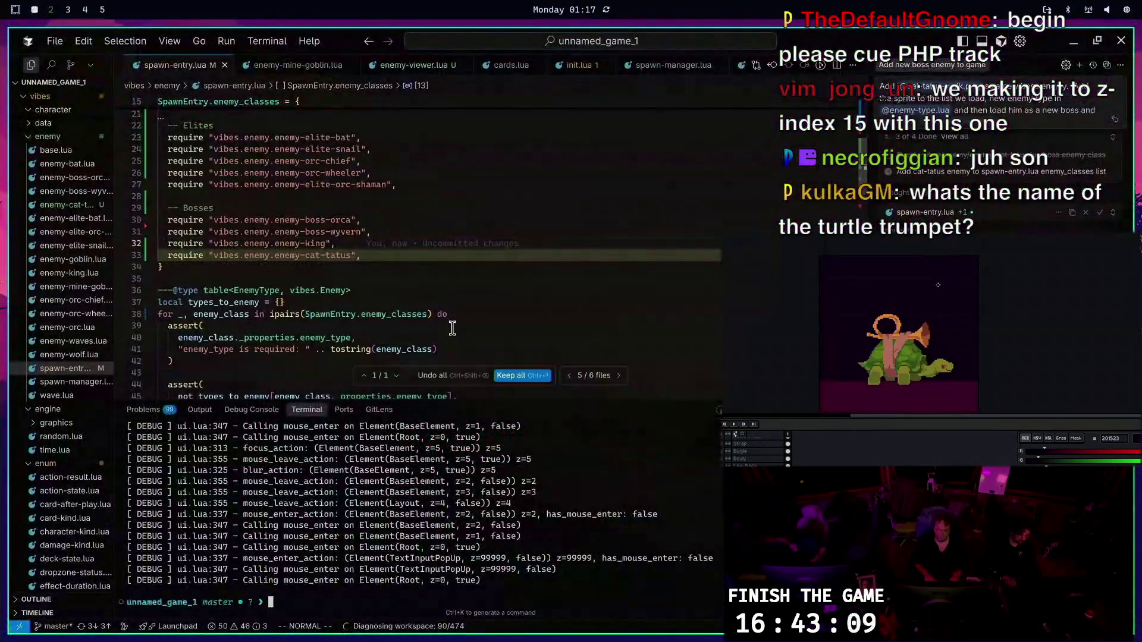
left_click(334, 256, "ctrl")
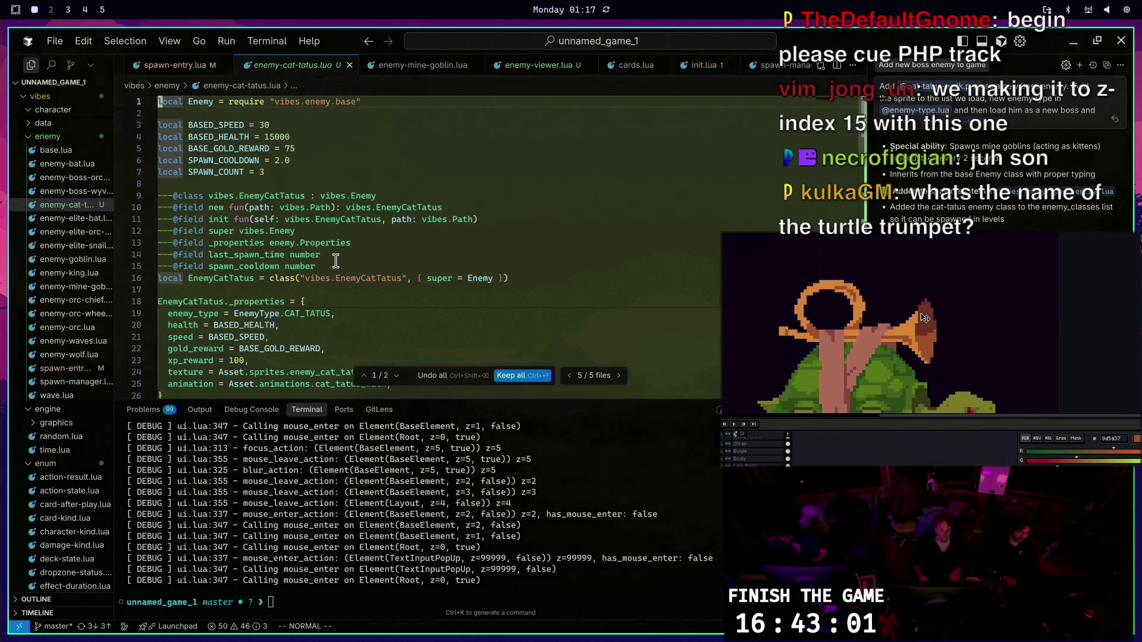
left_click(511, 375)
scroll(511, 351, "down", 6)
scroll(506, 337, "down", 5)
scroll(506, 337, "down", 2)
scroll(515, 313, "down", 3)
scroll(515, 313, "up", 5)
scroll(515, 310, "up", 5)
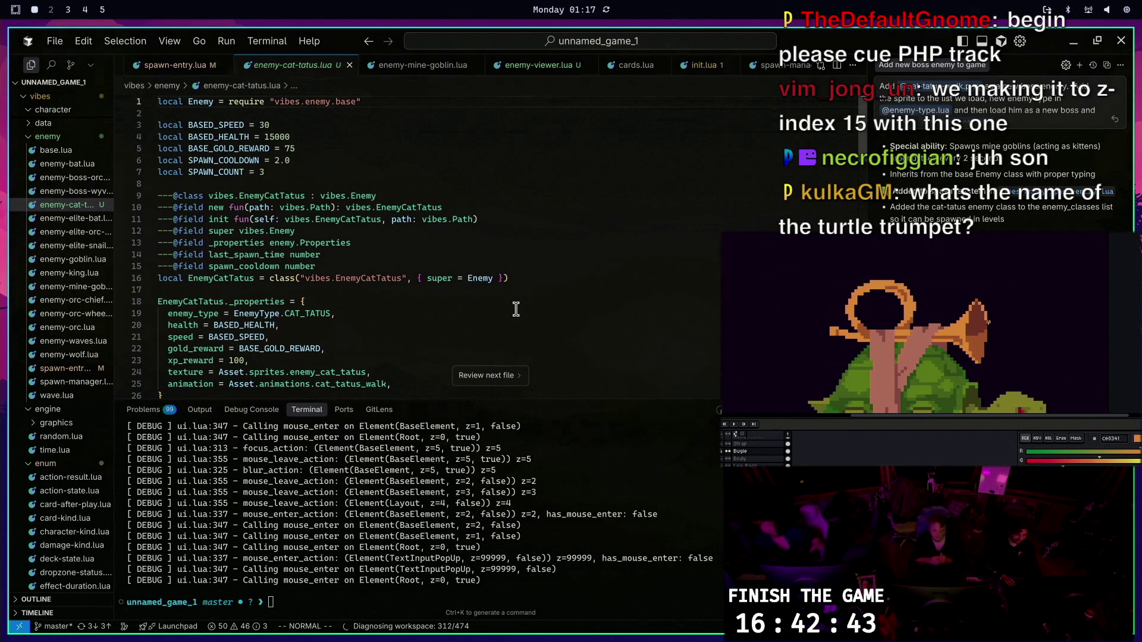
scroll(491, 293, "down", 2)
scroll(489, 294, "down", 4)
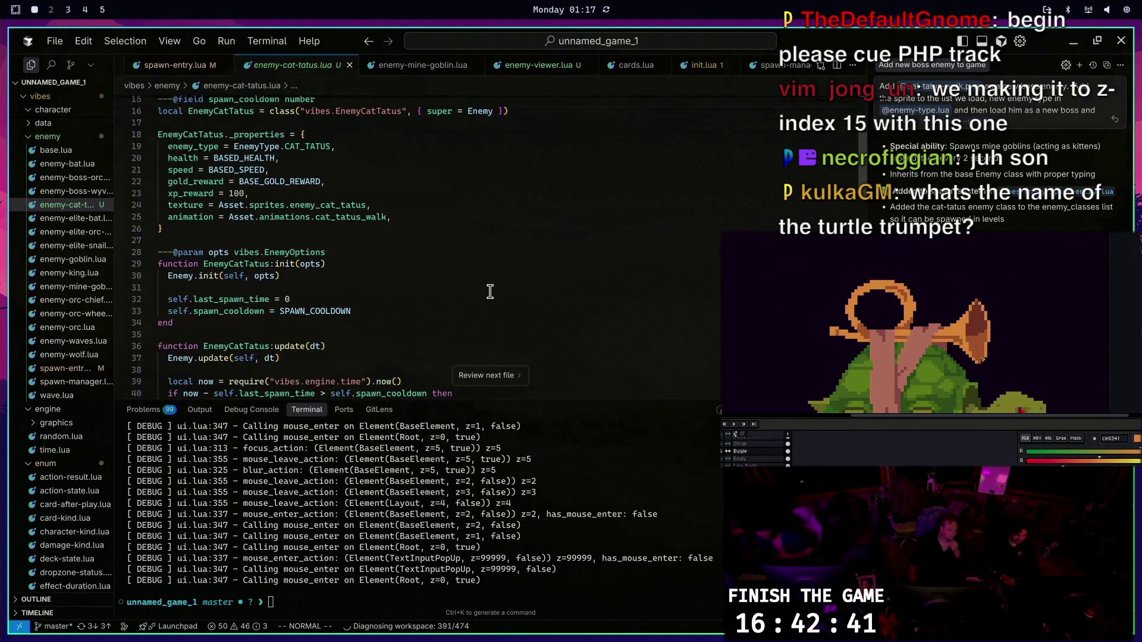
scroll(479, 277, "up", 6)
scroll(479, 278, "down", 15)
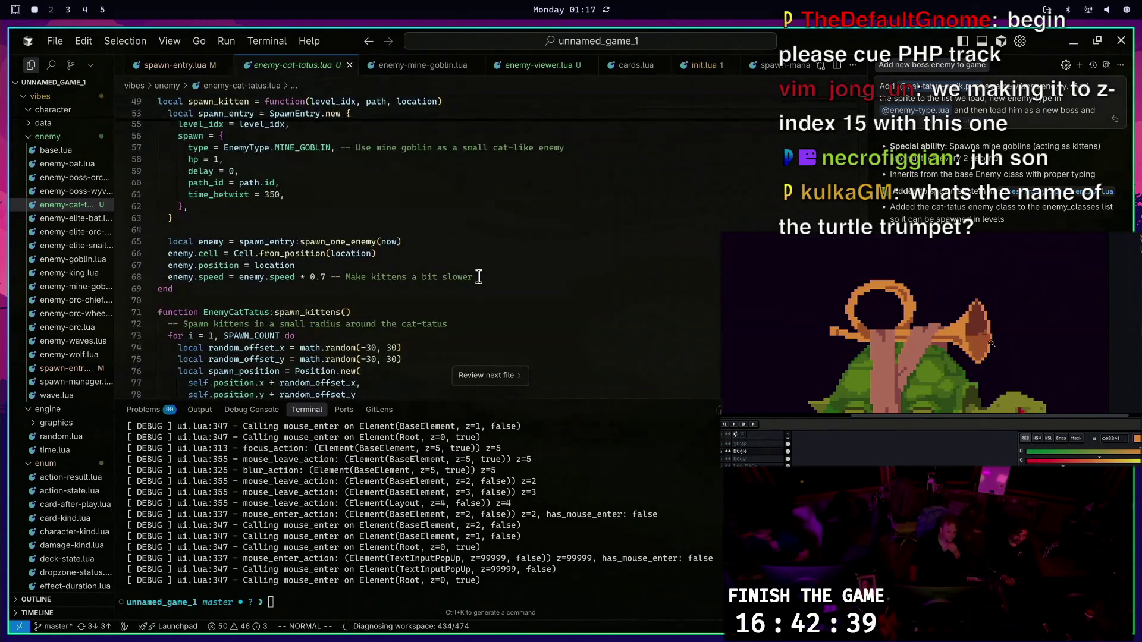
scroll(486, 279, "up", 5)
scroll(486, 279, "up", 2)
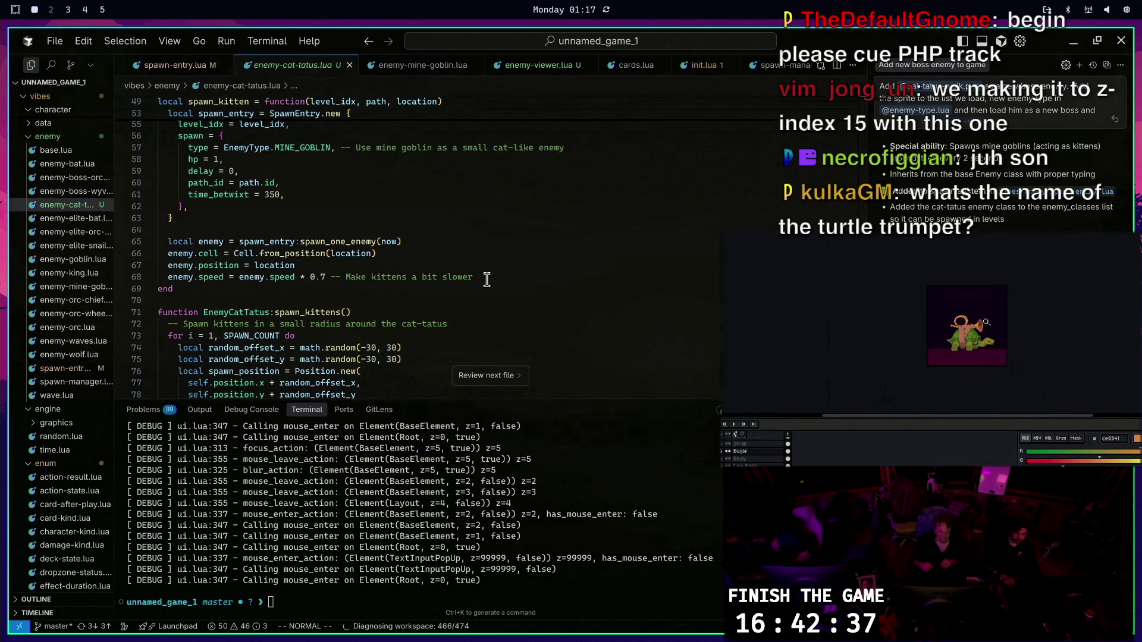
scroll(486, 277, "down", 5)
scroll(492, 273, "up", 5)
scroll(483, 256, "down", 5)
left_click(351, 255)
key("j")
key("j")
key("j")
key("j")
key("k")
key("k")
key("k")
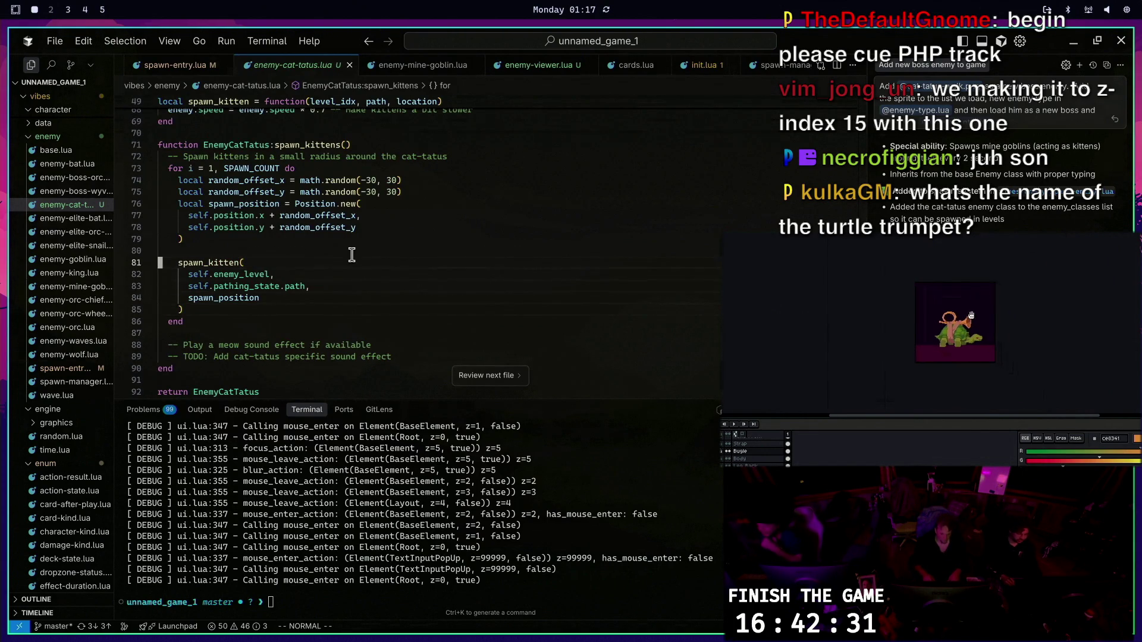
key("g")
key("d")
key("0")
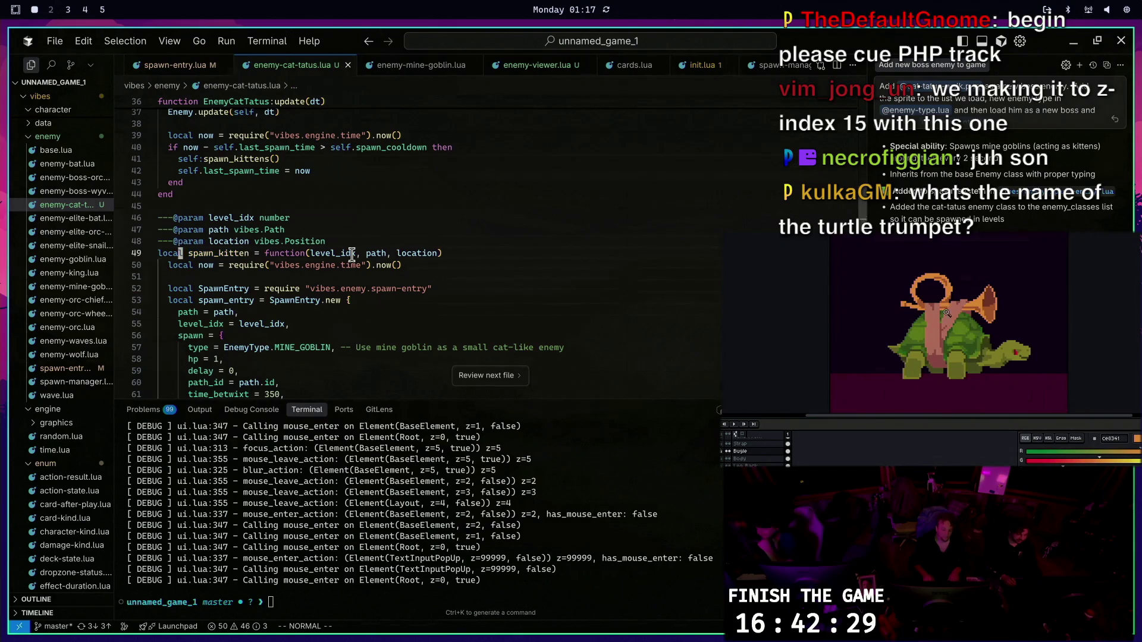
key("j")
scroll(357, 249, "down", 2)
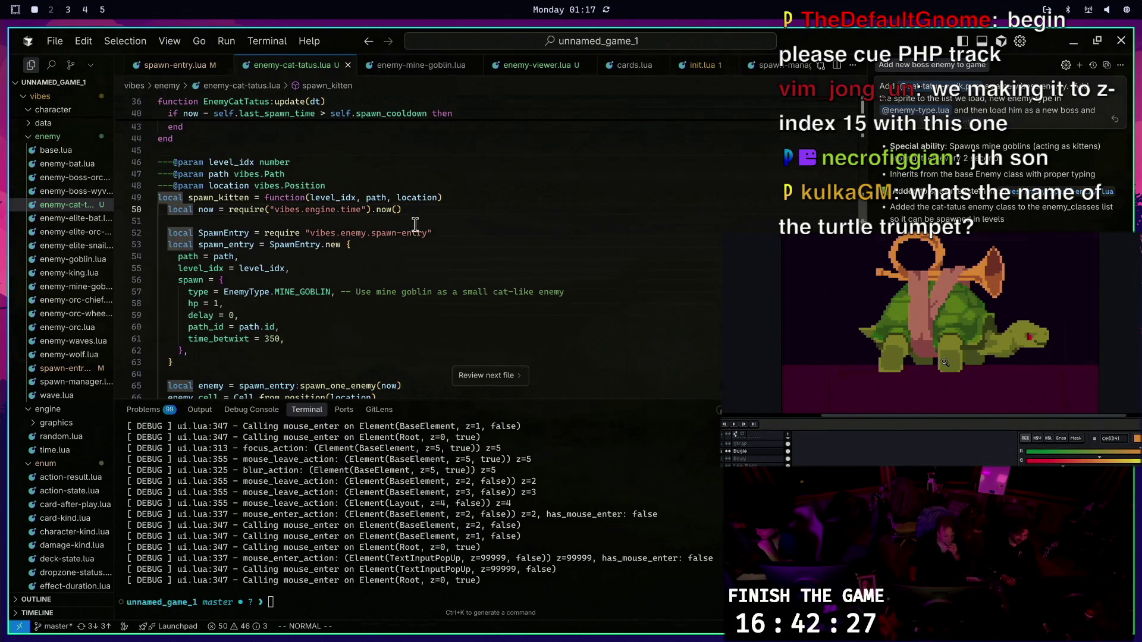
scroll(451, 202, "down", 3)
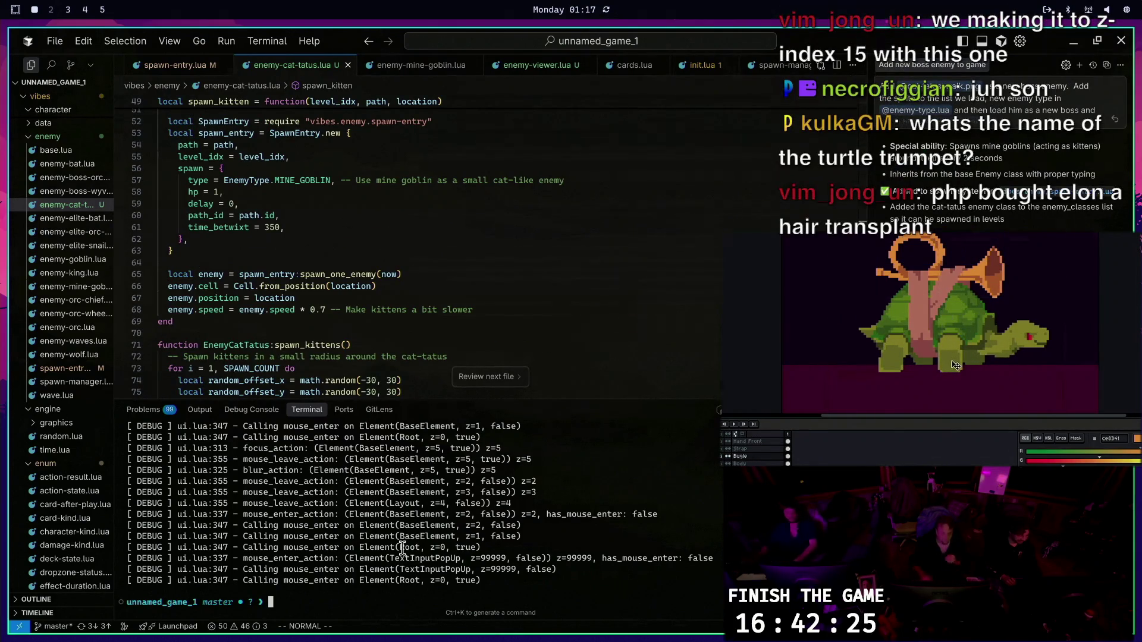
key("super+3")
- Run git status in the terminal to list modified and untracked files
key("super+1")
type("git st")
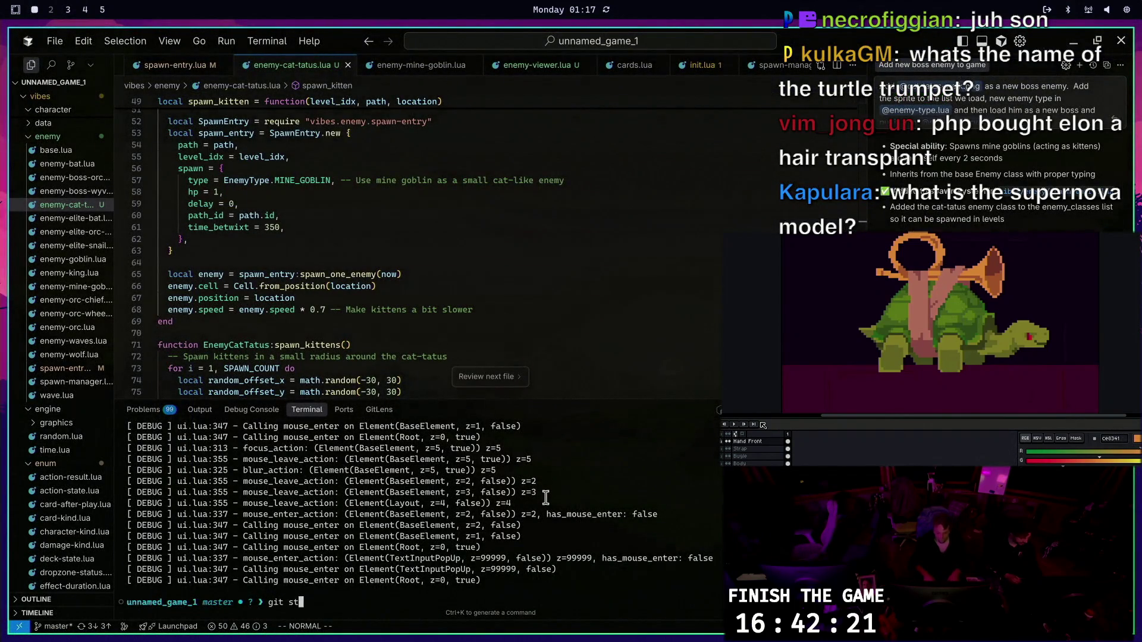
type("atus")
key("Return")
key("super+3")
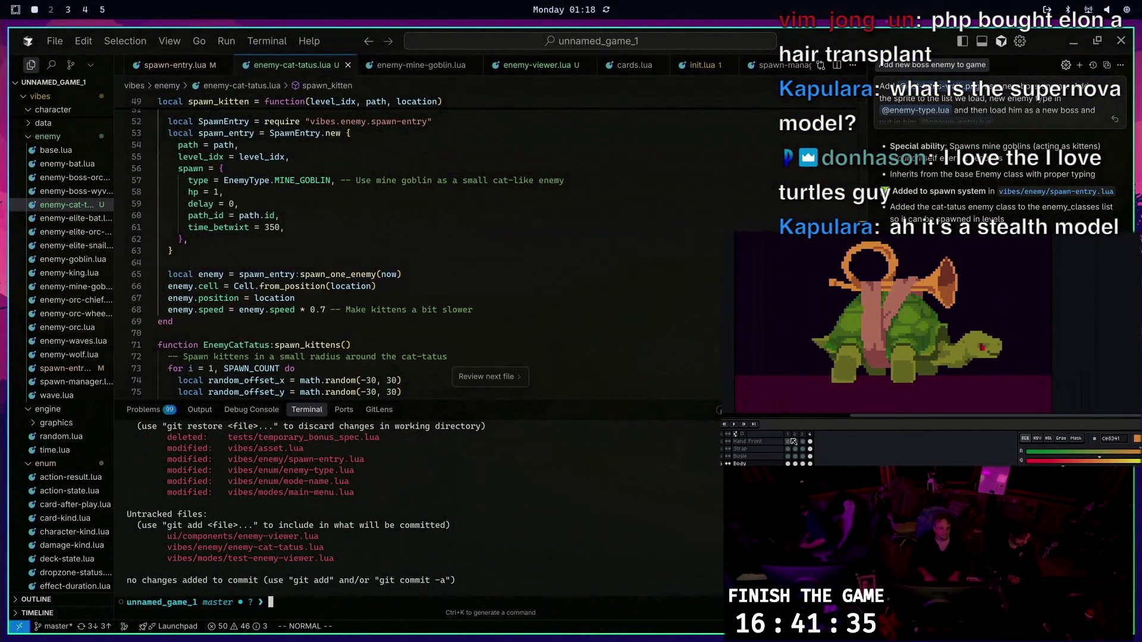
scroll(795, 452, "up", 1)
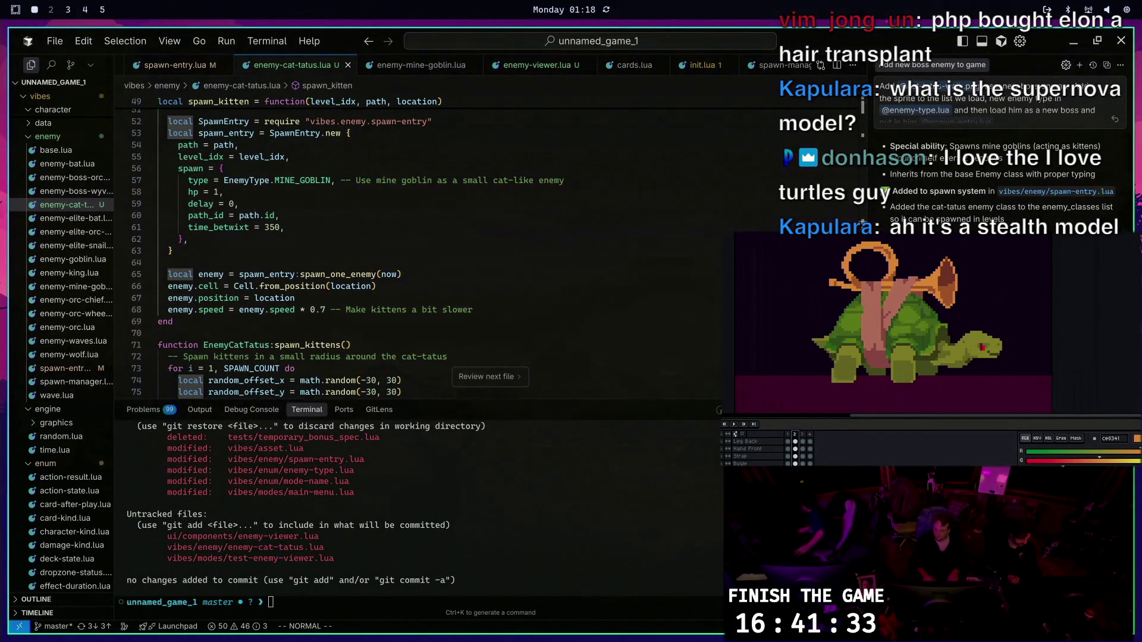
key("ctrl+n")
- Open main-menu.lua and find the enemy_viewer_btn code by searching for 'enemy'
type("The @ene")
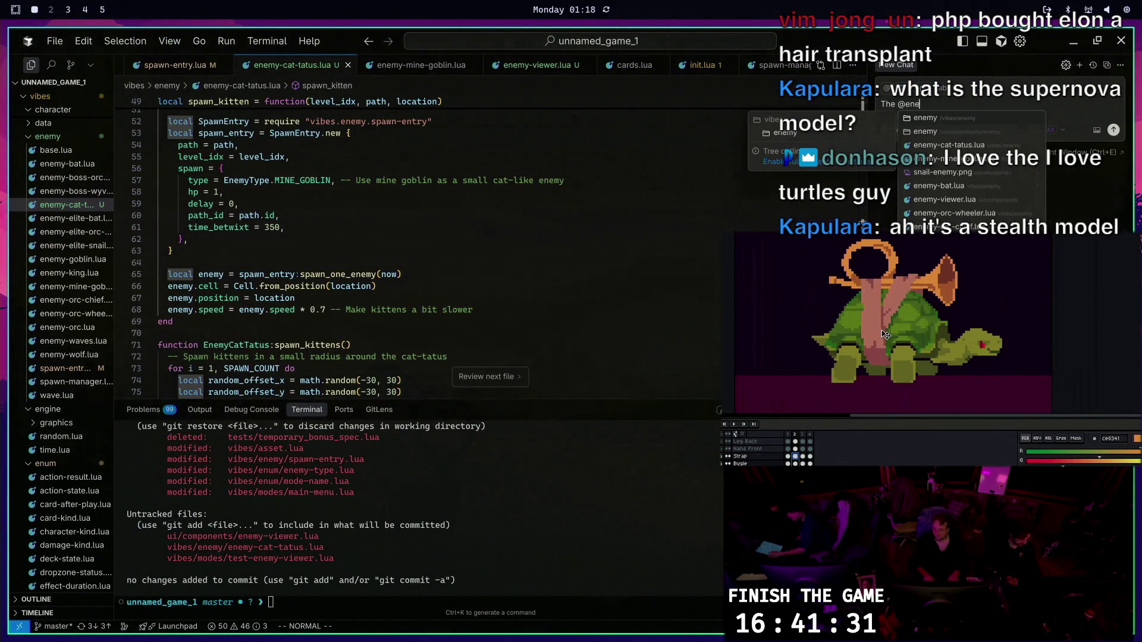
type("m")
left_click(669, 238)
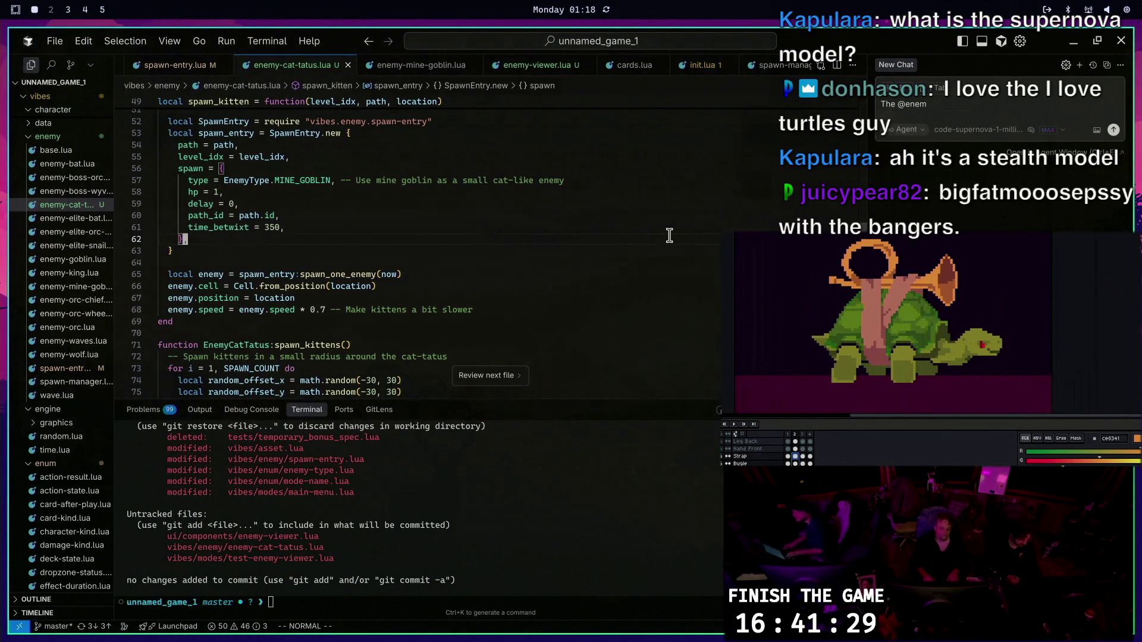
key("ctrl+p")
type("main-menu")
key("Return")
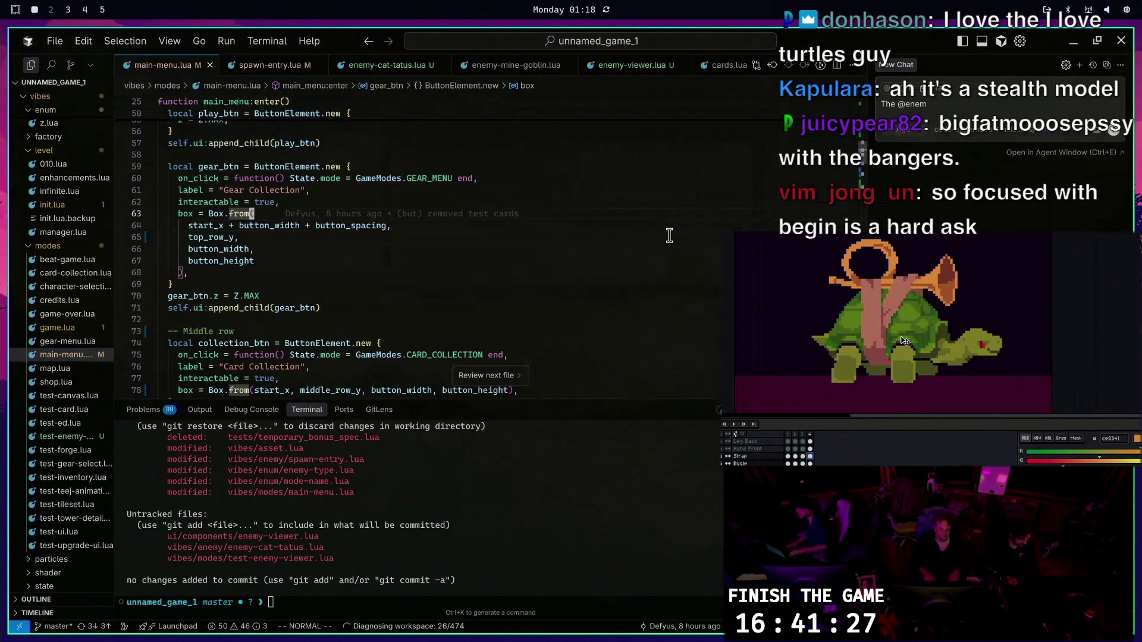
type("/even")
key("Return")
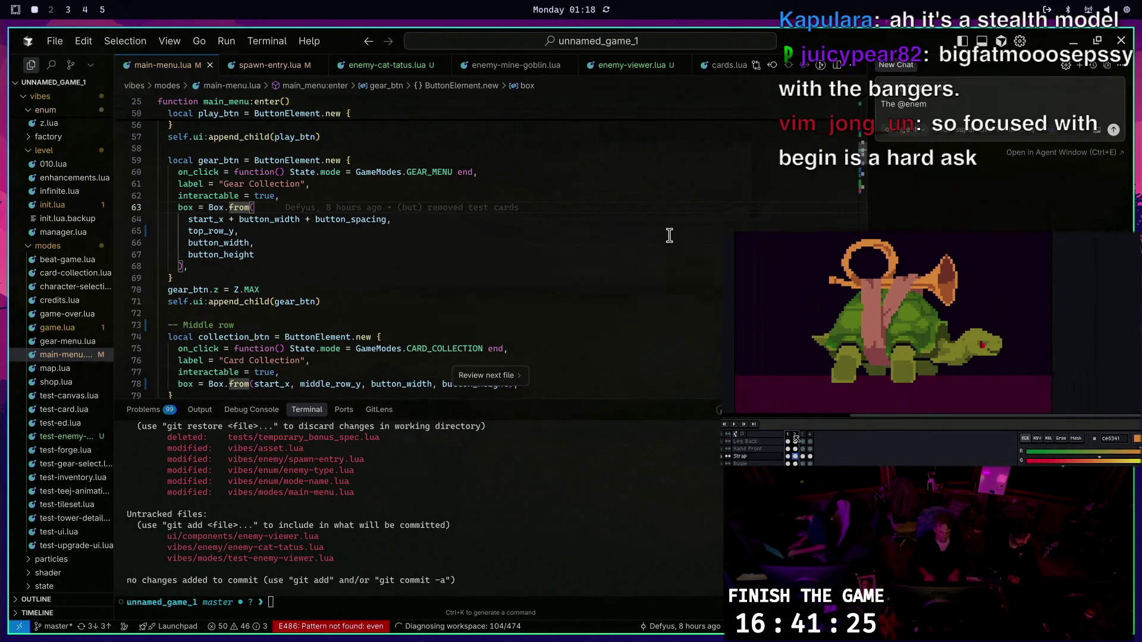
type("/enemy")
key("Return")
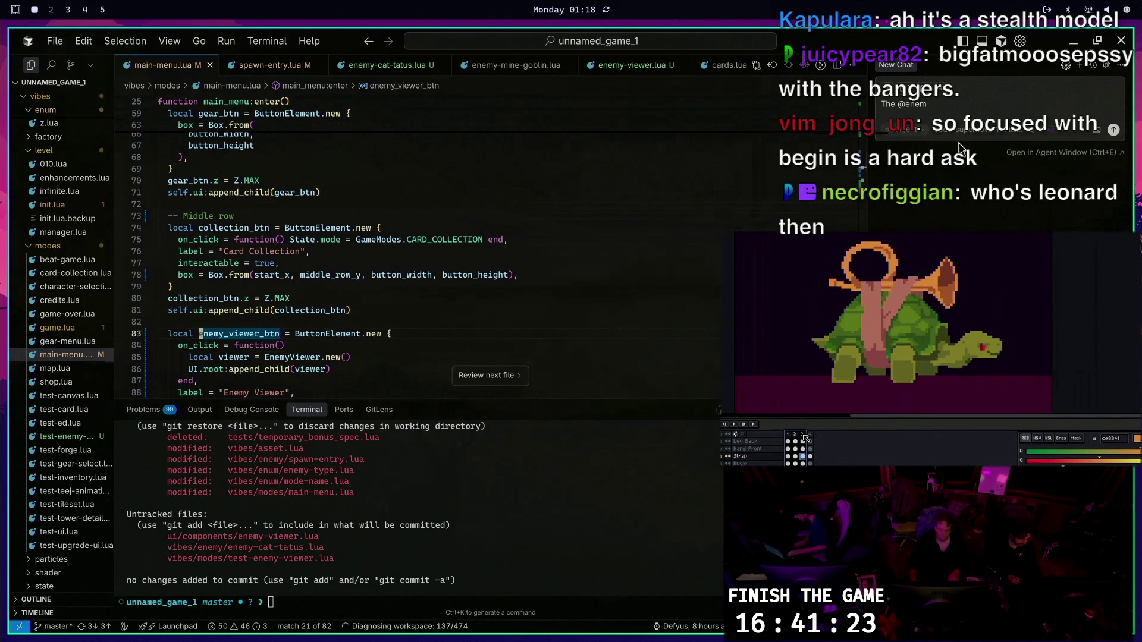
left_click(982, 103)
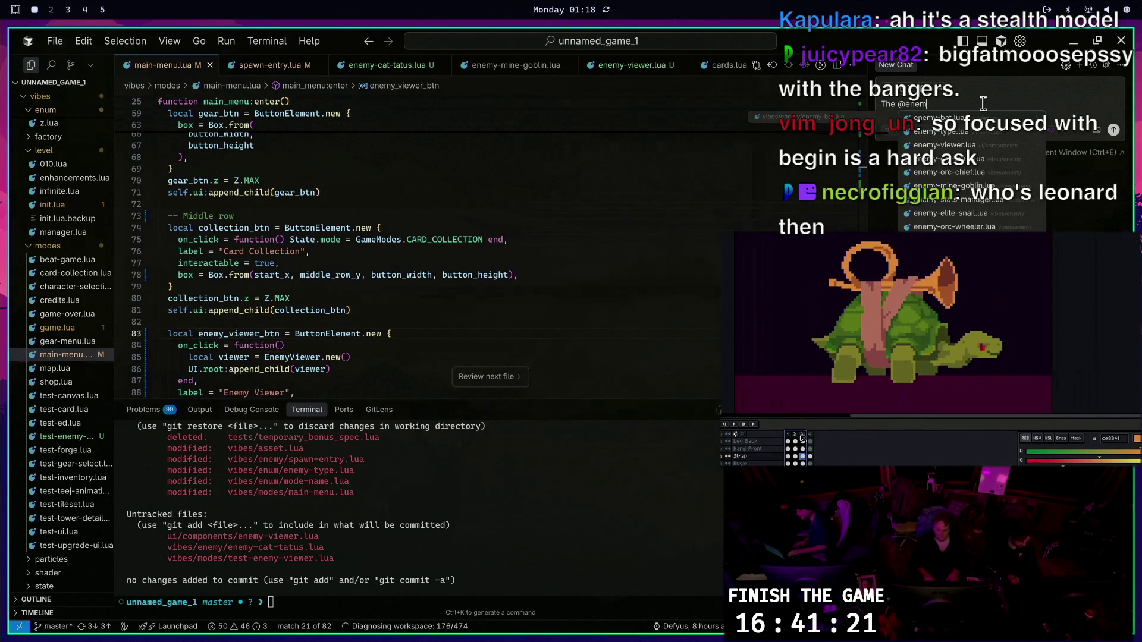
key("BackSpace")
key("BackSpace")
key("BackSpace")
type("y viewer")
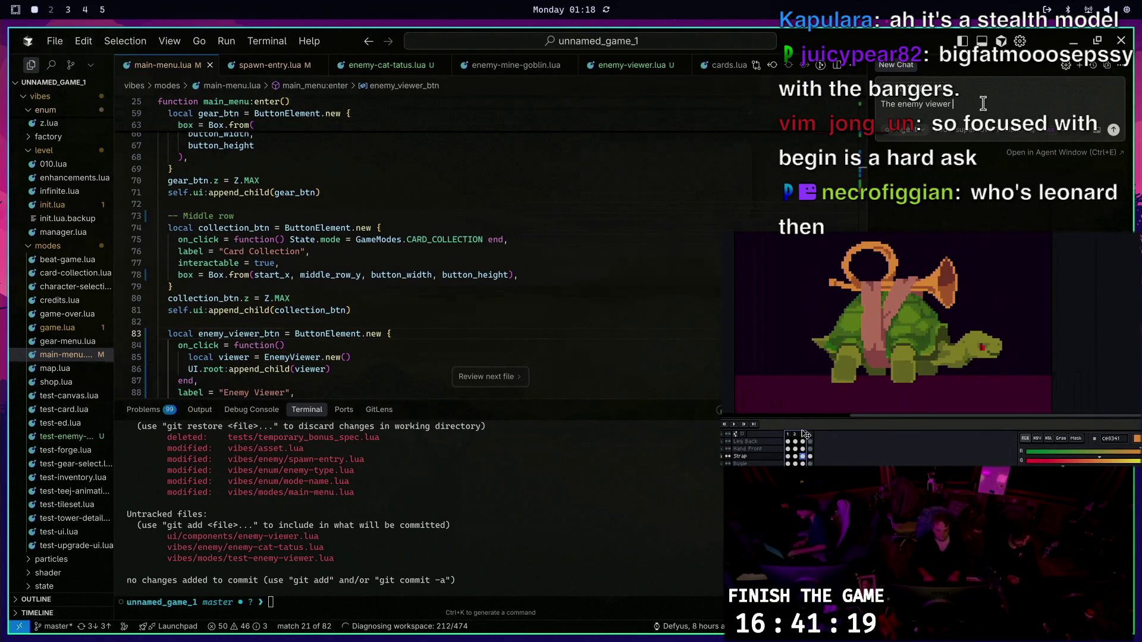
type("in @main")
key("Return")
key("BackSpace")
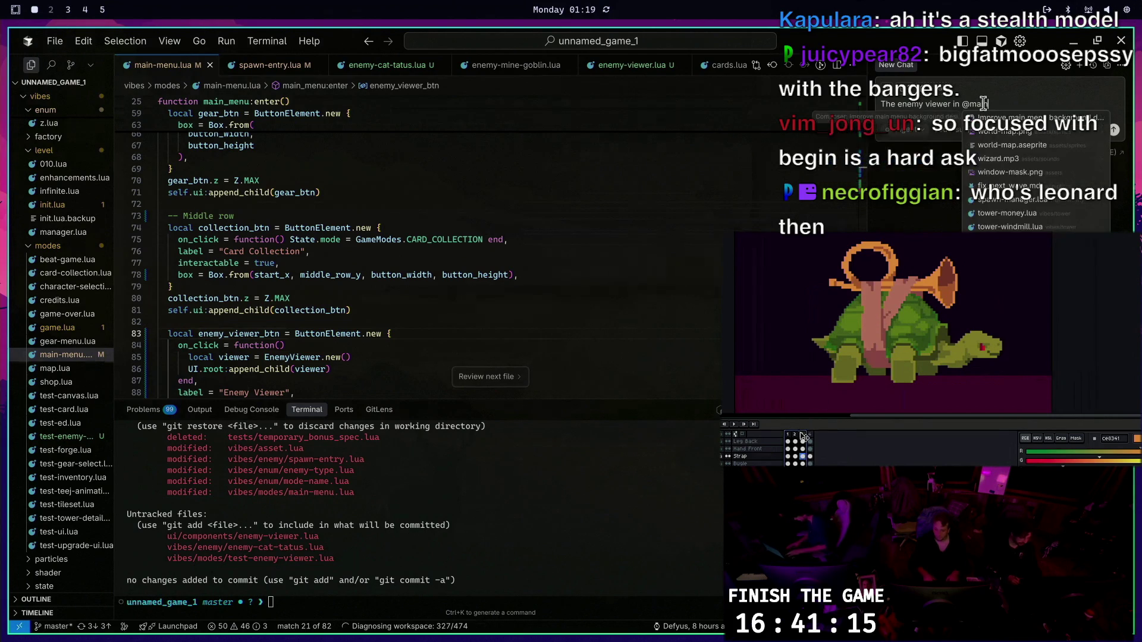
key("Return")
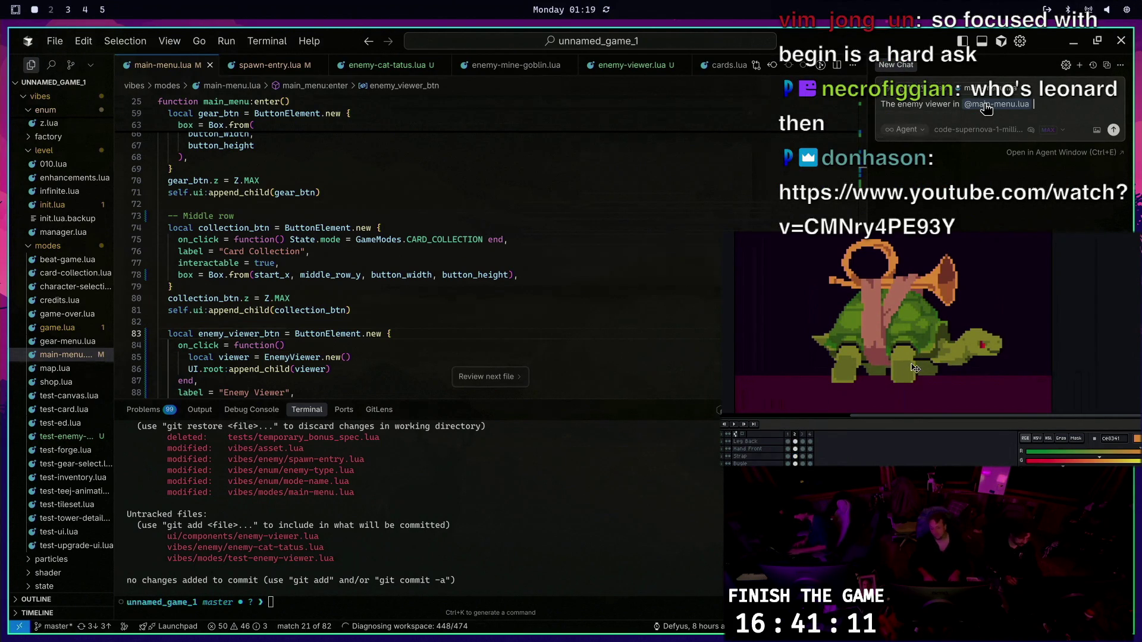
type("oes not work - the")
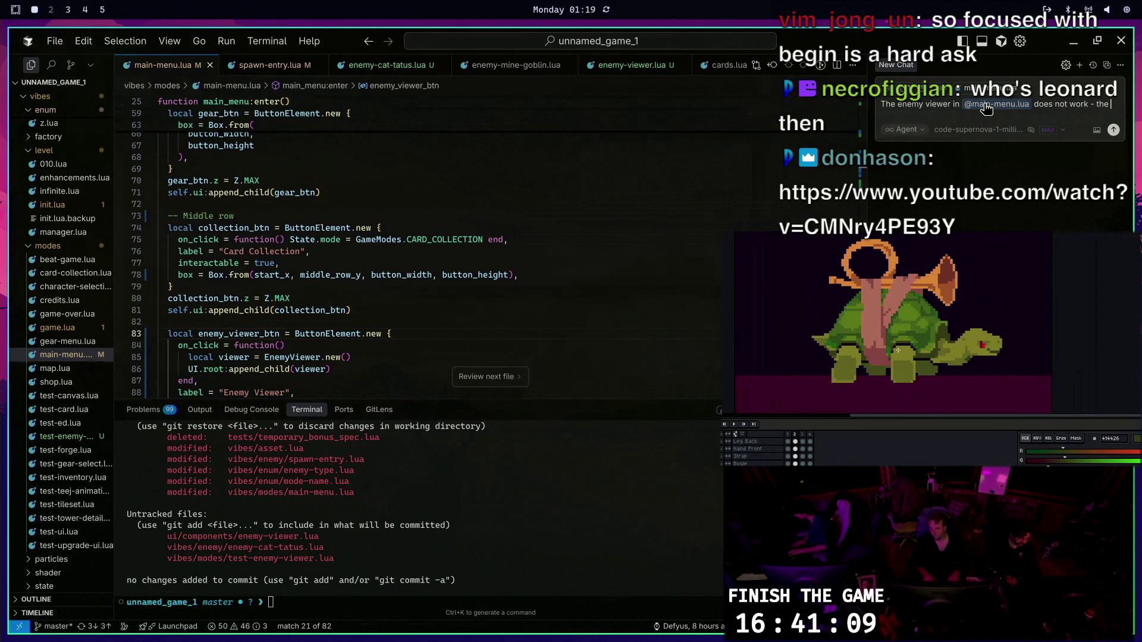
type(" names don't show up on the buttons and it")
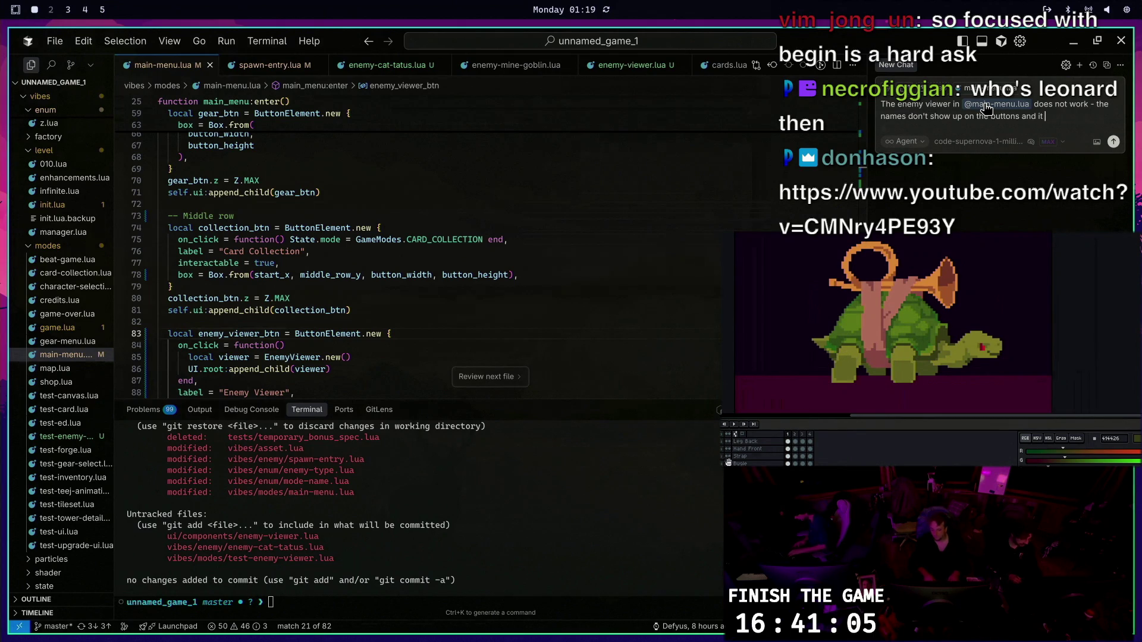
type(" doesn't really look like any")
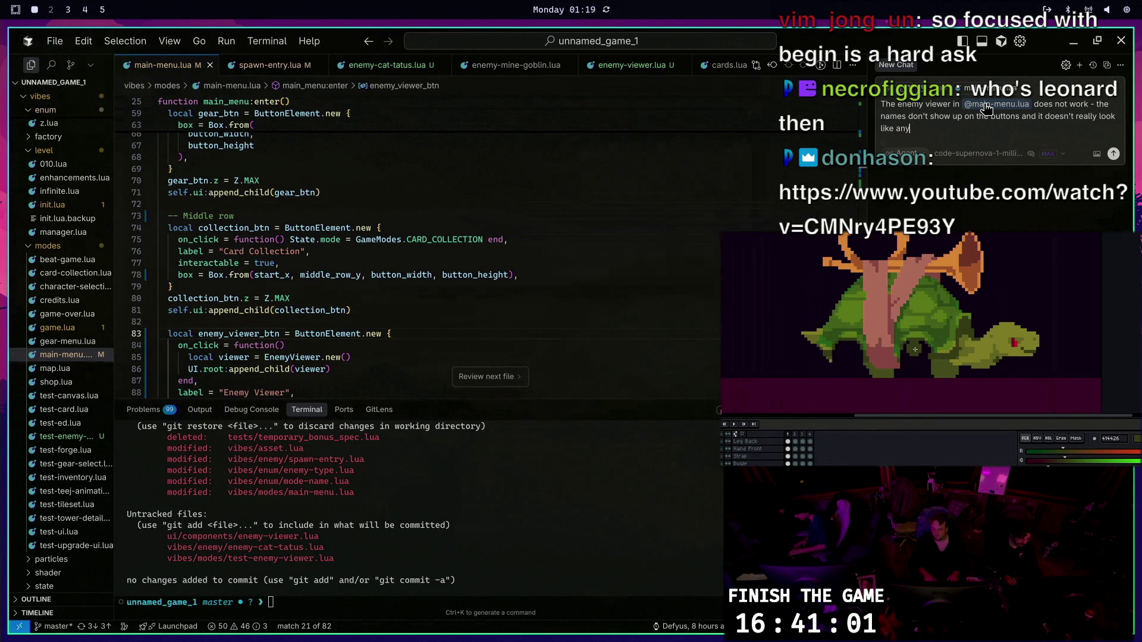
type("hrough everything again to figure o")
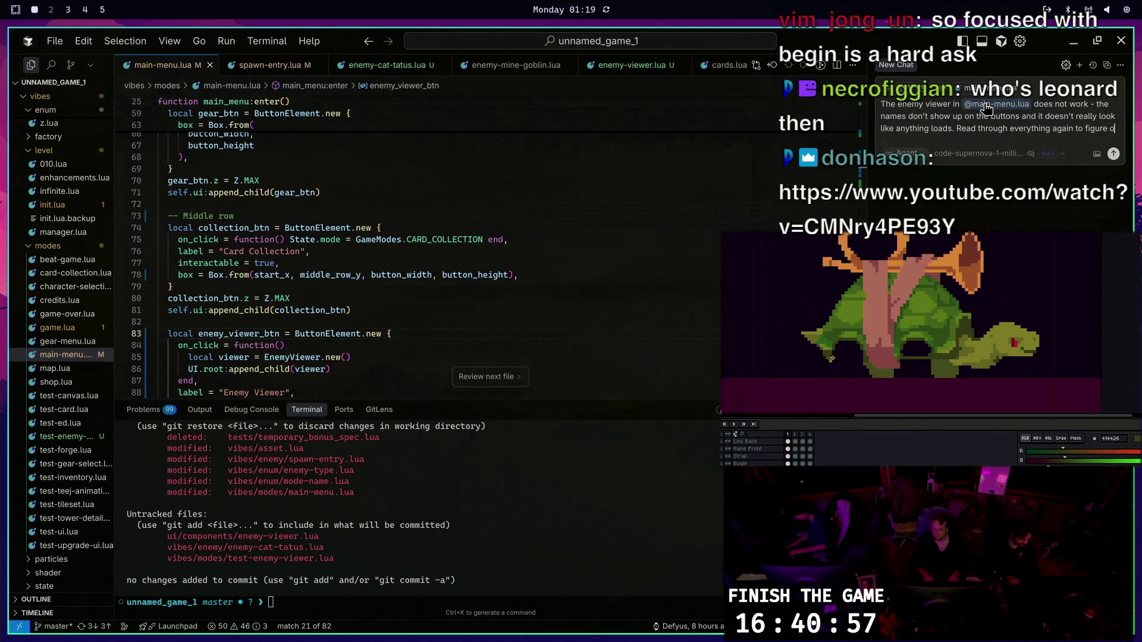
type("ut what we need to do ")
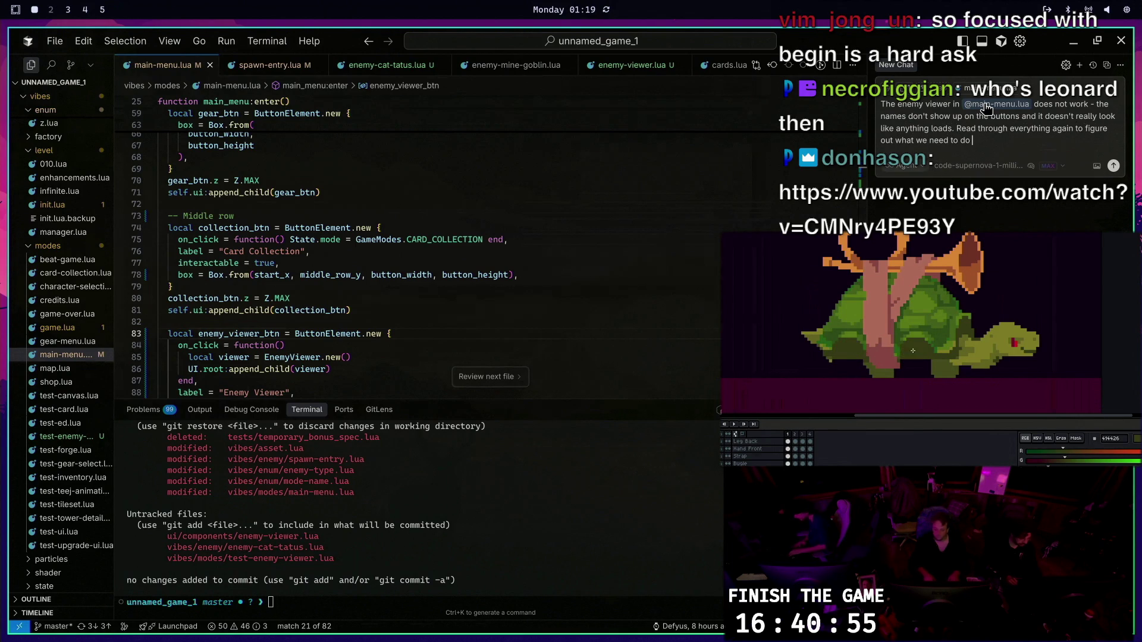
type("ork")
key("Return")
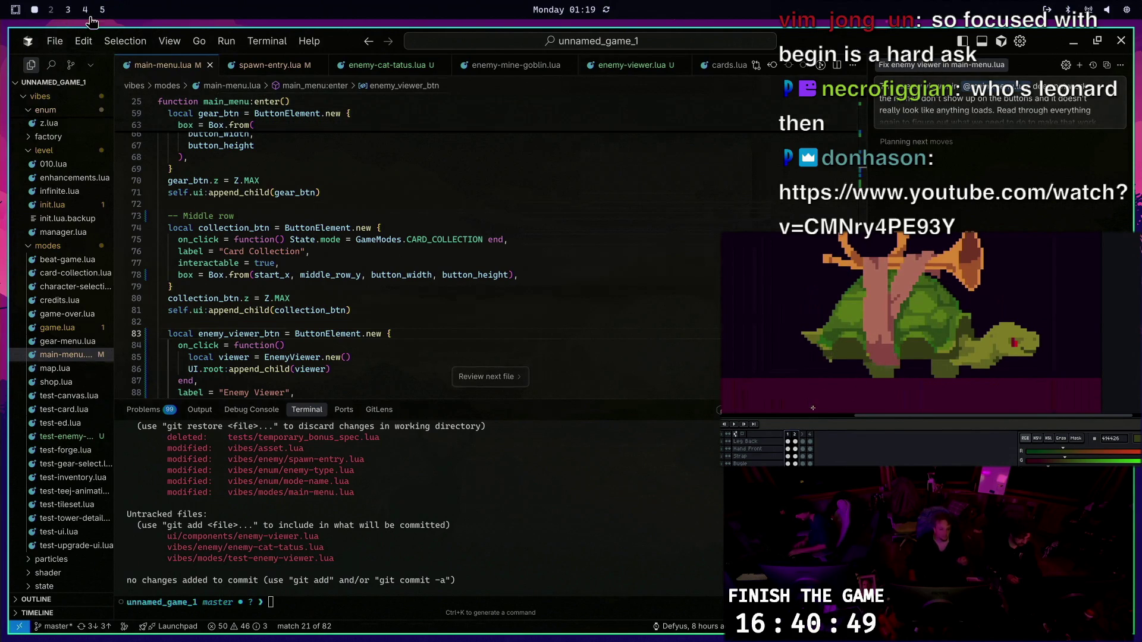
key("super+3")
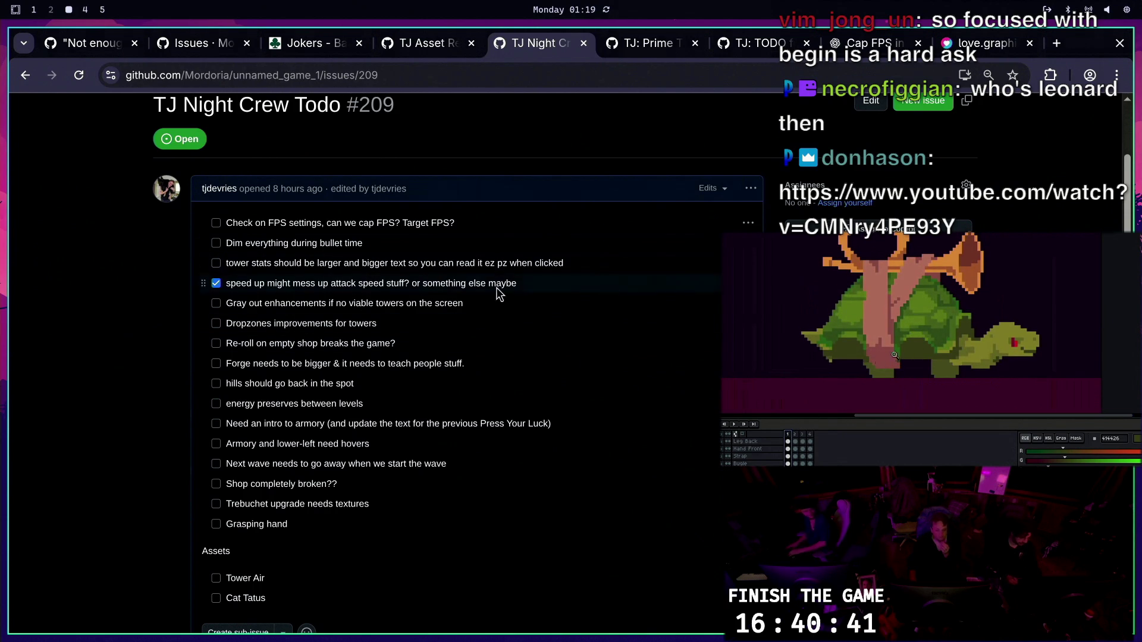
- Move the tower stats item below 'Grasping hand' and tick 'Trebuchet upgrade needs textures'
mouse_move(203, 263)
left_mouse_down()
mouse_move(202, 533)
mouse_move(205, 514)
left_mouse_up()
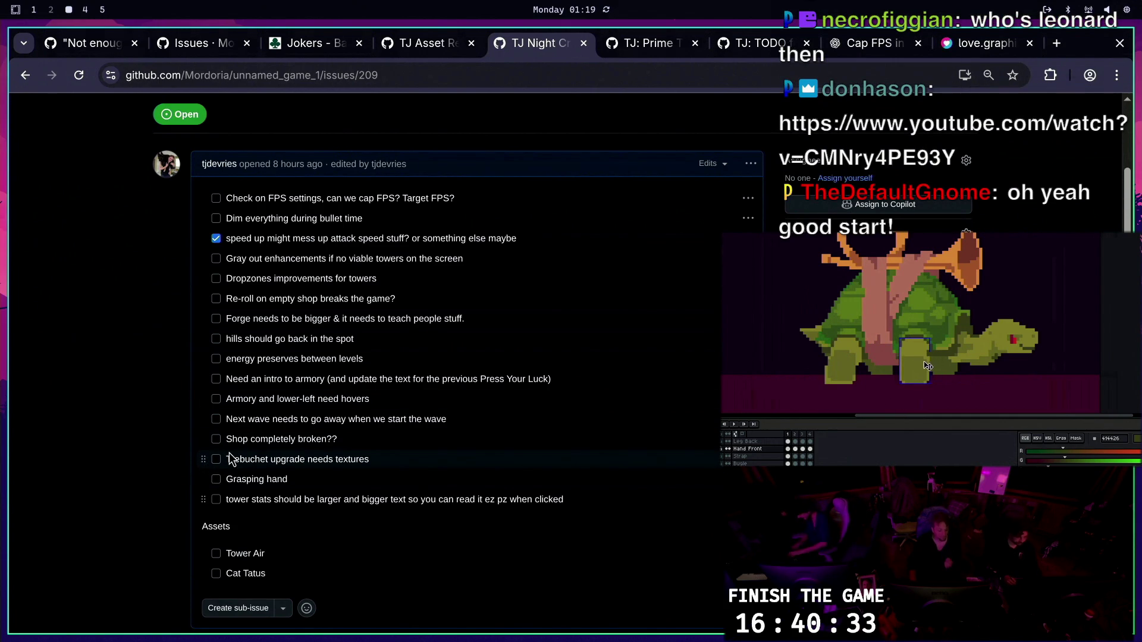
left_click(217, 460)
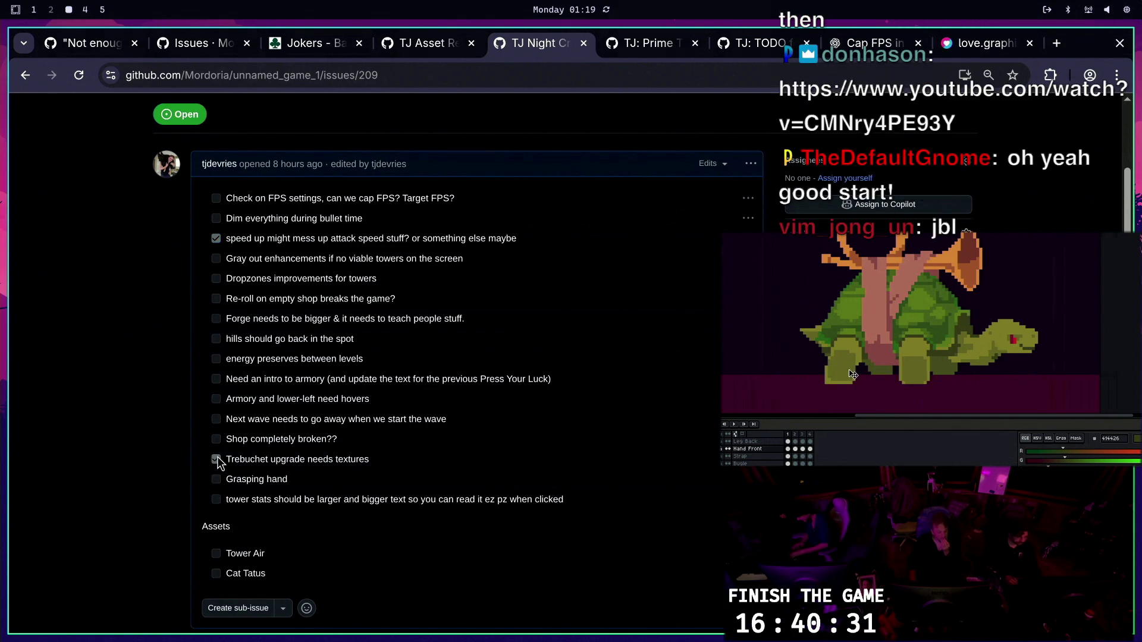